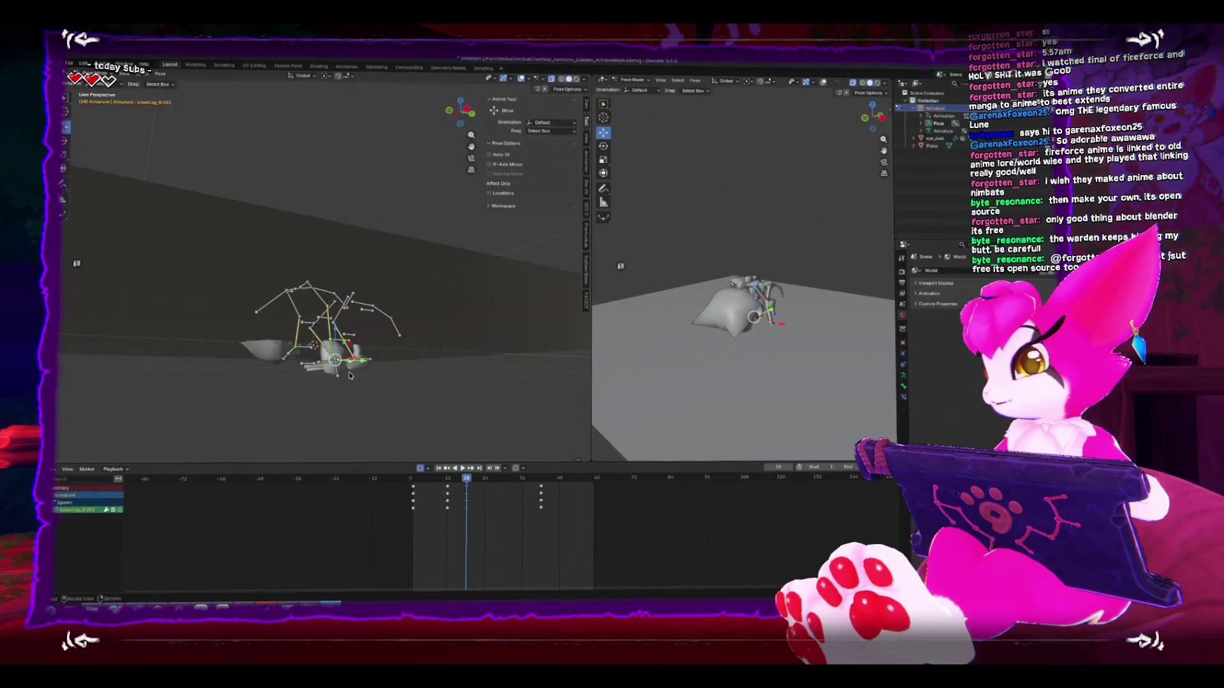
# Step: In Right view, move the leg bone to a new position and key the pose at frame 18
pyautogui.press('KP_3')
pyautogui.press('g')
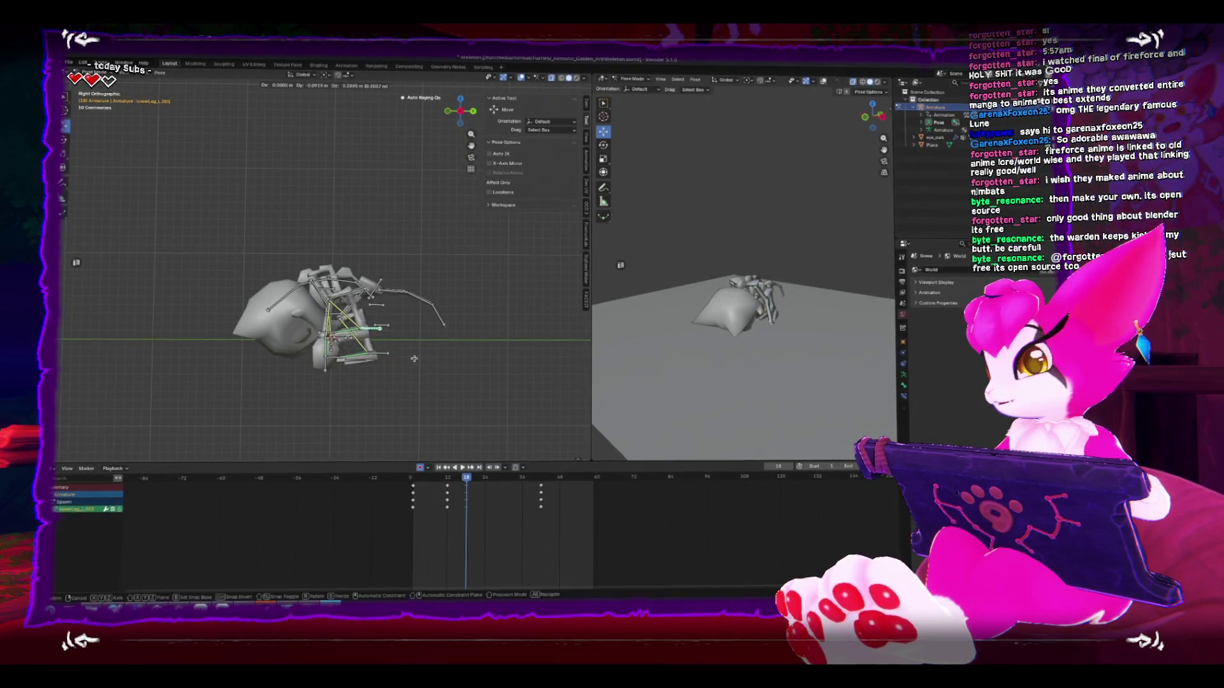
pyautogui.click(396, 362)
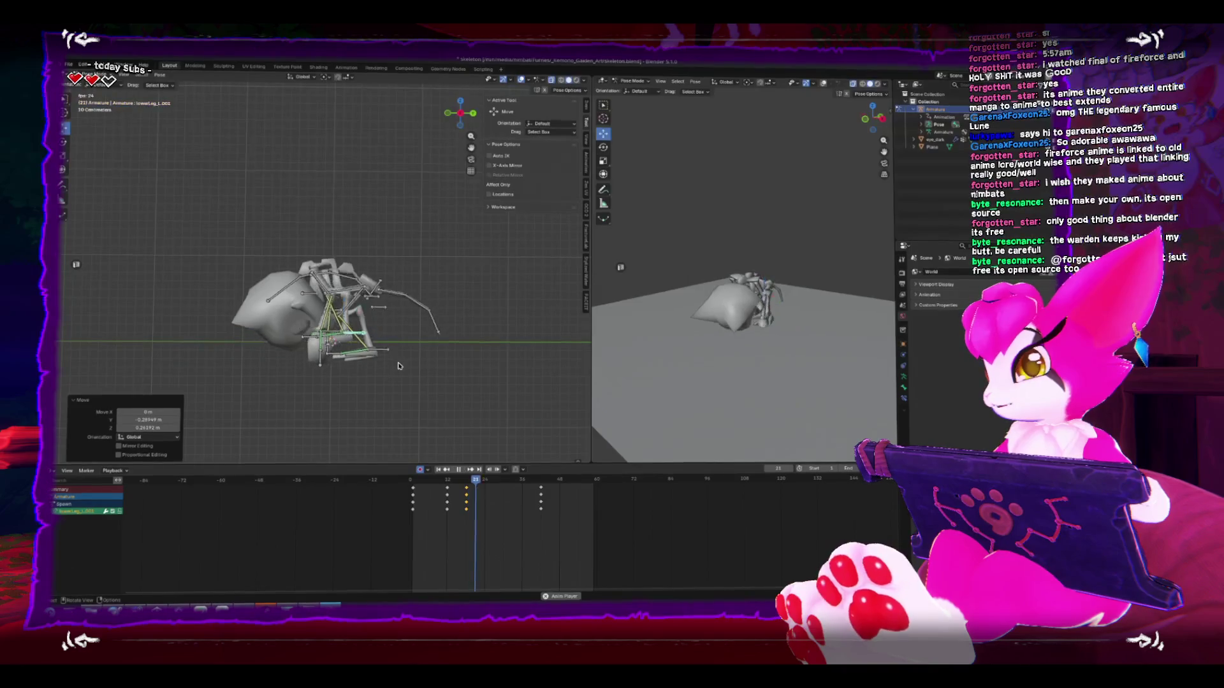
pyautogui.press('i')
pyautogui.press('Right')
pyautogui.press('Right')
pyautogui.press('Right')
pyautogui.press('space')
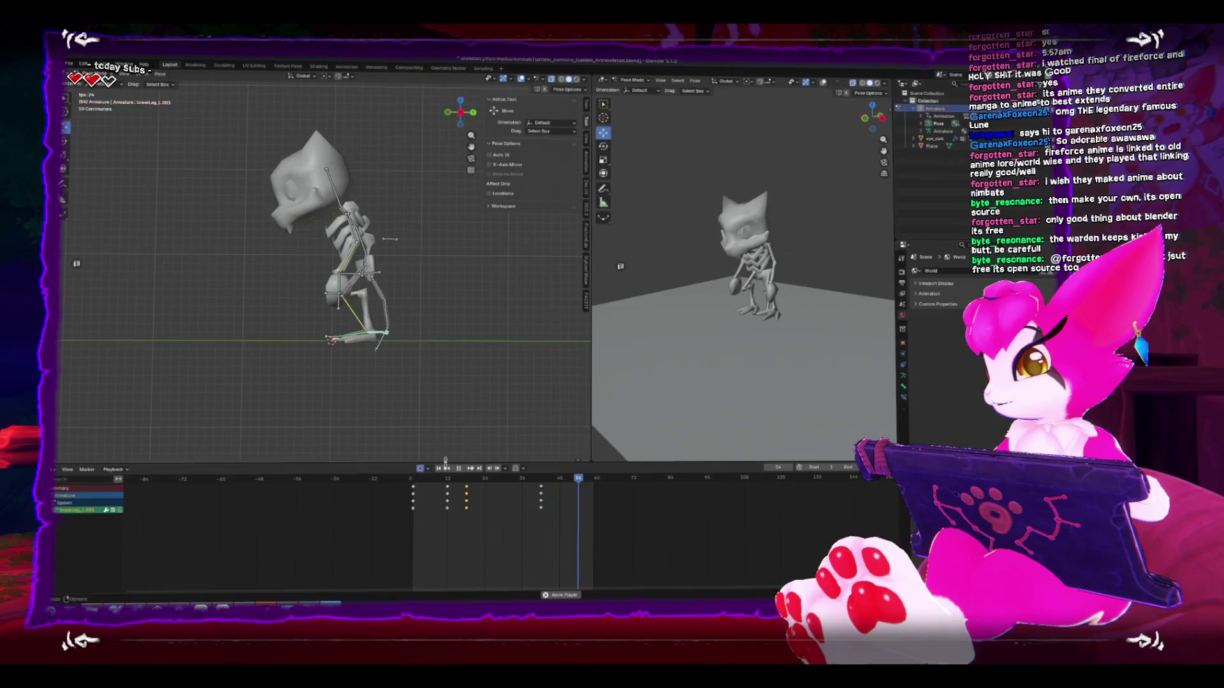
# Step: At frame 42, shift the leg and body bones up-left and down, key the pose, and review playback
pyautogui.click(466, 478)
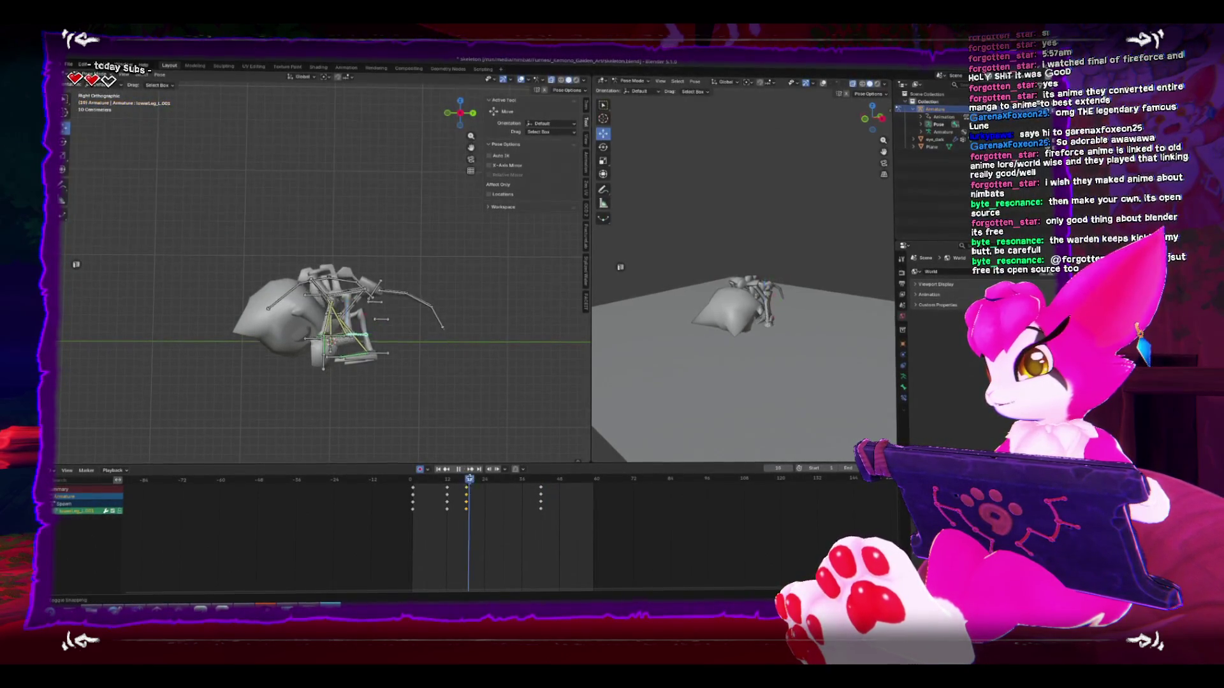
pyautogui.moveTo(484, 479); pyautogui.dragTo(540, 479)
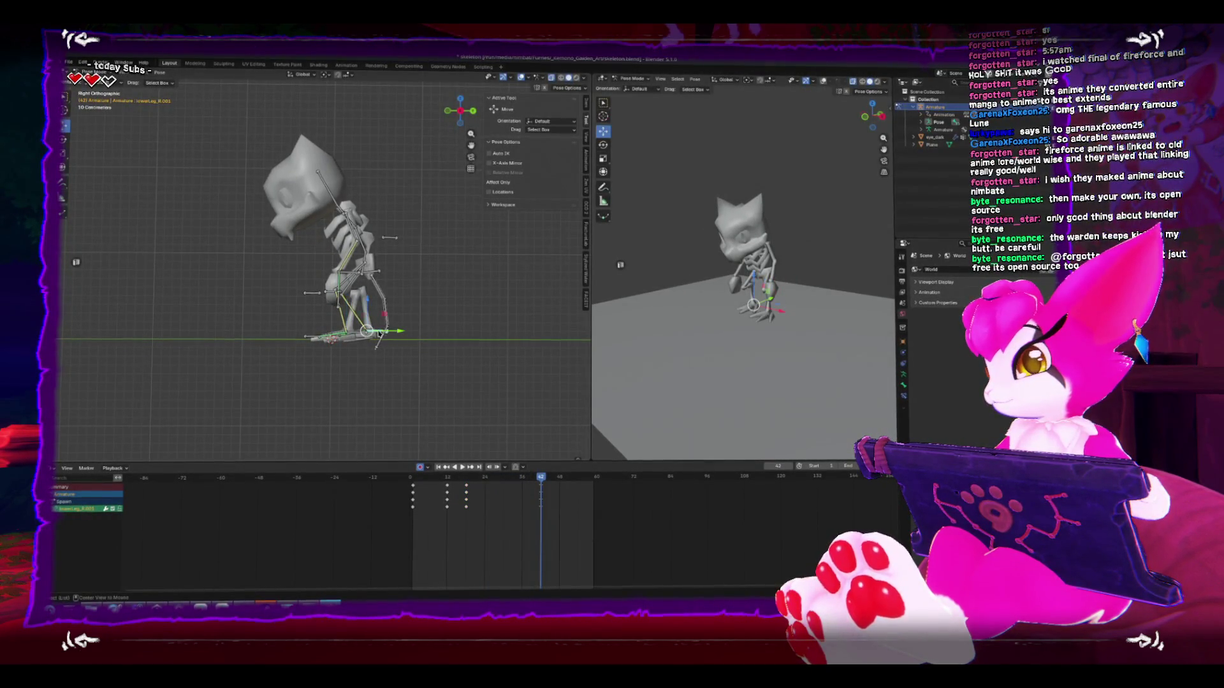
pyautogui.press('space')
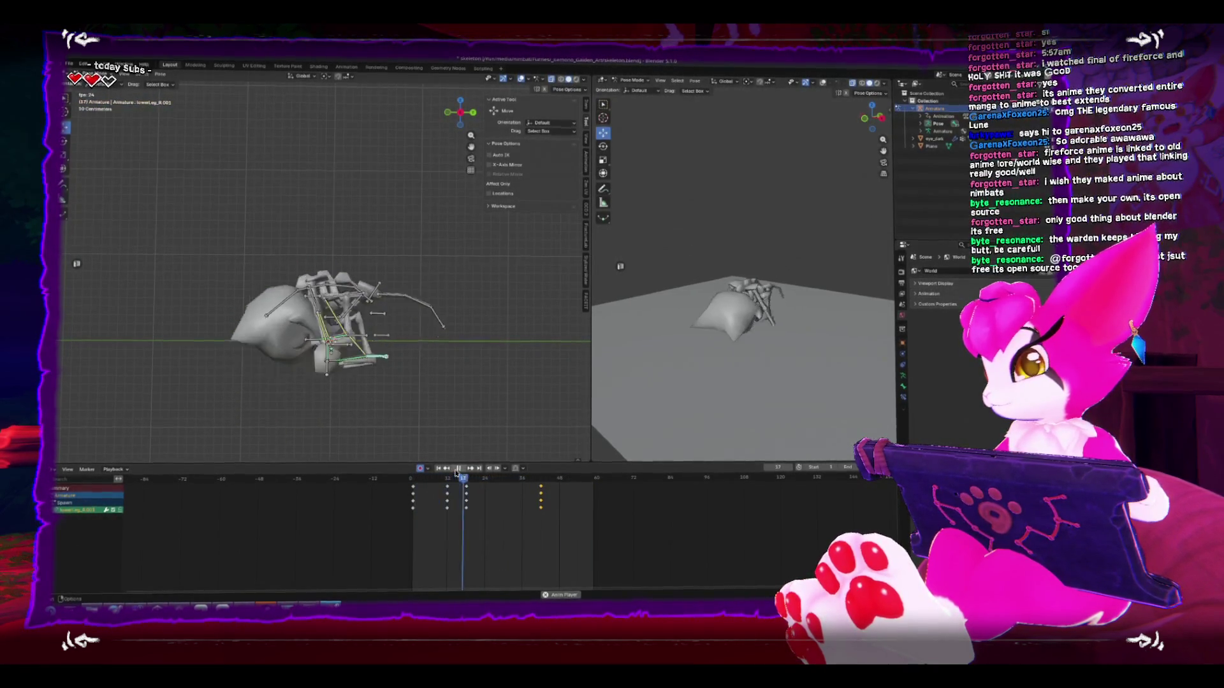
pyautogui.press('Escape')
pyautogui.click(456, 470)
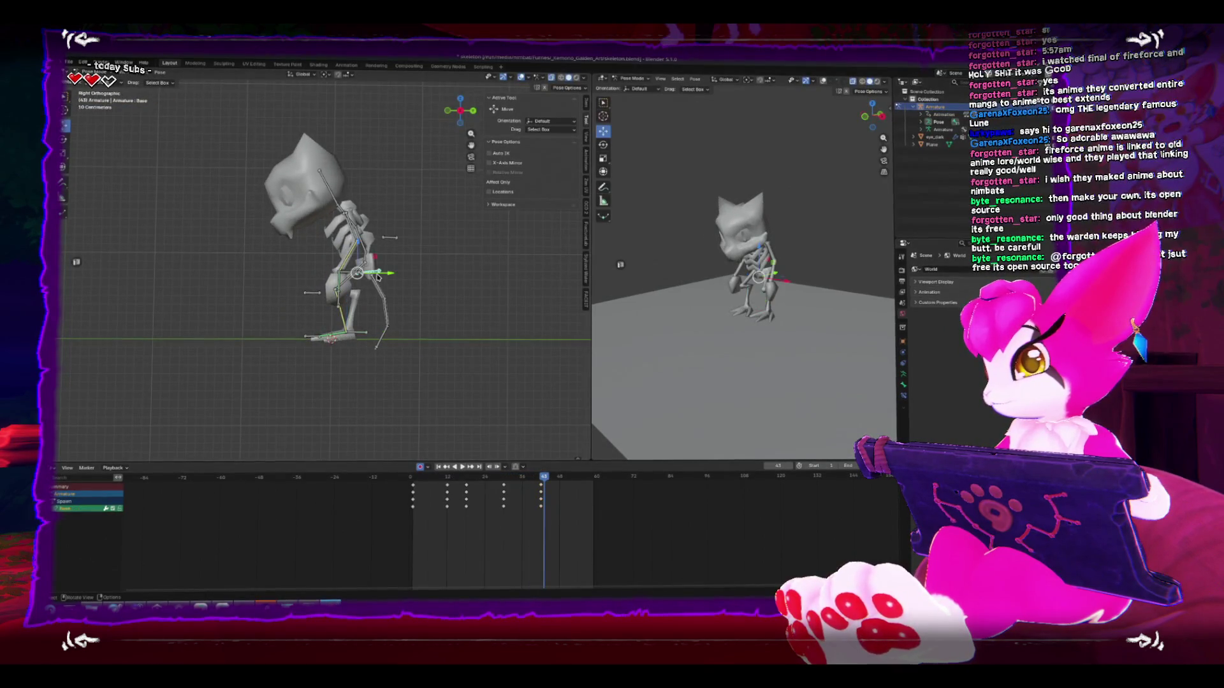
pyautogui.moveTo(545, 484); pyautogui.dragTo(540, 478)
pyautogui.moveTo(381, 349); pyautogui.dragTo(355, 325)
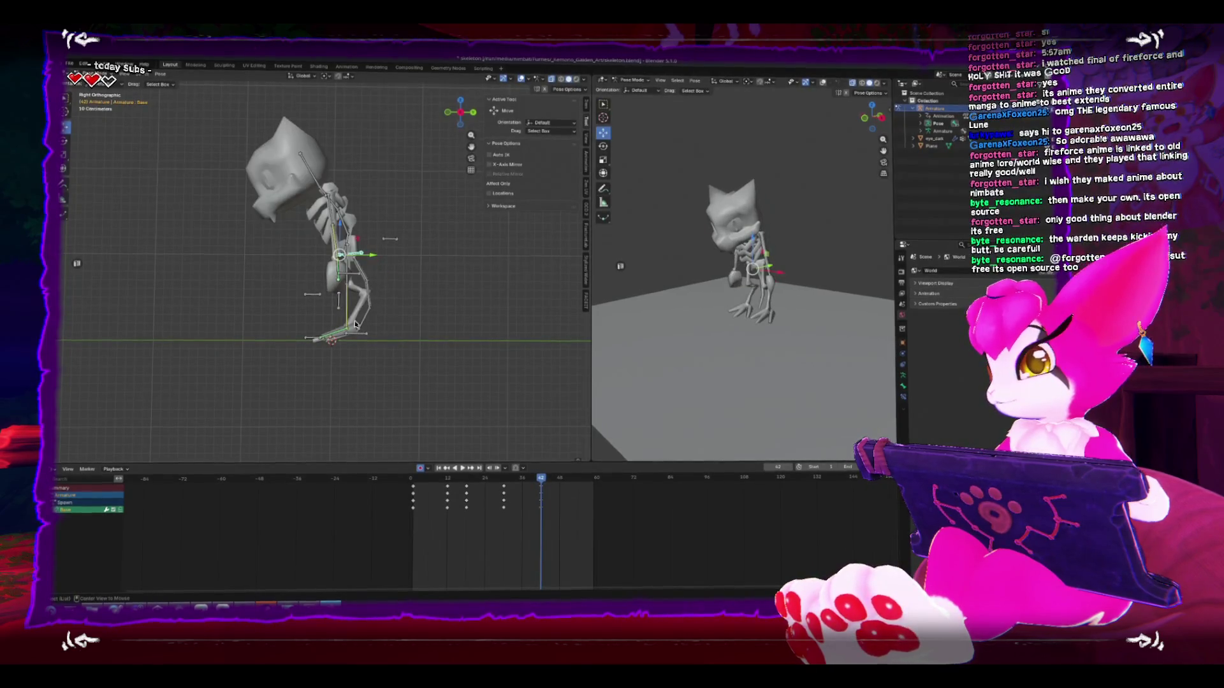
pyautogui.moveTo(363, 267); pyautogui.dragTo(361, 306)
pyautogui.press('i')
pyautogui.press('space')
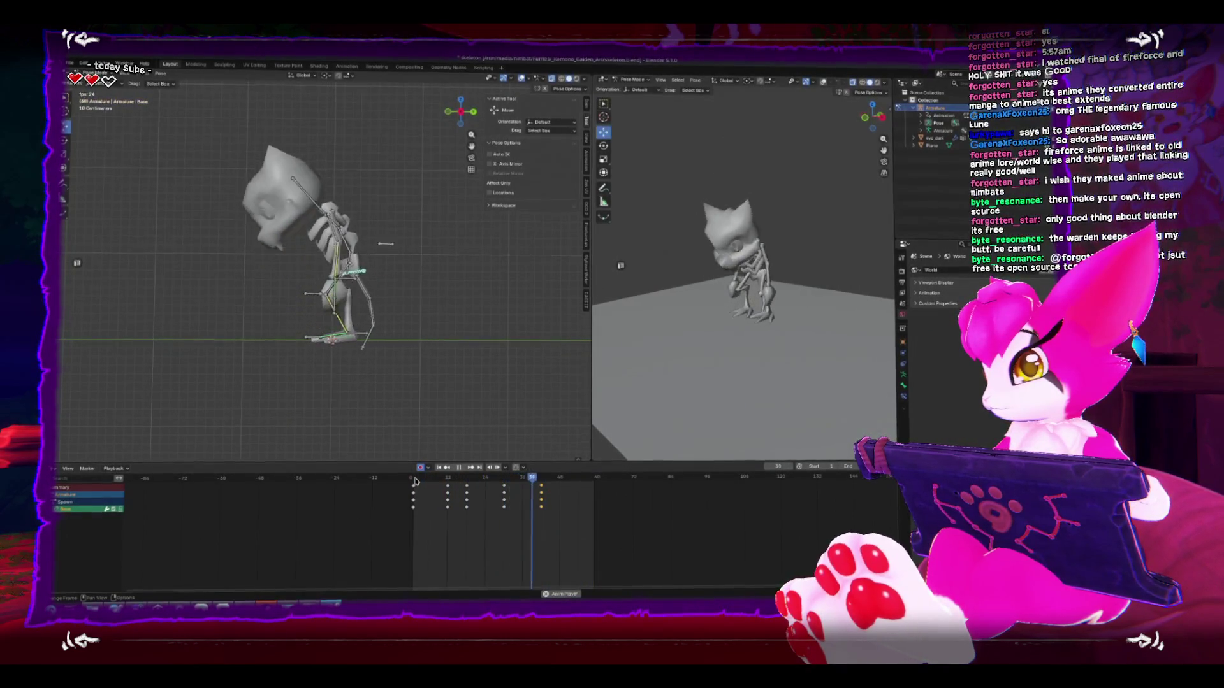
pyautogui.moveTo(414, 483); pyautogui.dragTo(416, 483)
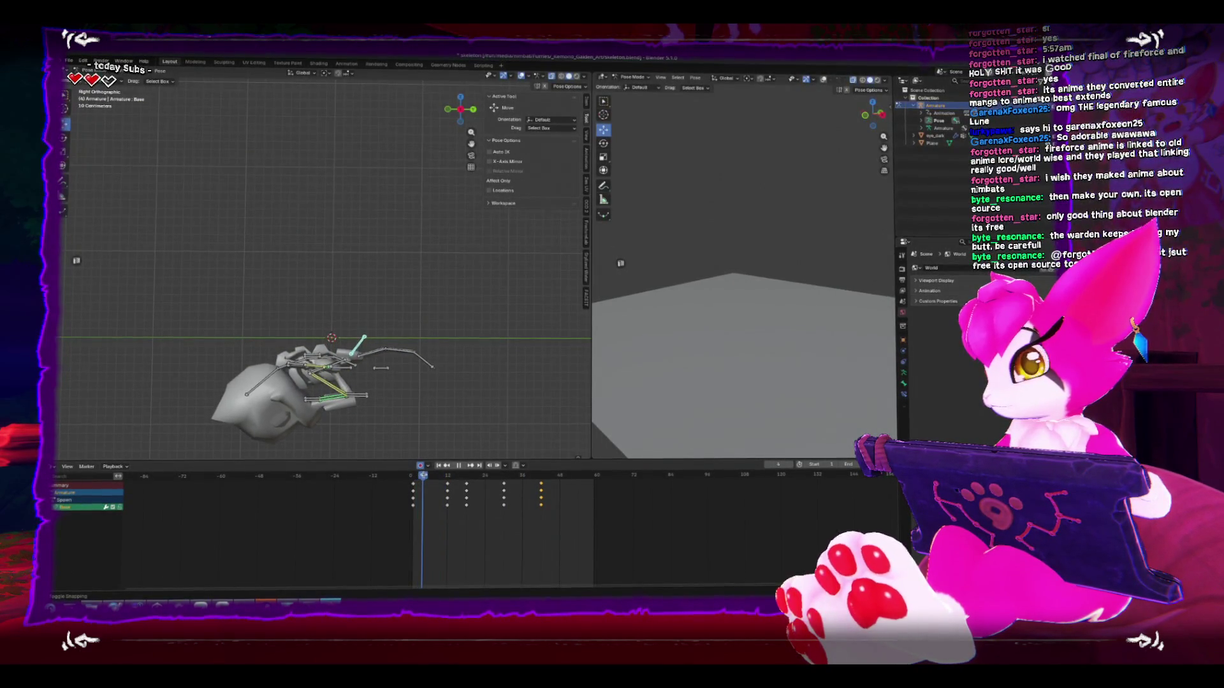
# Step: At frame 12, move the left arm bone up and inward and rotate it 45.7°
pyautogui.moveTo(361, 440); pyautogui.dragTo(430, 441)
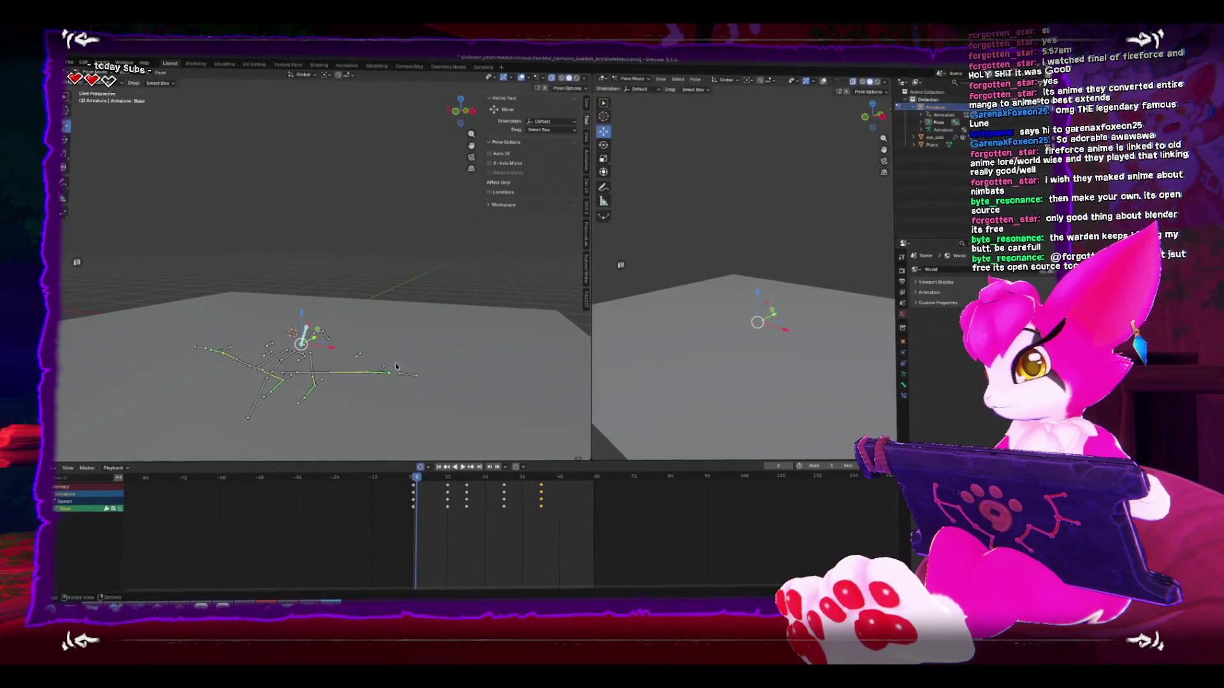
pyautogui.click(376, 369)
pyautogui.press('KP_1')
pyautogui.press('space')
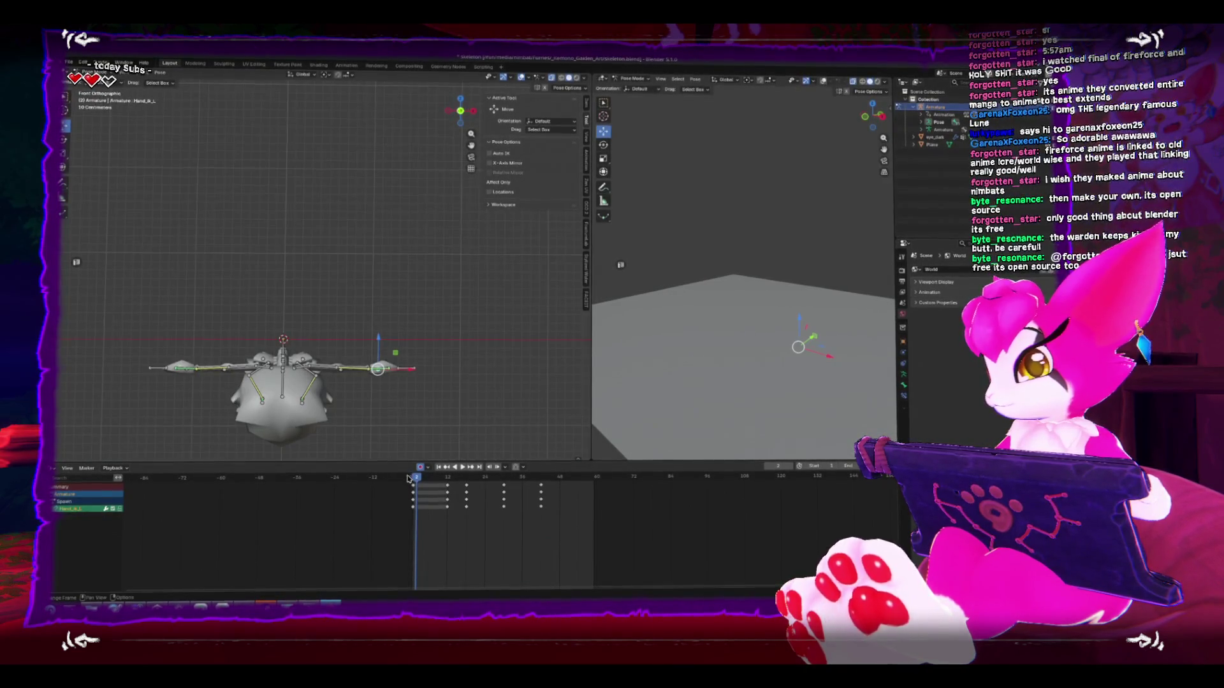
pyautogui.press('space')
pyautogui.press('g')
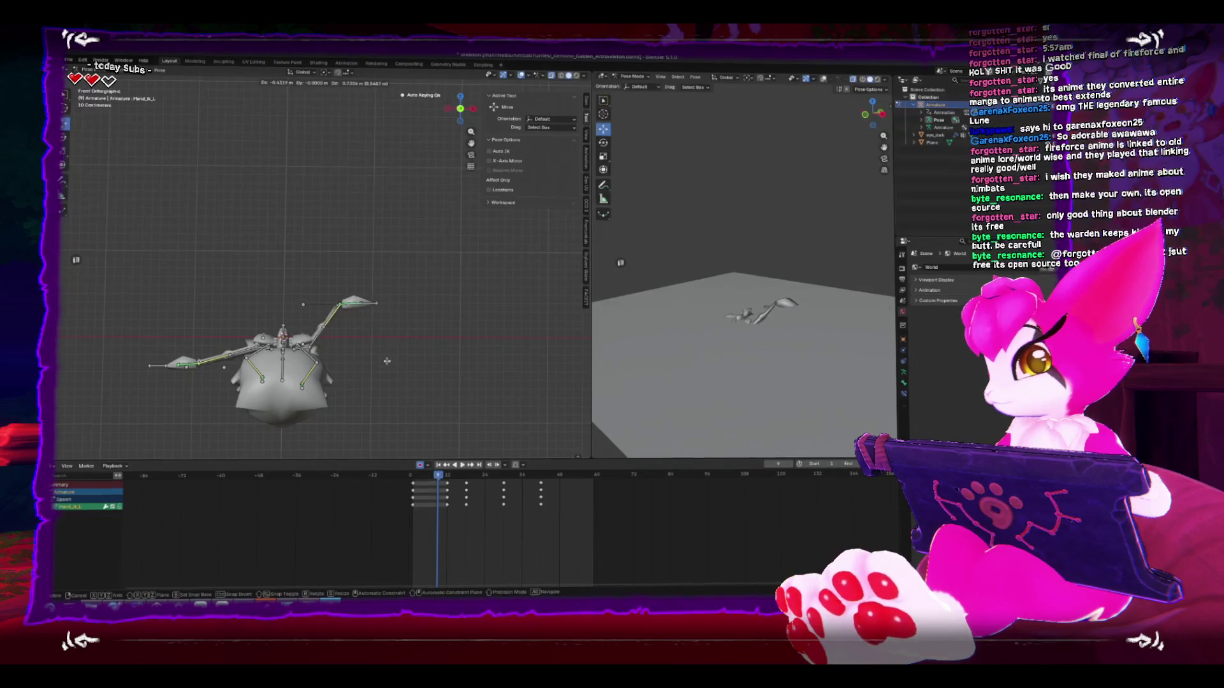
pyautogui.press('Return')
pyautogui.press('KP_7')
pyautogui.press('r')
pyautogui.press('Return')
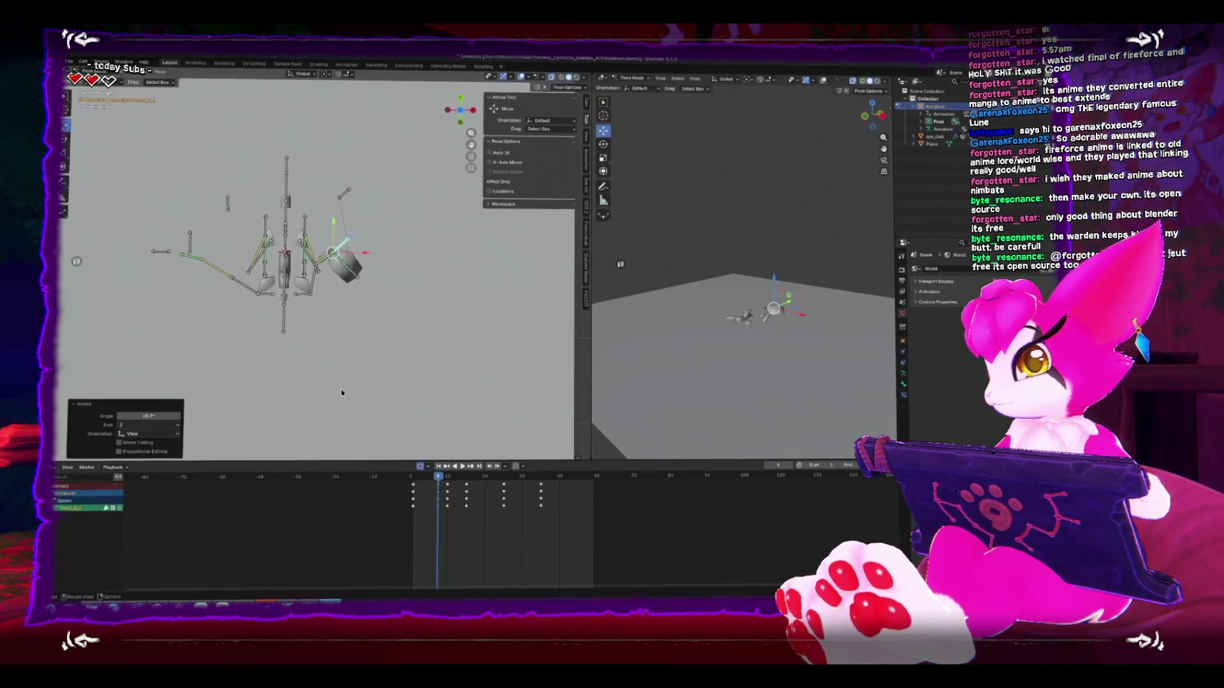
pyautogui.press('g')
pyautogui.press('Return')
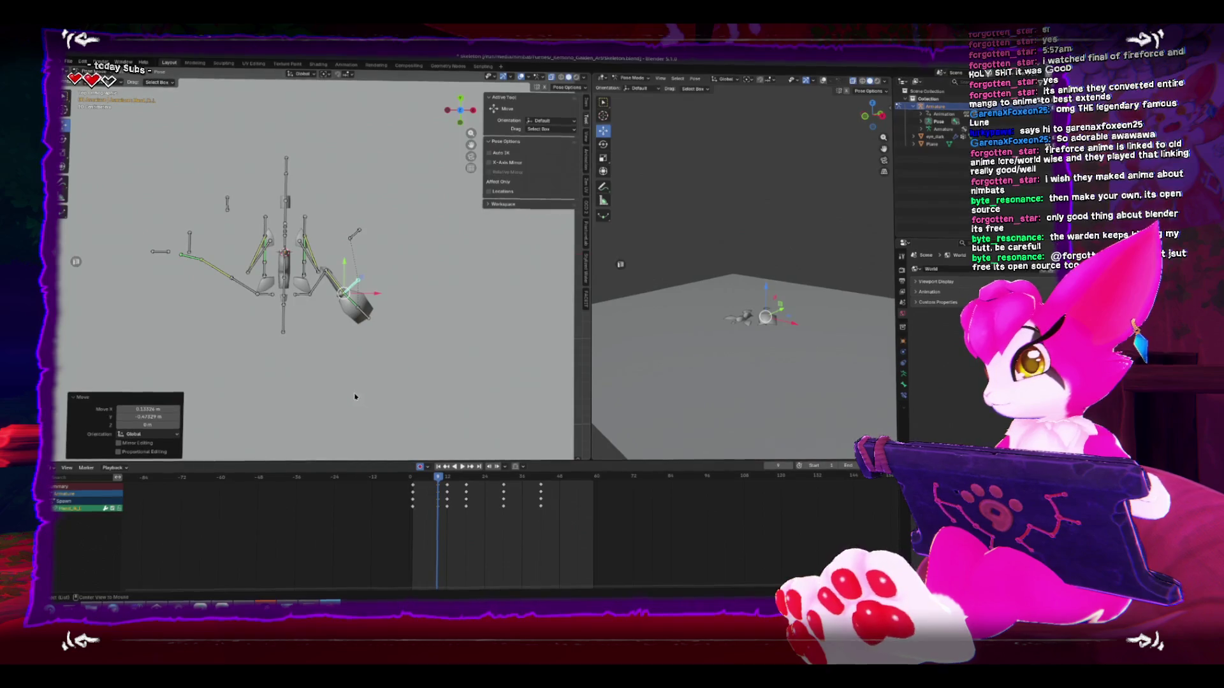
pyautogui.press('KP_1')
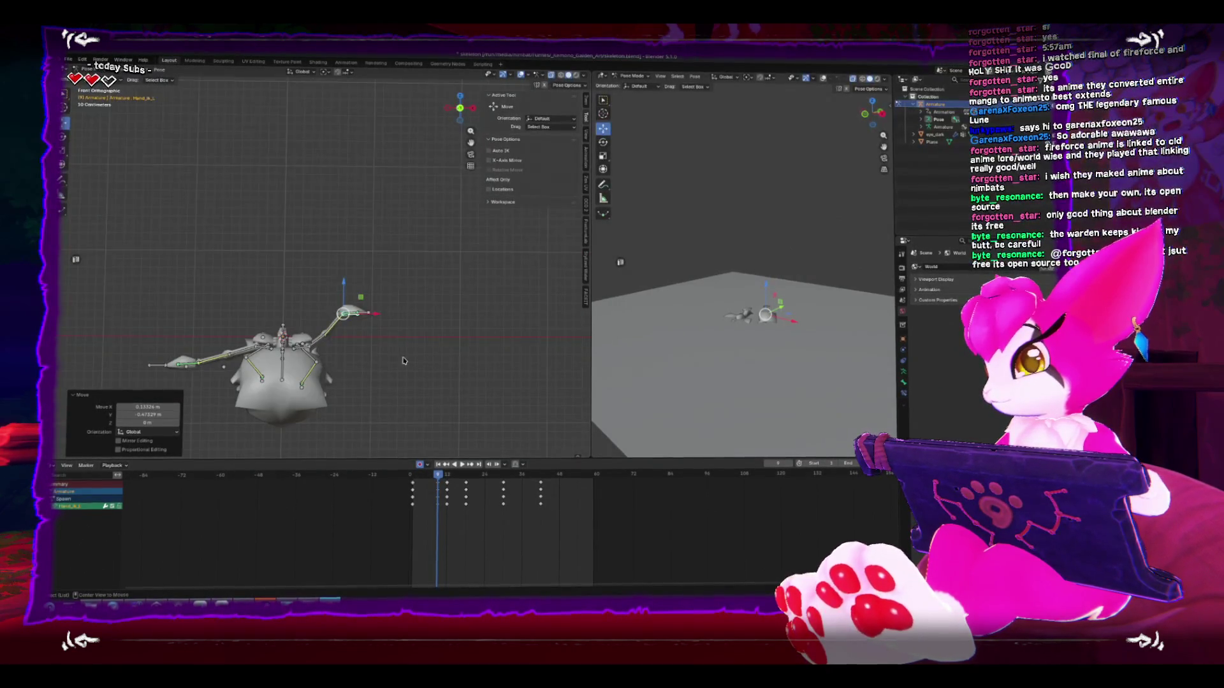
# Step: Enable X-Axis Mirror and move the hand bone outward so both hands mirror
pyautogui.click(489, 161)
pyautogui.press('g')
pyautogui.press('Return')
pyautogui.press('space')
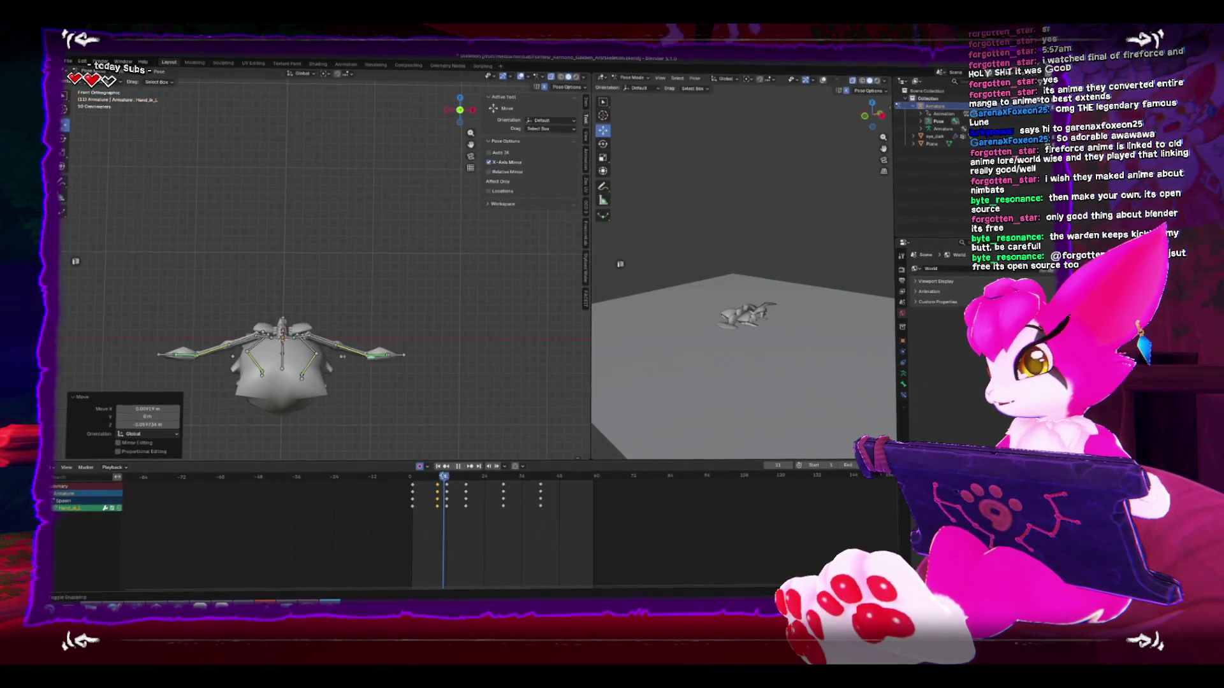
pyautogui.press('space')
pyautogui.press('KP_7')
pyautogui.press('r')
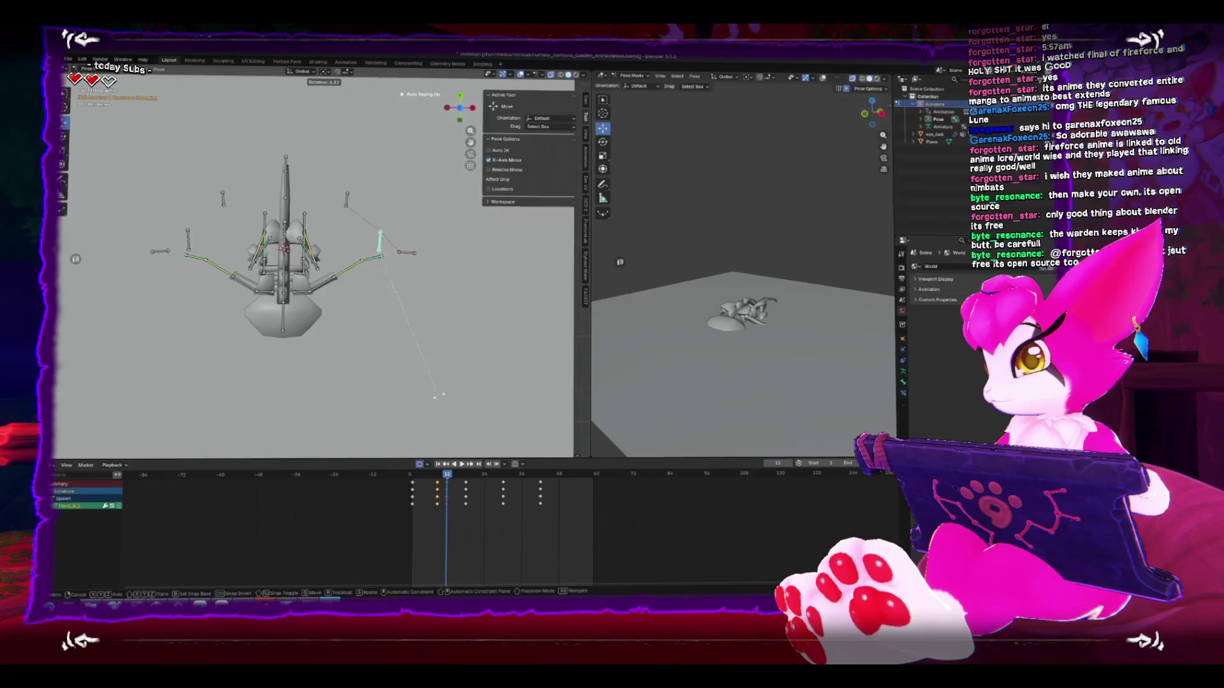
pyautogui.press('Escape')
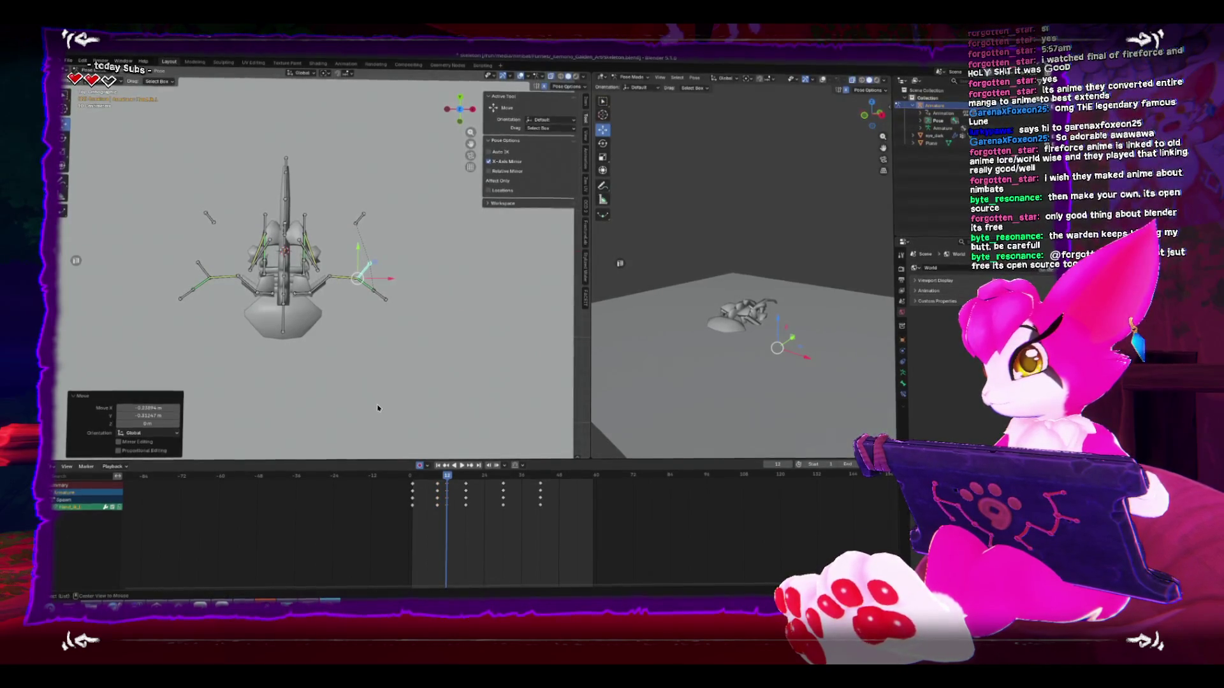
# Step: Raise the hands along Z, rotate them 21.3°, and check the playback
pyautogui.press('KP_1')
pyautogui.press('g')
pyautogui.press('z')
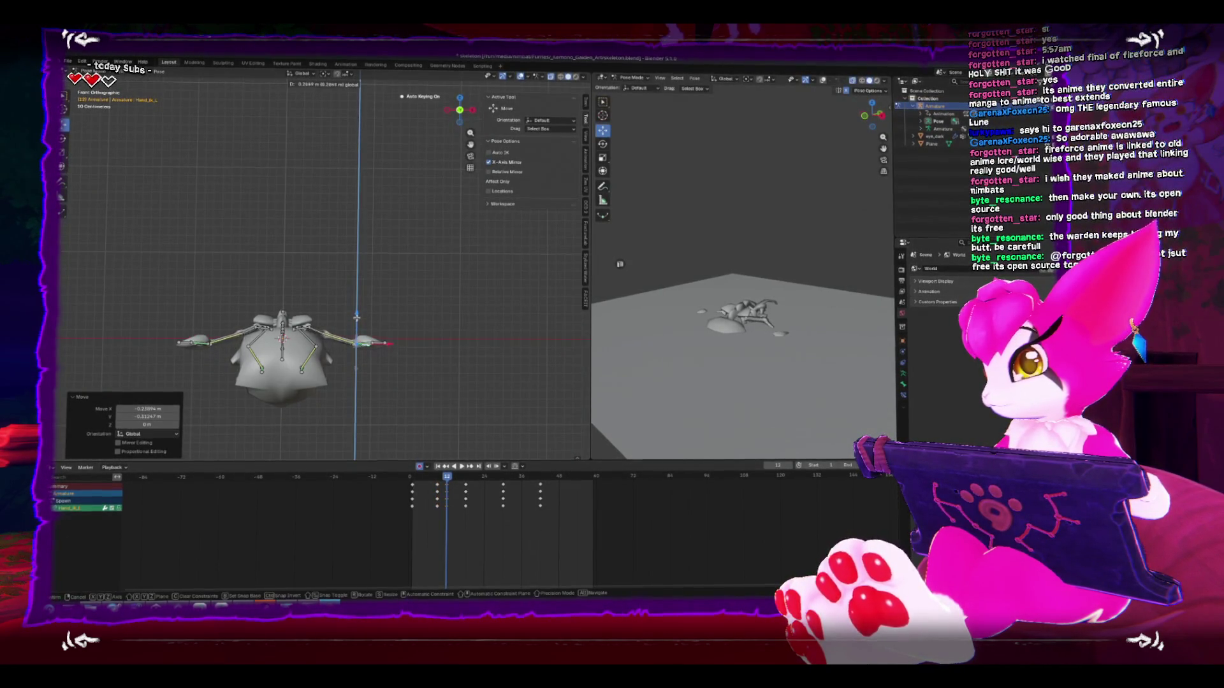
pyautogui.press('Return')
pyautogui.press('KP_7')
pyautogui.press('r')
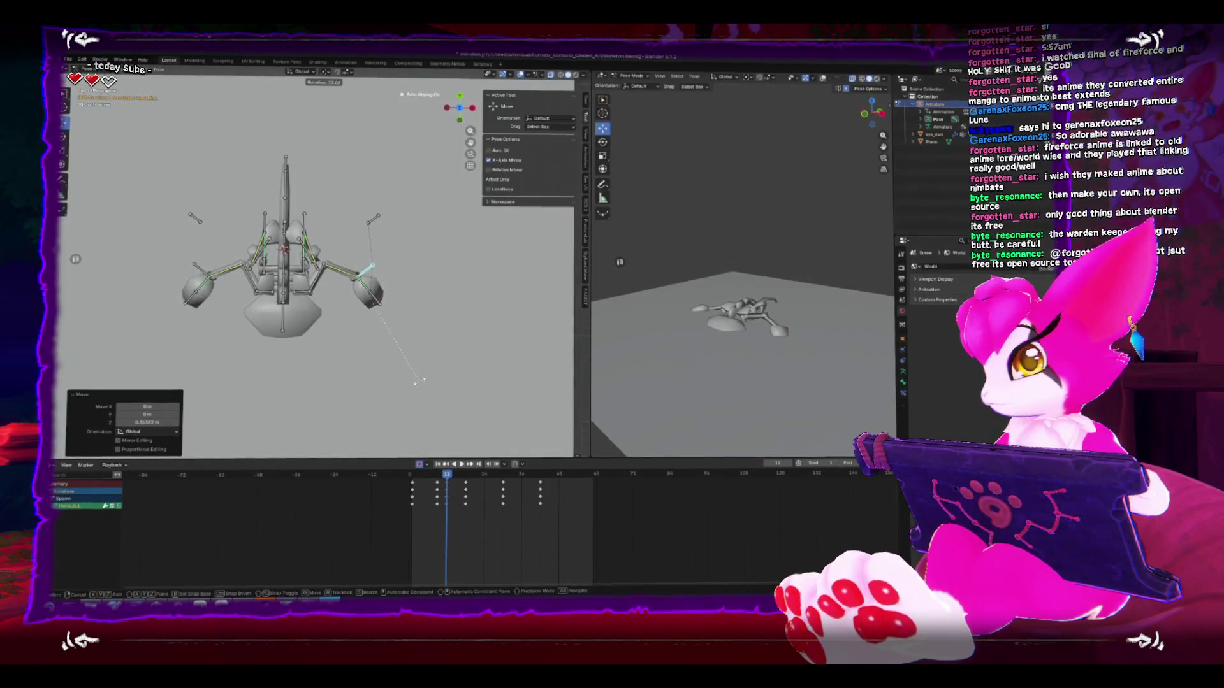
pyautogui.press('Return')
pyautogui.press('g')
pyautogui.press('Return')
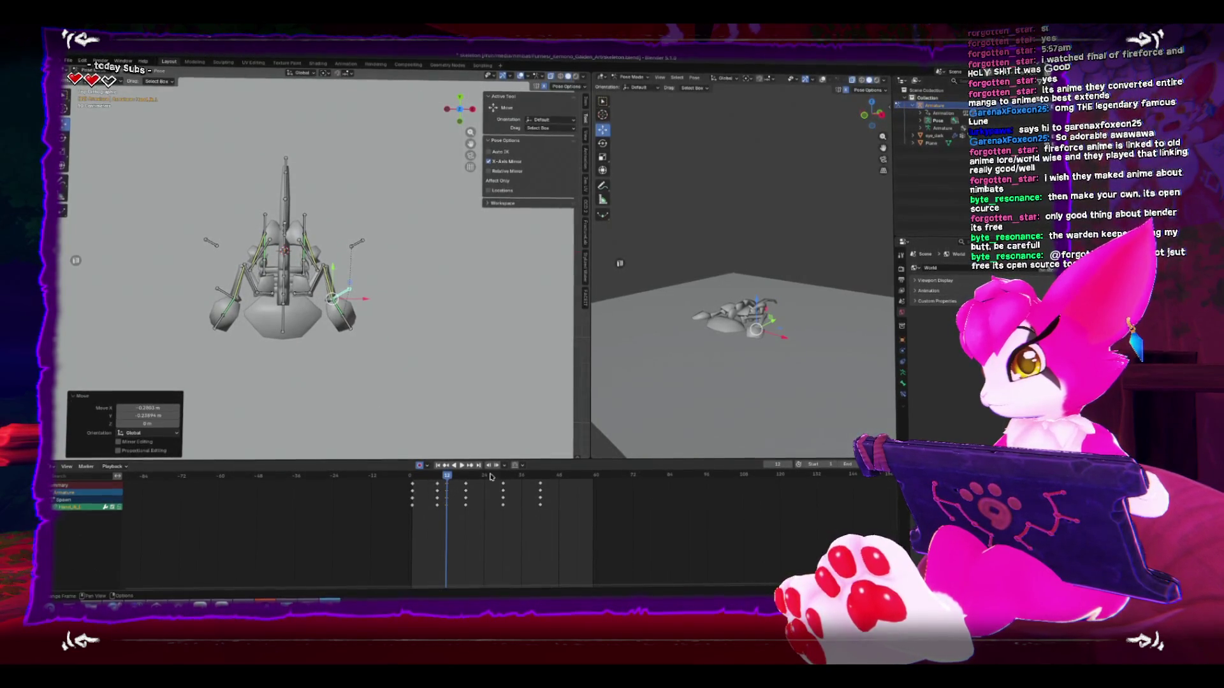
pyautogui.press('space')
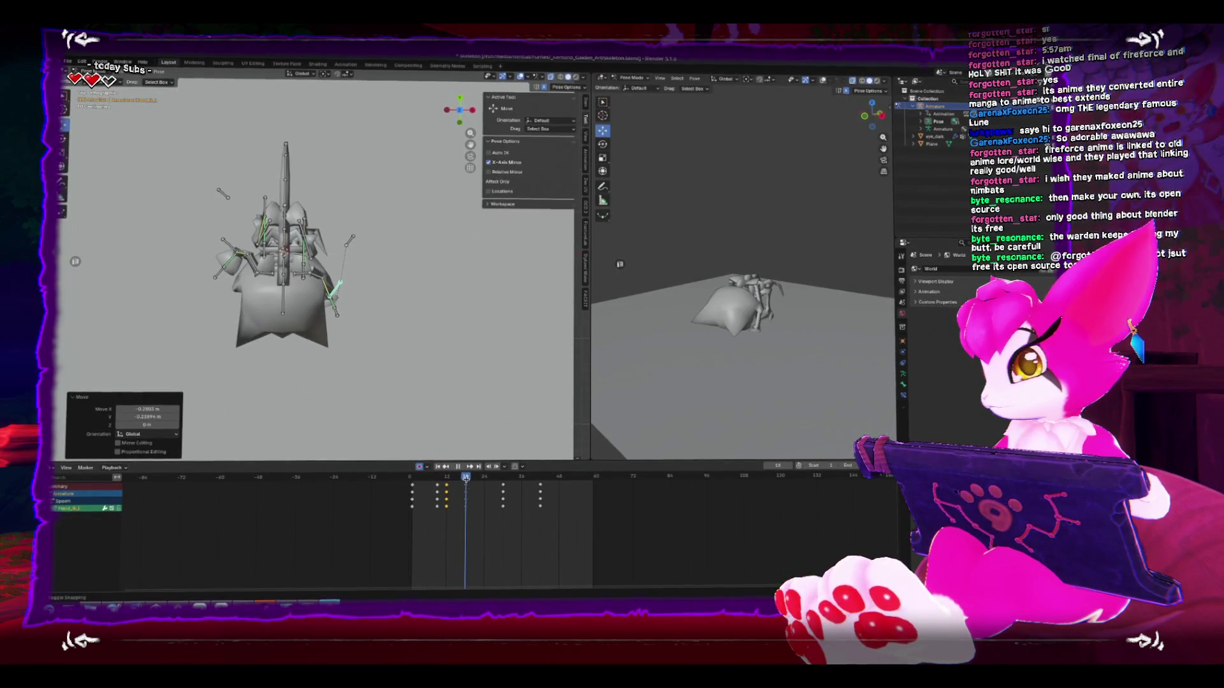
pyautogui.press('Escape')
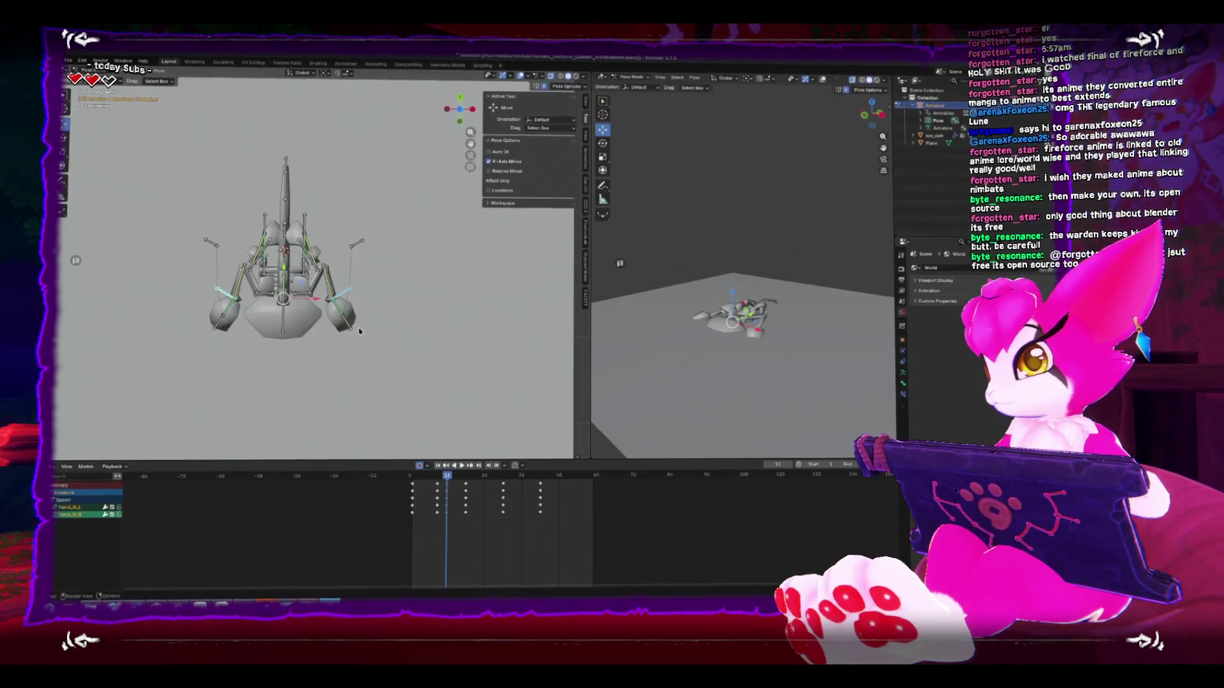
# Step: Copy the current hand pose and paste it at a later frame
pyautogui.rightClick(361, 330)
pyautogui.click(331, 348)
pyautogui.press('space')
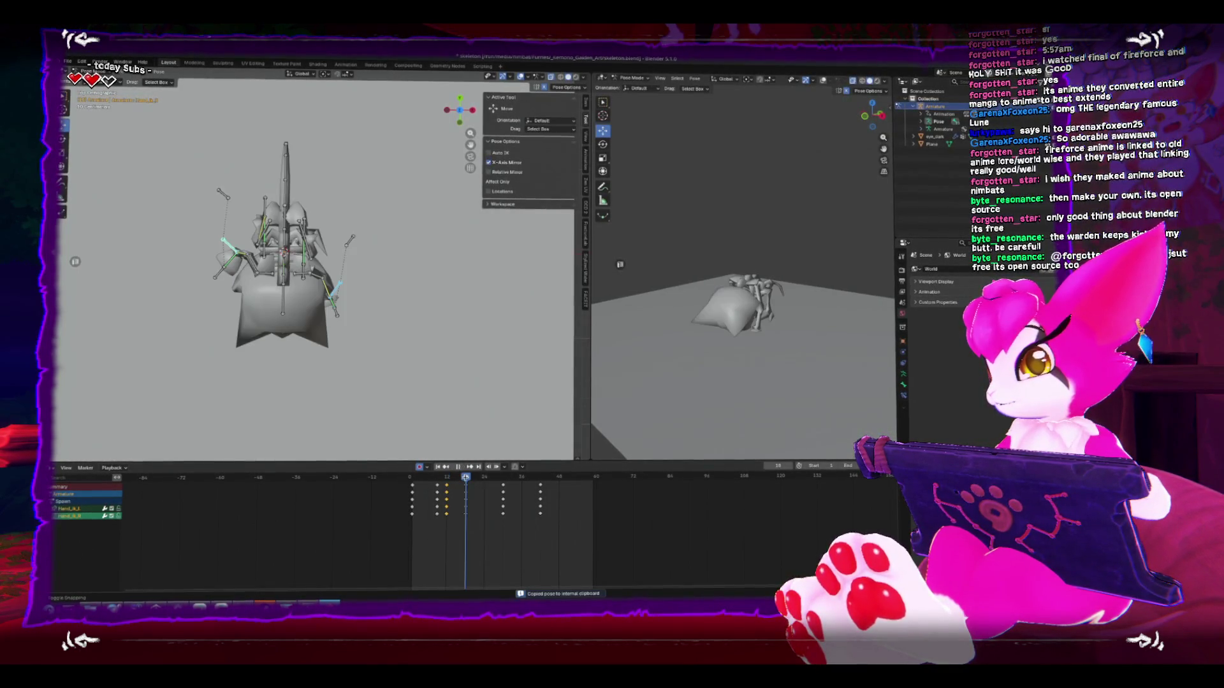
pyautogui.rightClick(338, 328)
pyautogui.click(327, 312)
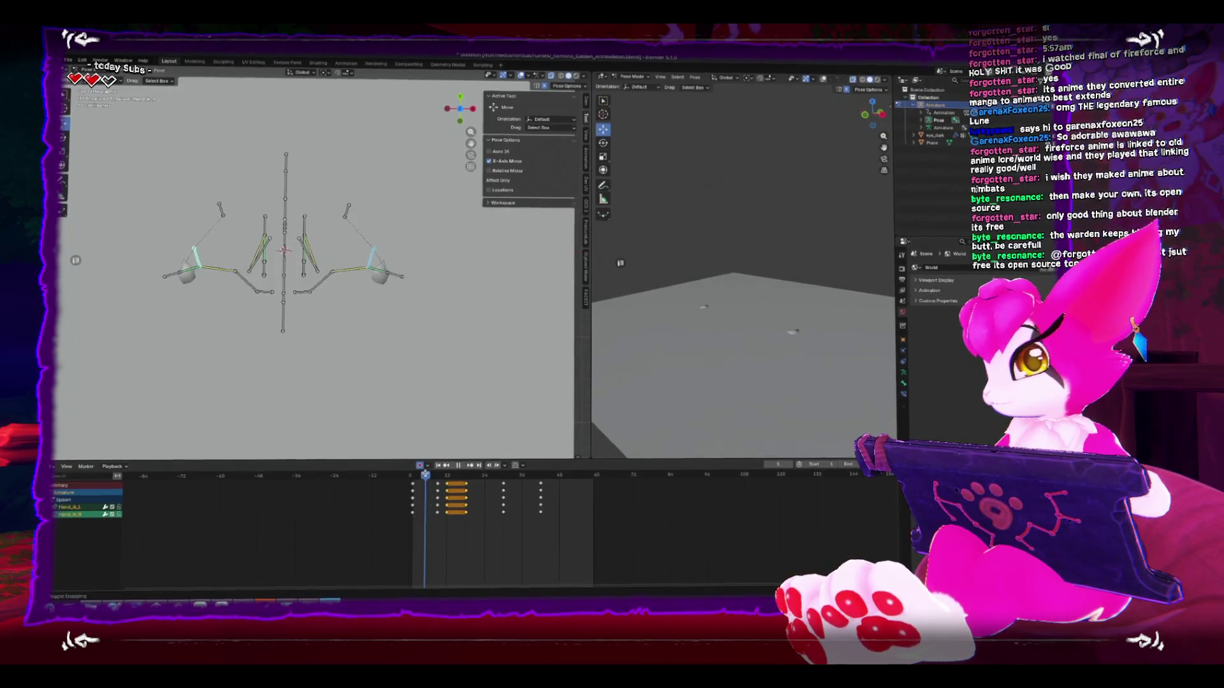
# Step: Slide the hand keyframes later to around frame 9, review timing, and select the Base bone
pyautogui.click(432, 476)
pyautogui.moveTo(432, 476); pyautogui.dragTo(437, 478)
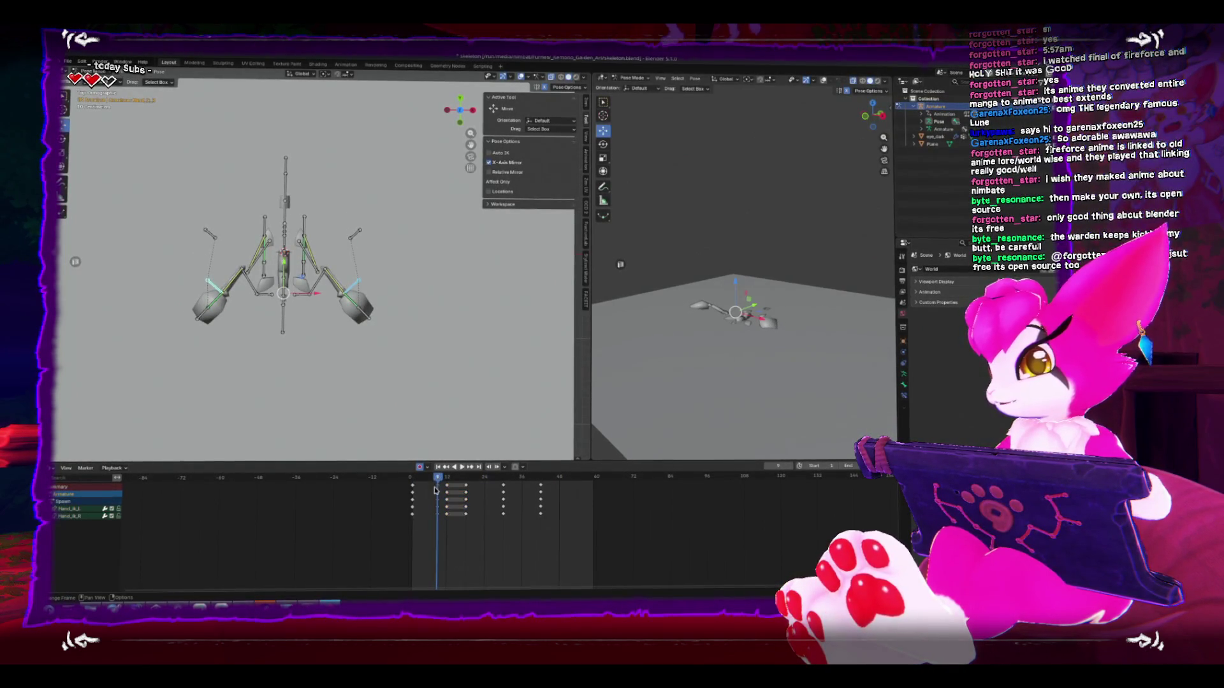
pyautogui.click(419, 483)
pyautogui.click(427, 486)
pyautogui.press('space')
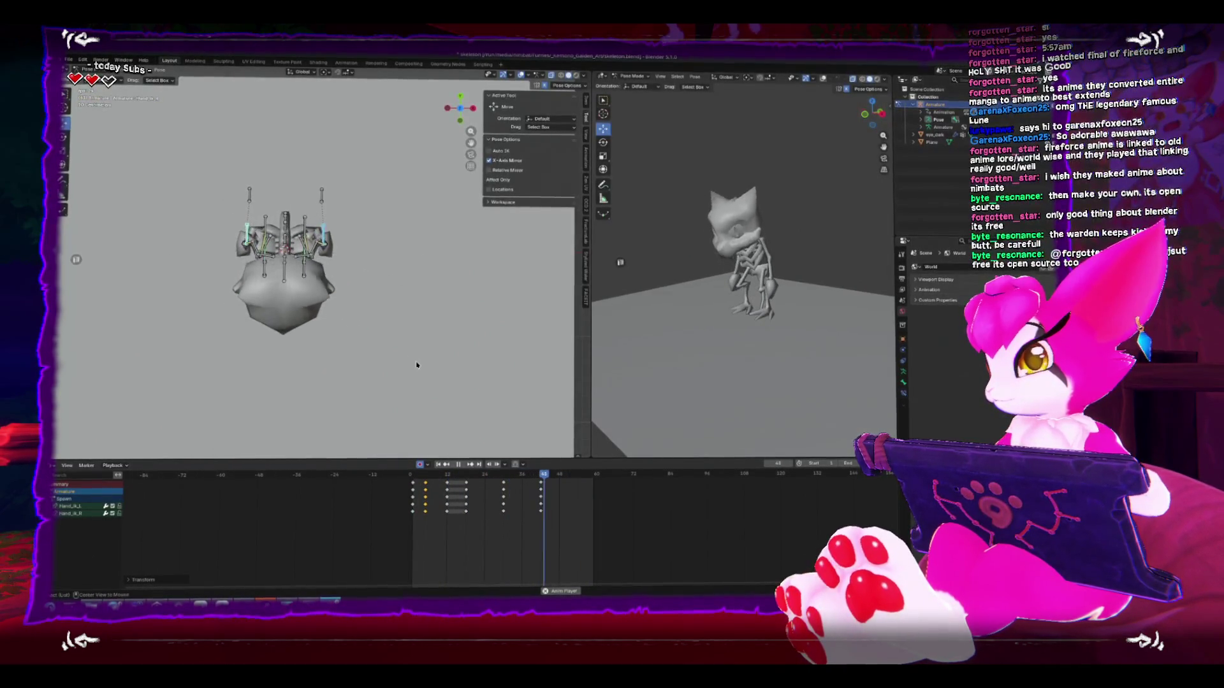
pyautogui.press('KP_3')
pyautogui.press('space')
pyautogui.click(368, 299)
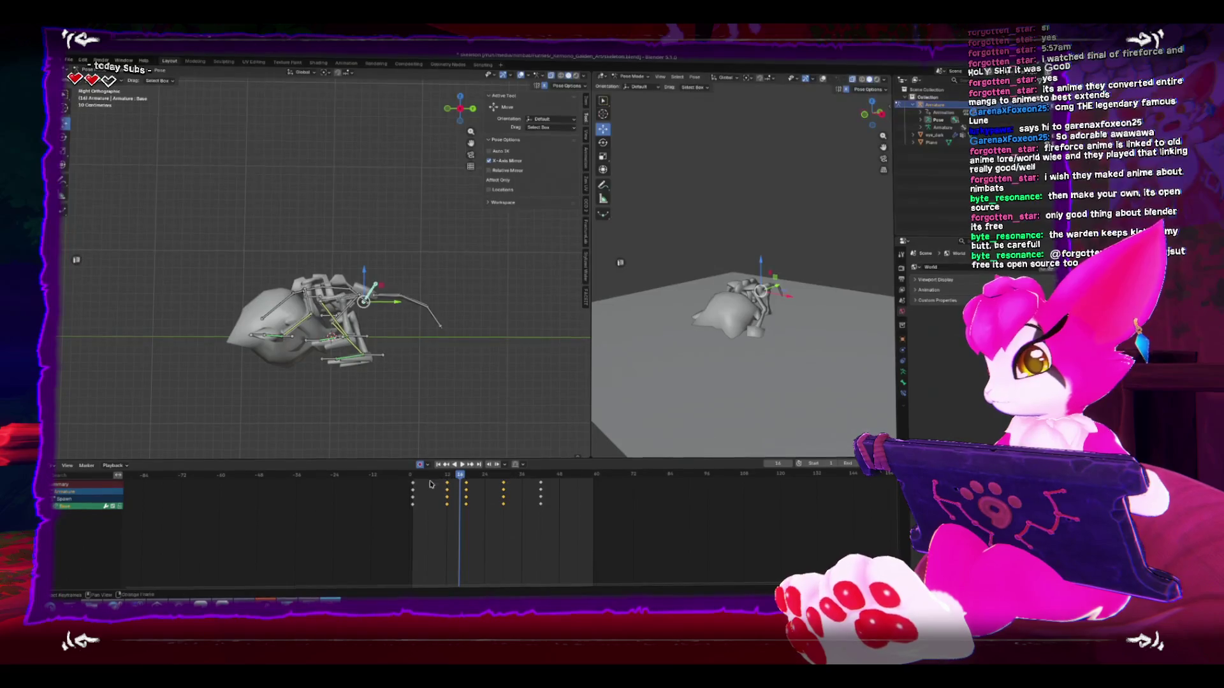
# Step: Preview the get-up animation, select all rig bones, and play it again
pyautogui.press('space')
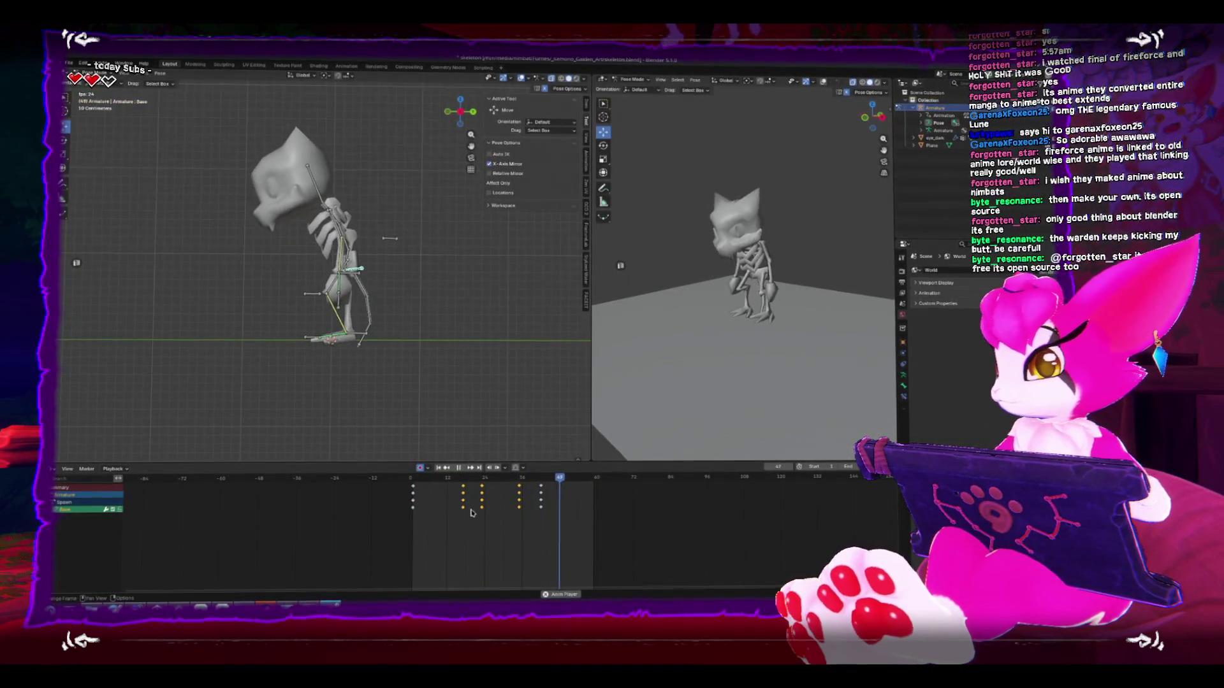
pyautogui.press('space')
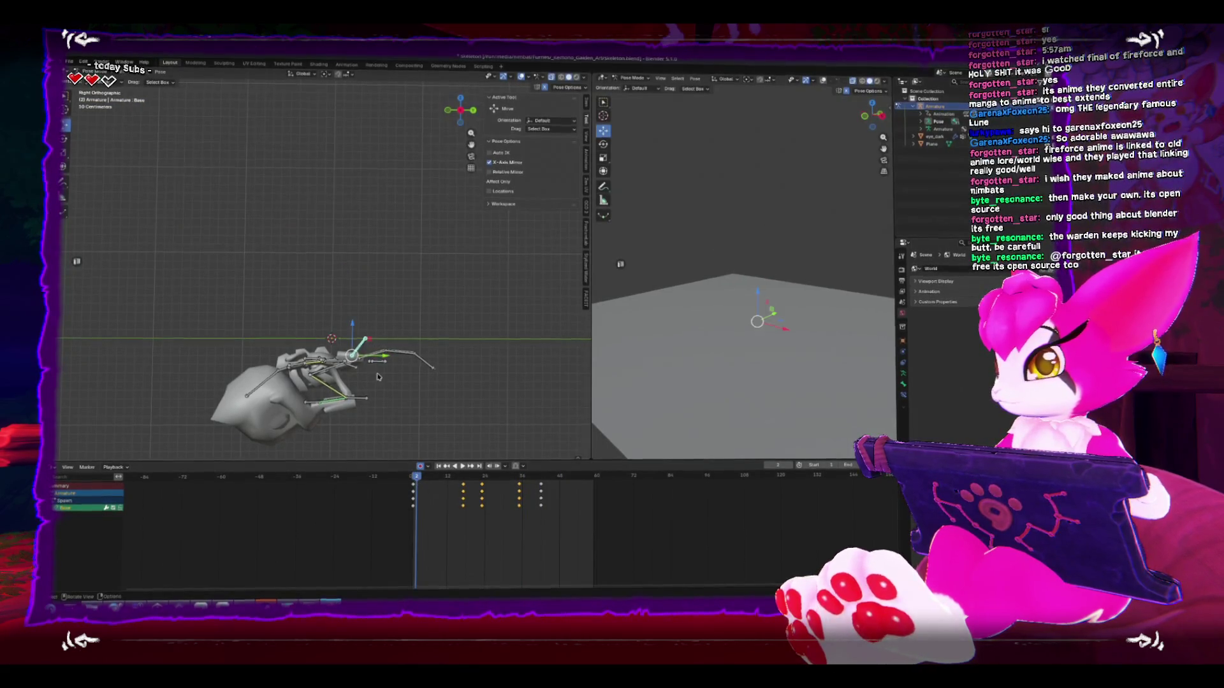
pyautogui.press('a')
pyautogui.press('space')
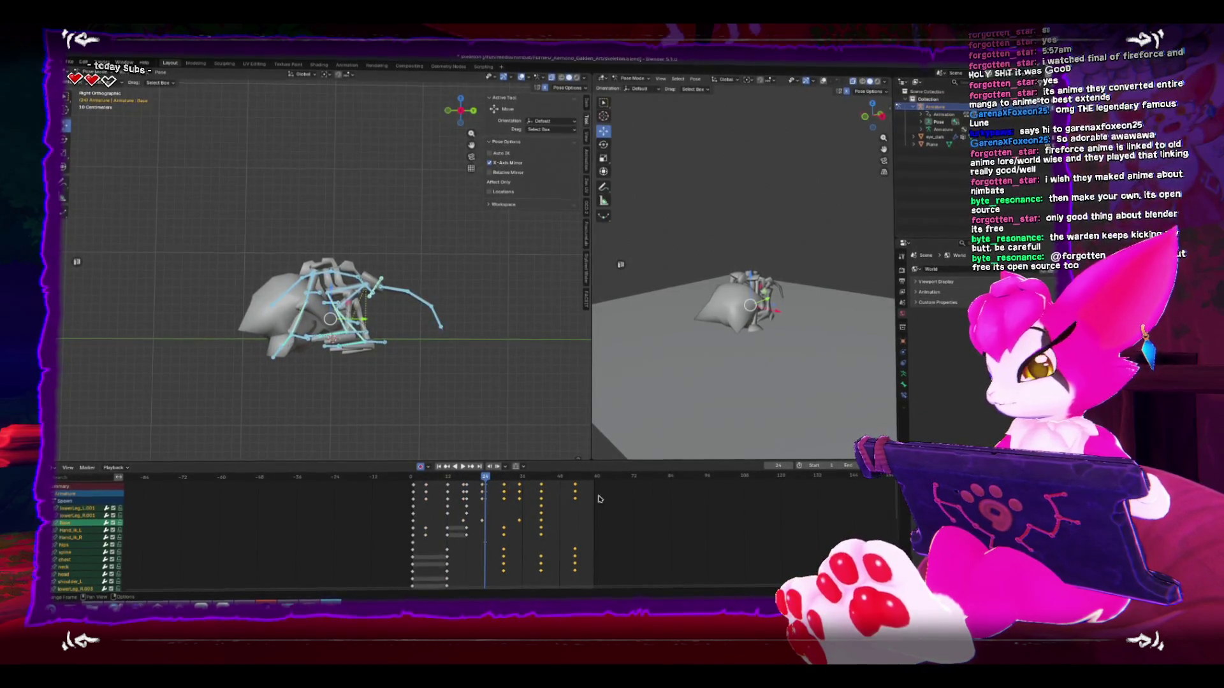
# Step: Scale out the keyframes after the playhead to slow the later motion
pyautogui.press('s')
pyautogui.click(707, 496)
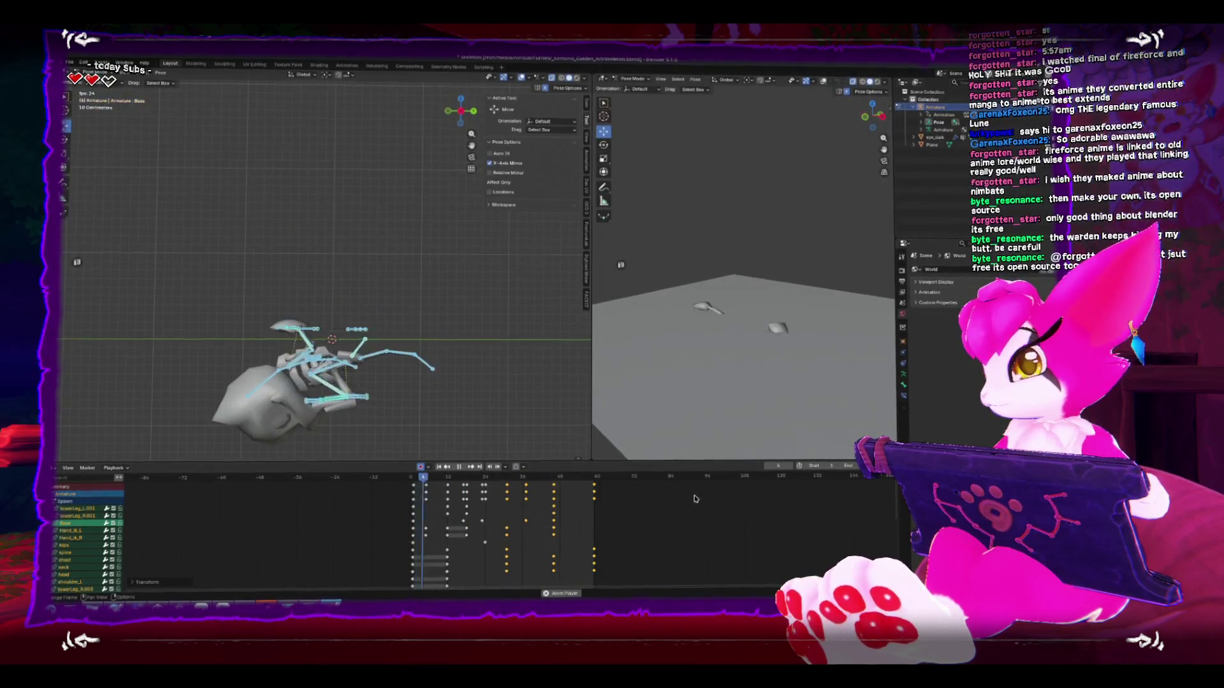
pyautogui.press('space')
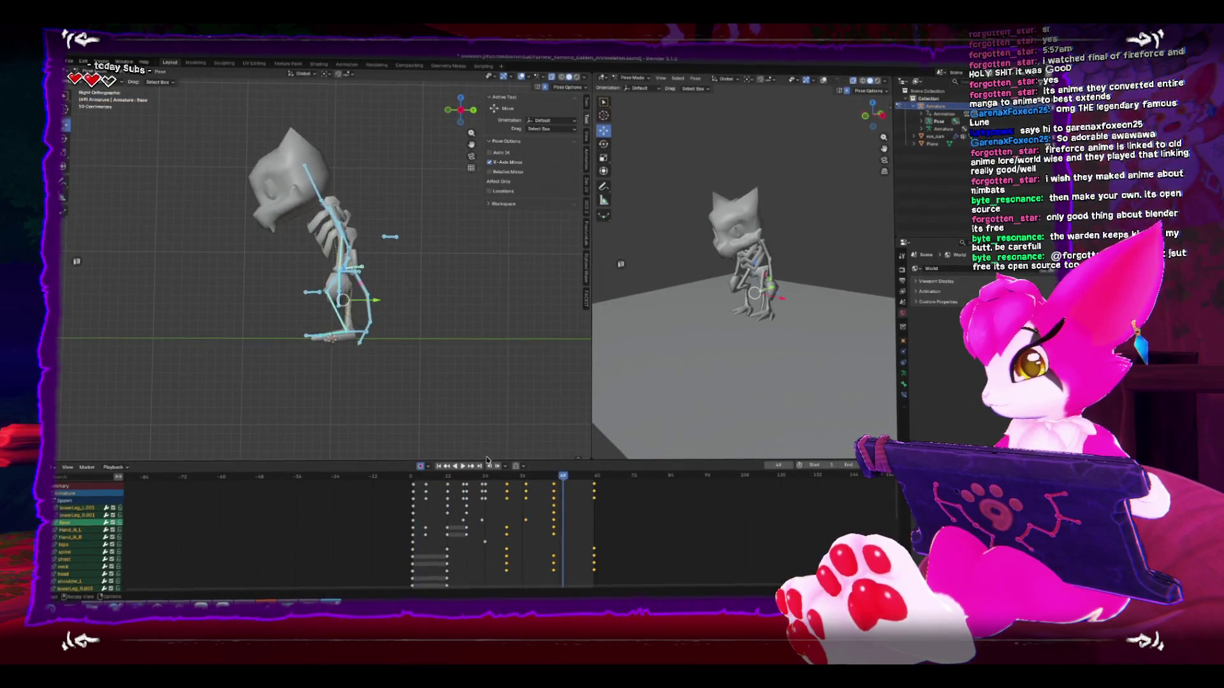
# Step: Lower the Base bone 0.15 m along Z and expand its animation channels
pyautogui.click(360, 268)
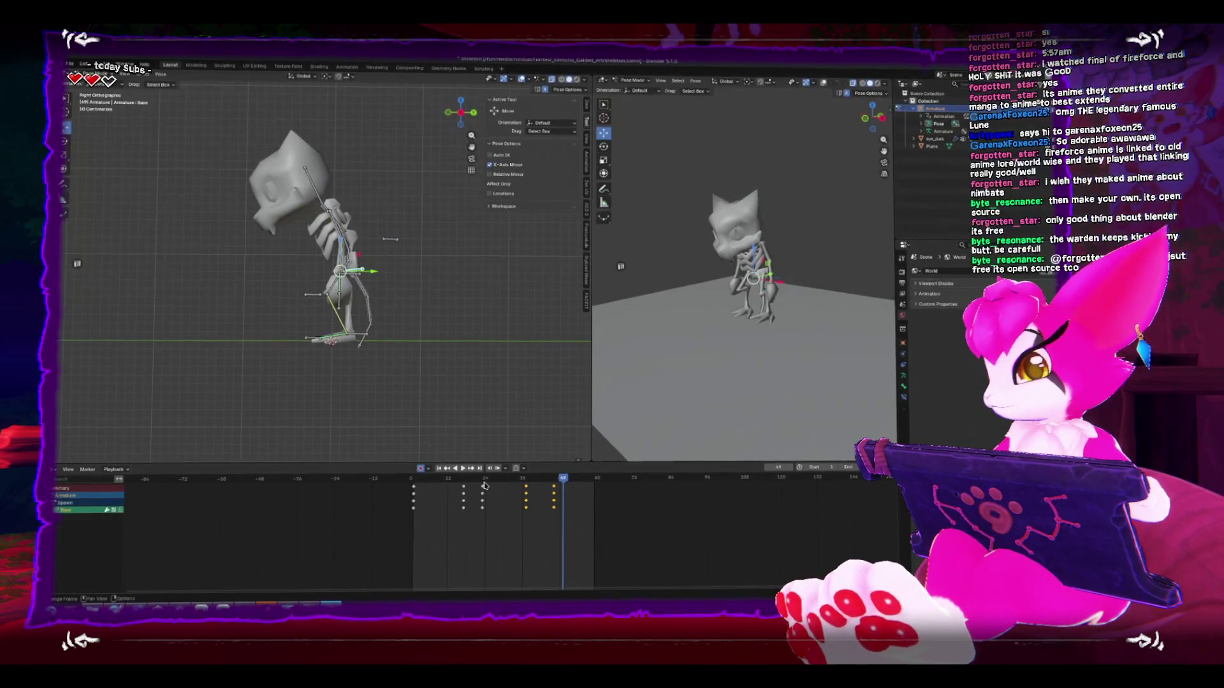
pyautogui.press('space')
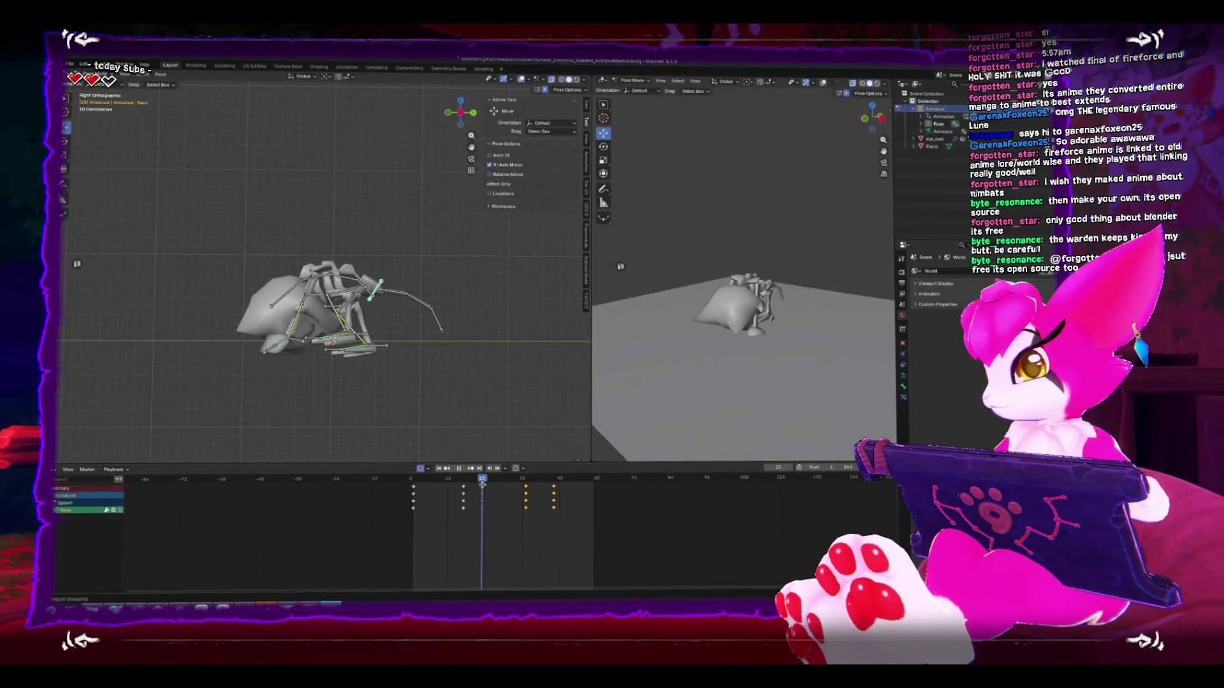
pyautogui.press('g')
pyautogui.press('z')
pyautogui.click(382, 312)
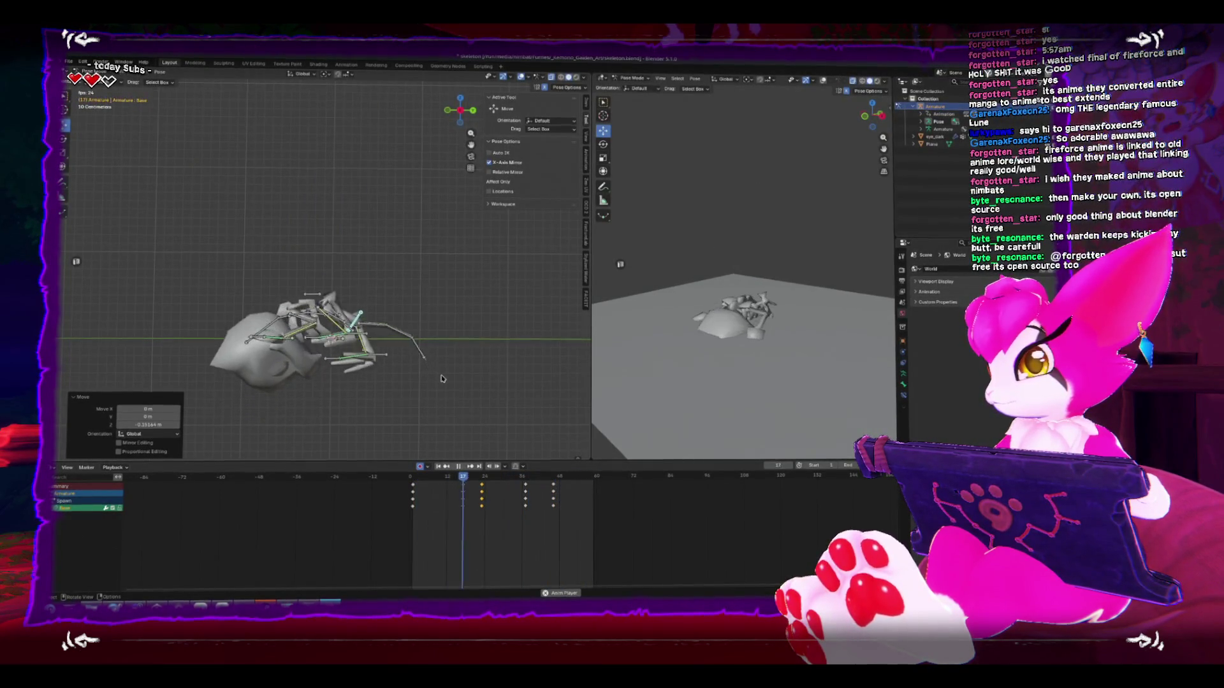
pyautogui.press('space')
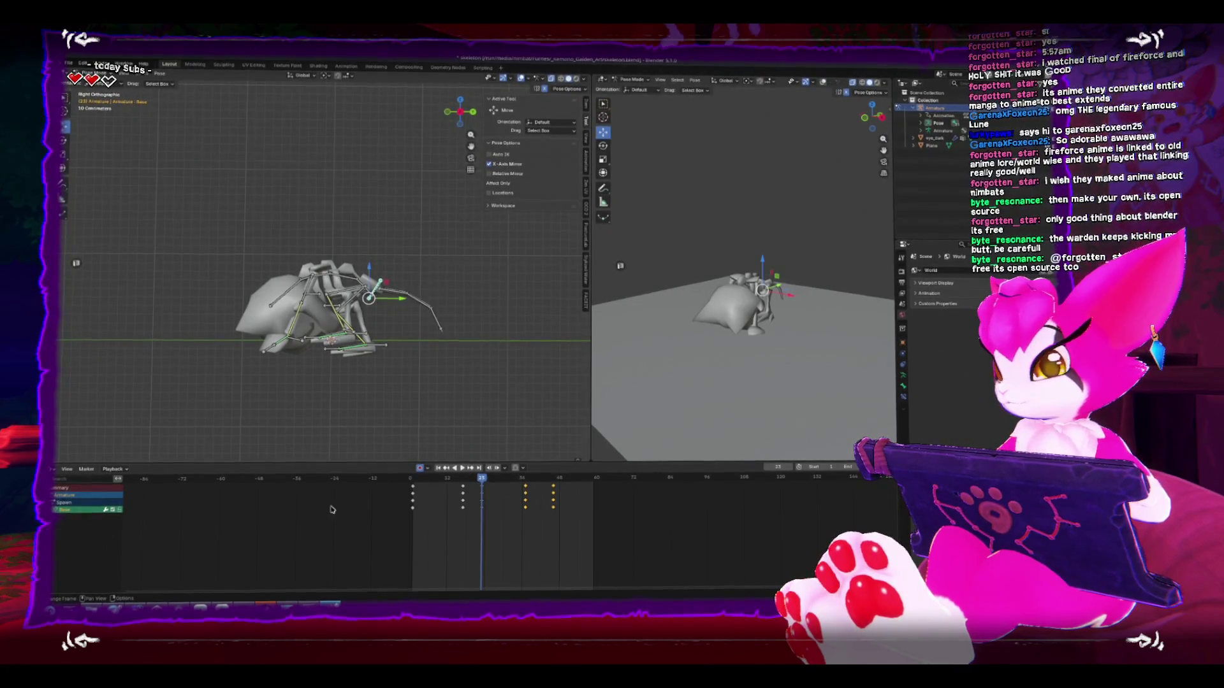
pyautogui.press('KP_Add')
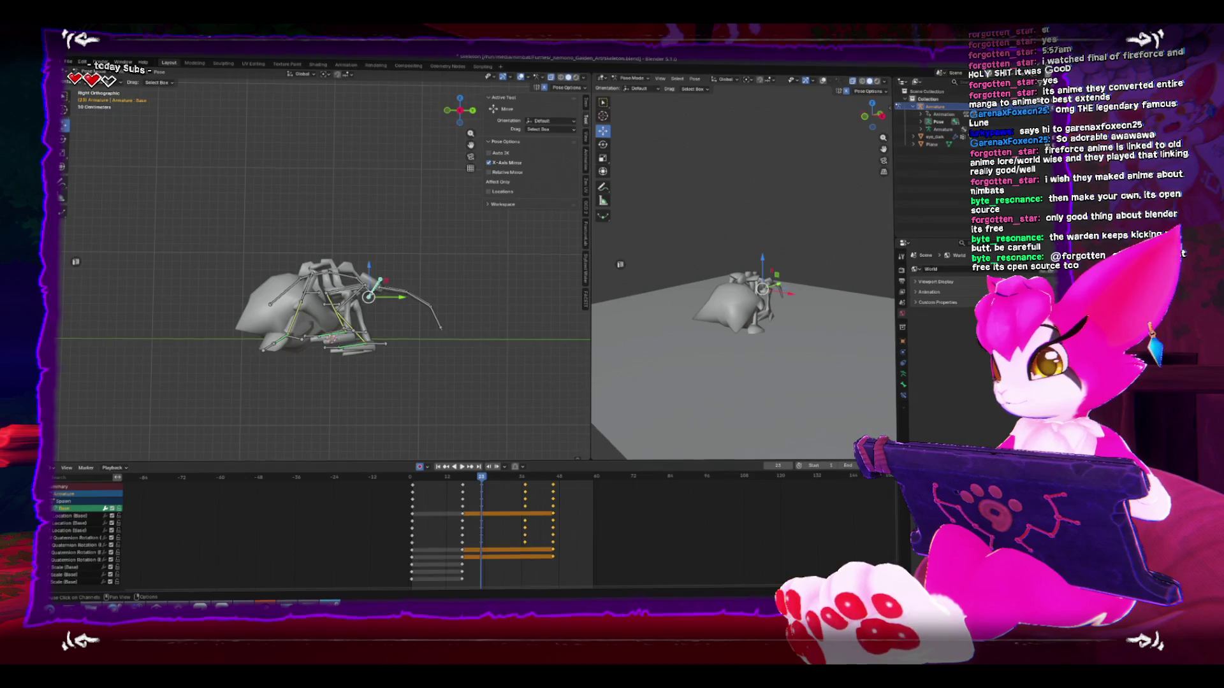
# Step: Switch the bottom editor to the Graph Editor and frame the Base bone's curves
pyautogui.press('KP_Subtract')
pyautogui.click(56, 469)
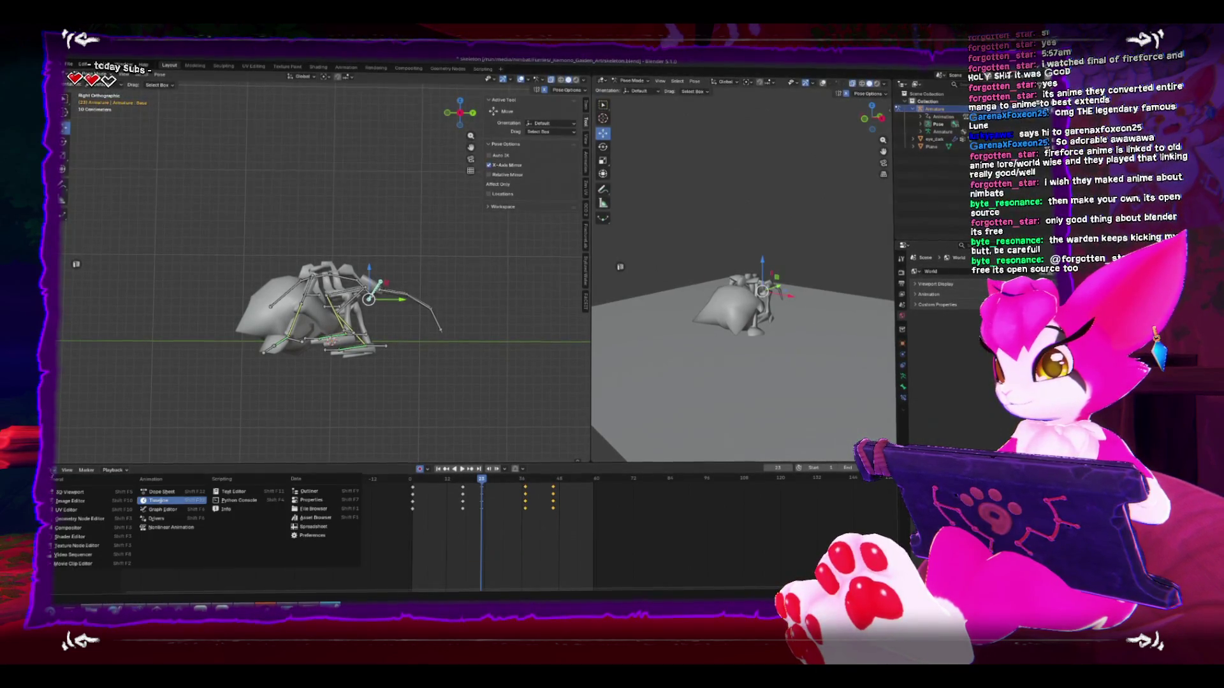
pyautogui.click(144, 510)
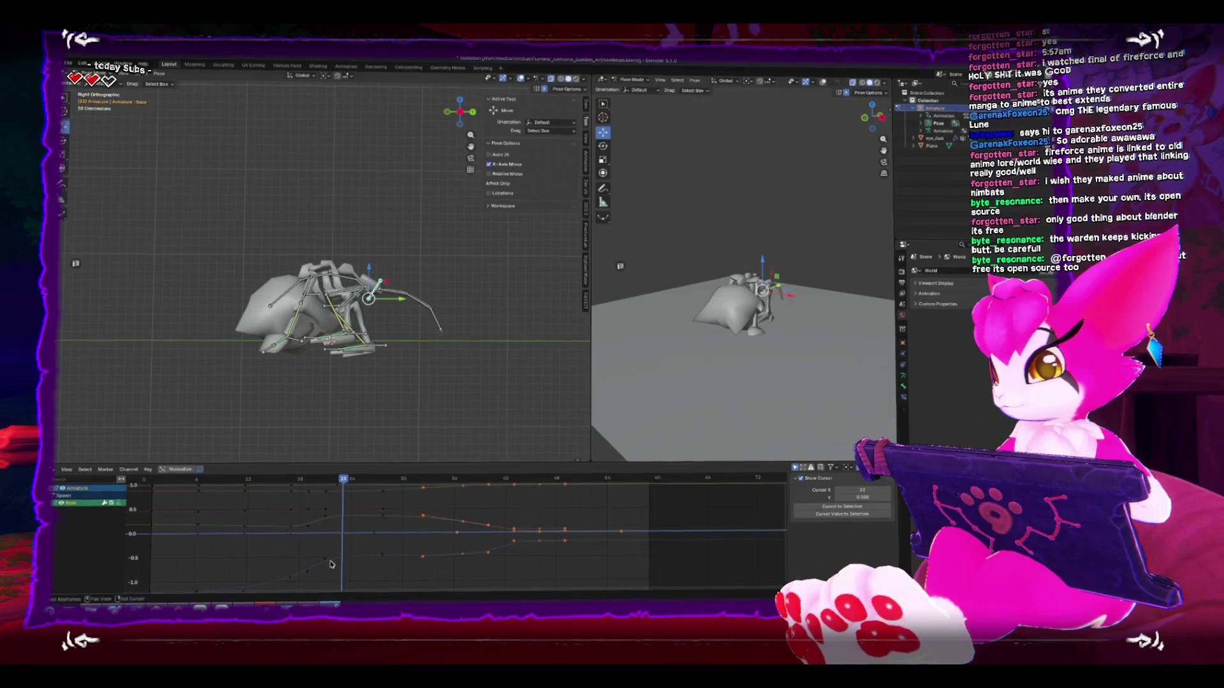
pyautogui.moveTo(331, 564); pyautogui.dragTo(359, 542)
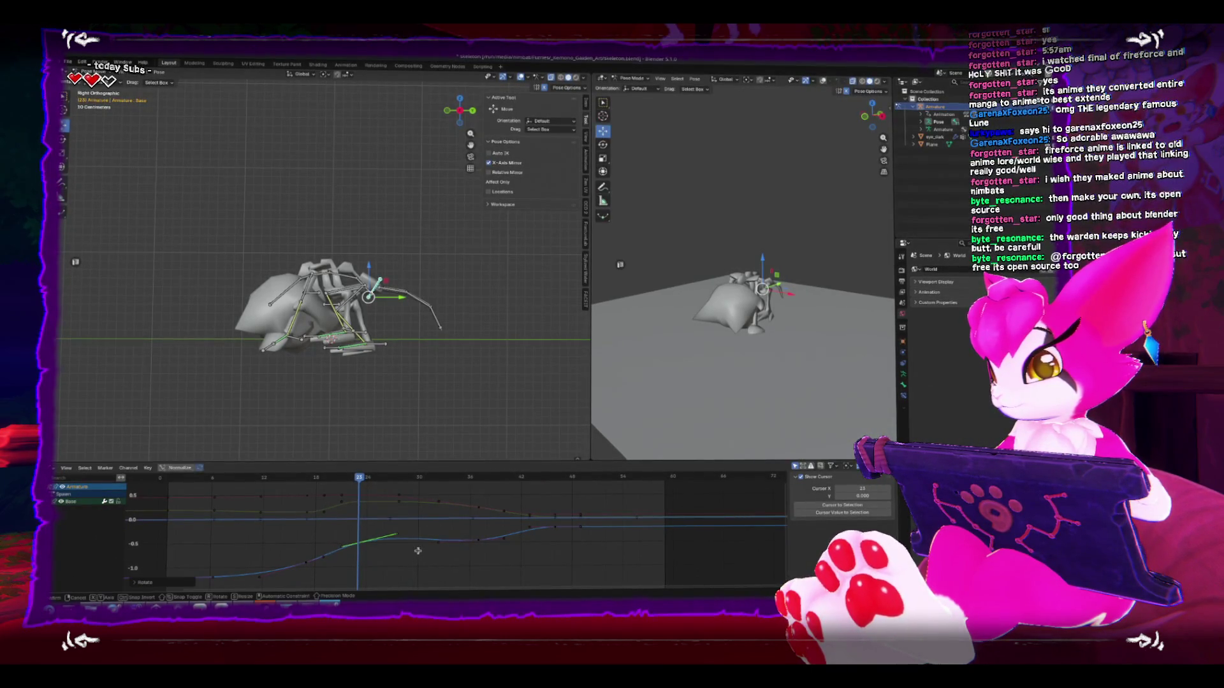
# Step: Raise and shift the Z Location mid-rise keyframe, nudge a rotation key up, and play back
pyautogui.click(415, 560)
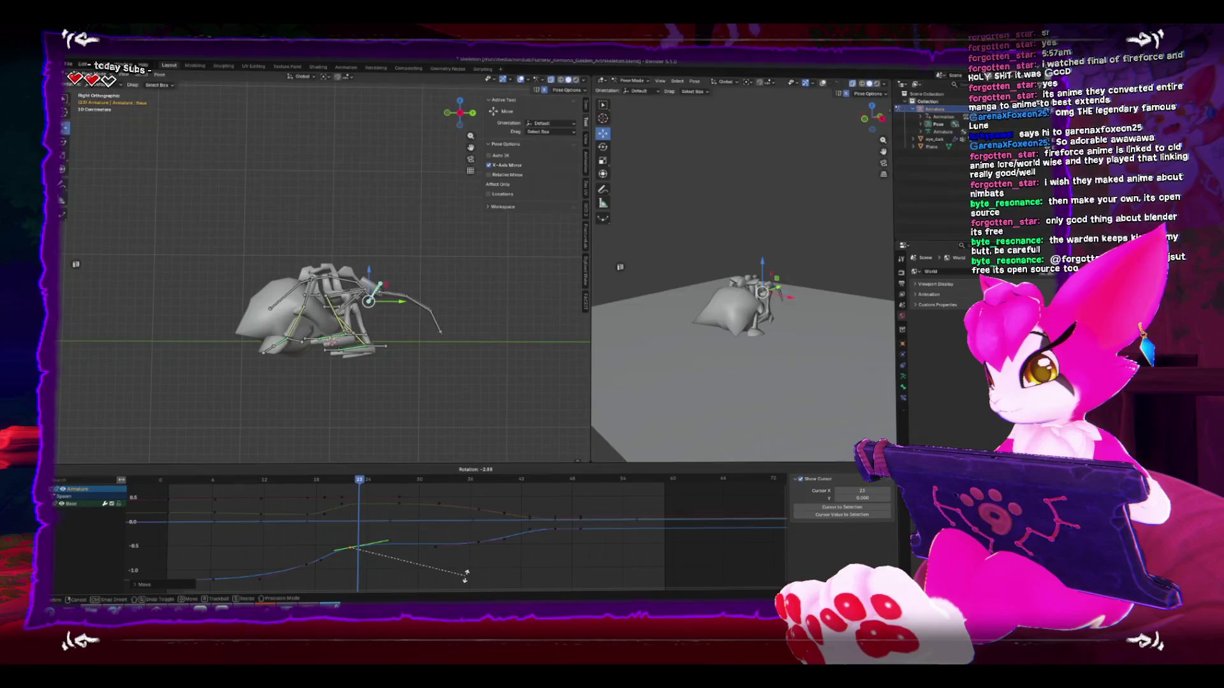
pyautogui.moveTo(483, 549); pyautogui.dragTo(479, 540)
pyautogui.click(342, 496)
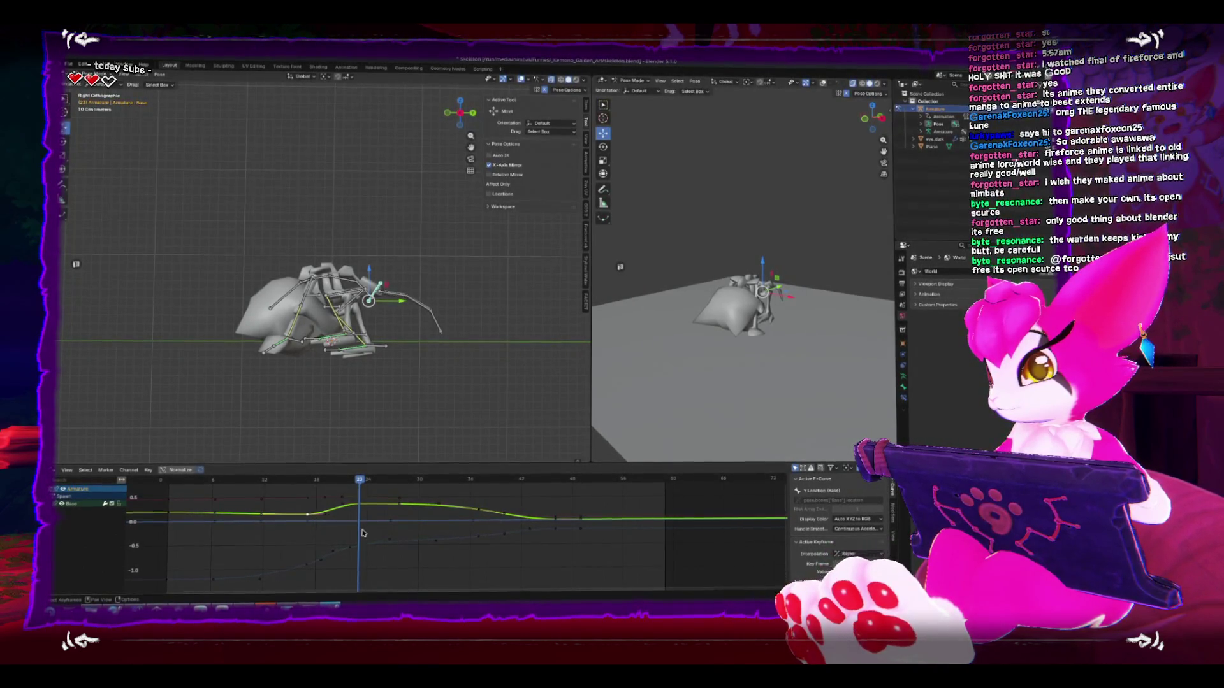
pyautogui.scroll(3)
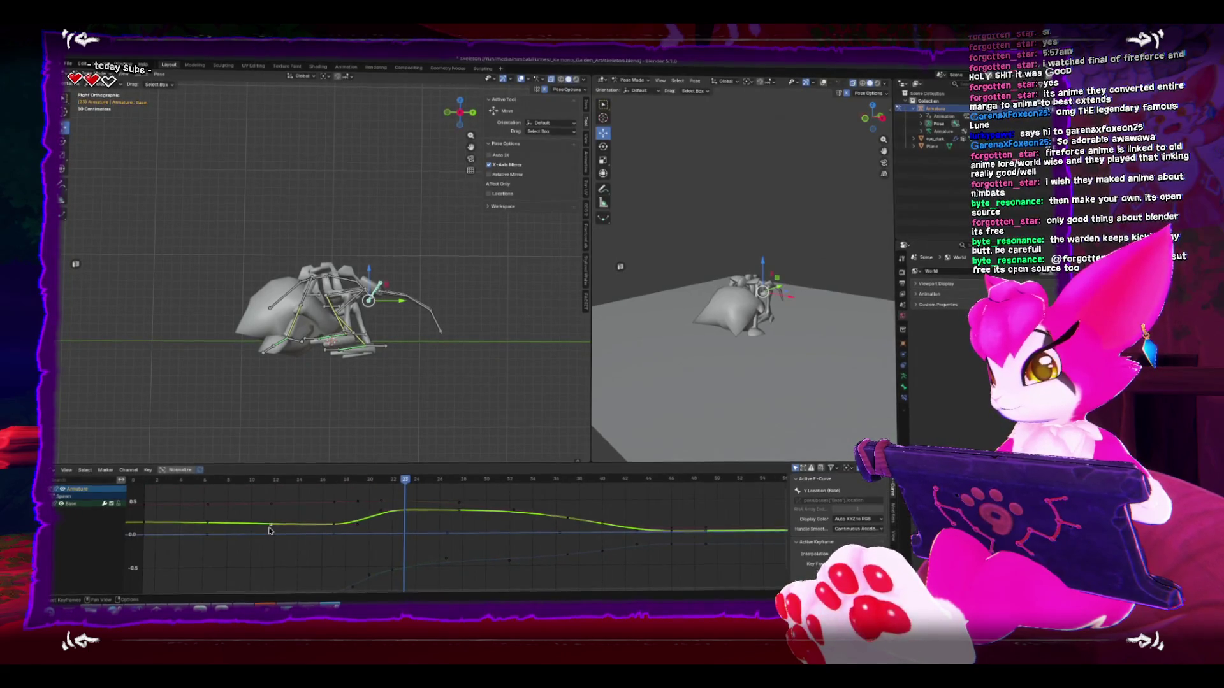
pyautogui.press('g')
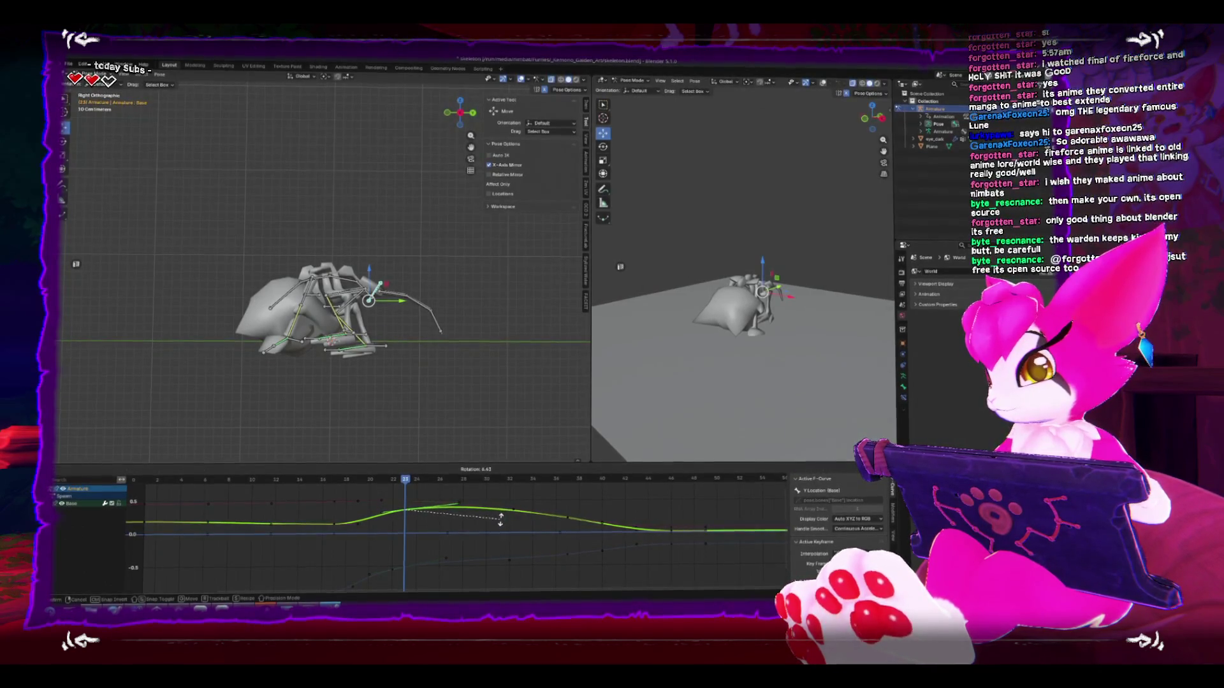
pyautogui.press('space')
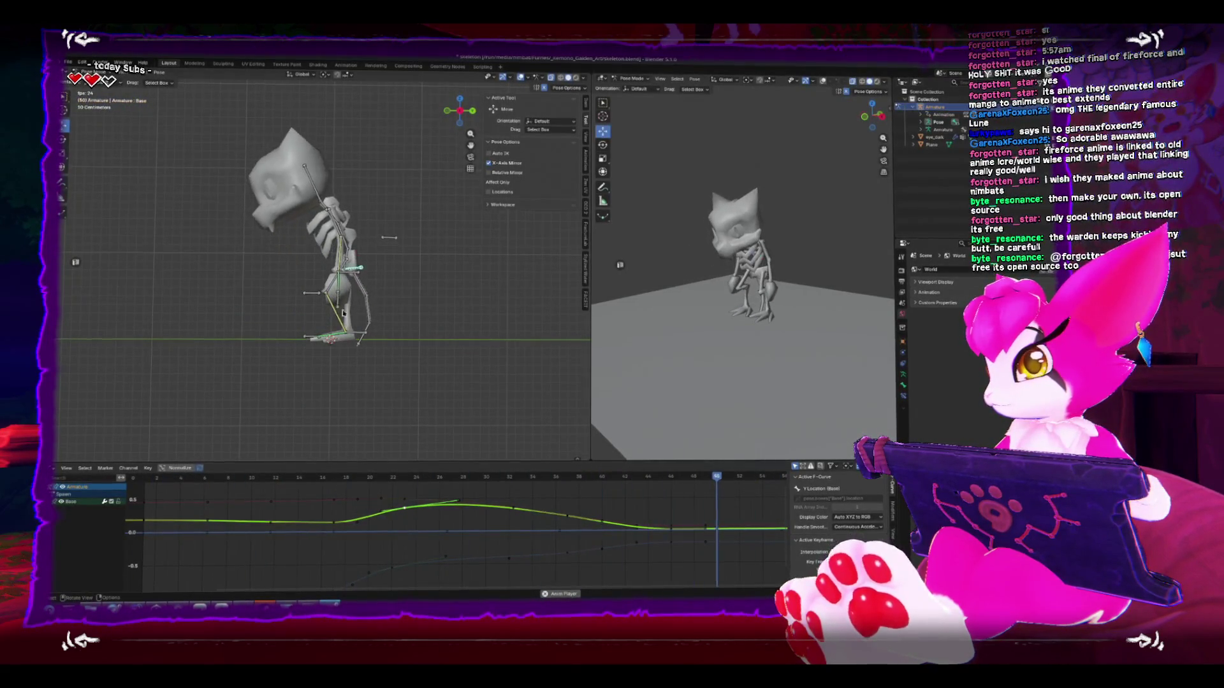
# Step: Frame the head's rotation curve, raise its keyframe near frames 37–45, and review the head motion
pyautogui.press('space')
pyautogui.scroll(-3)
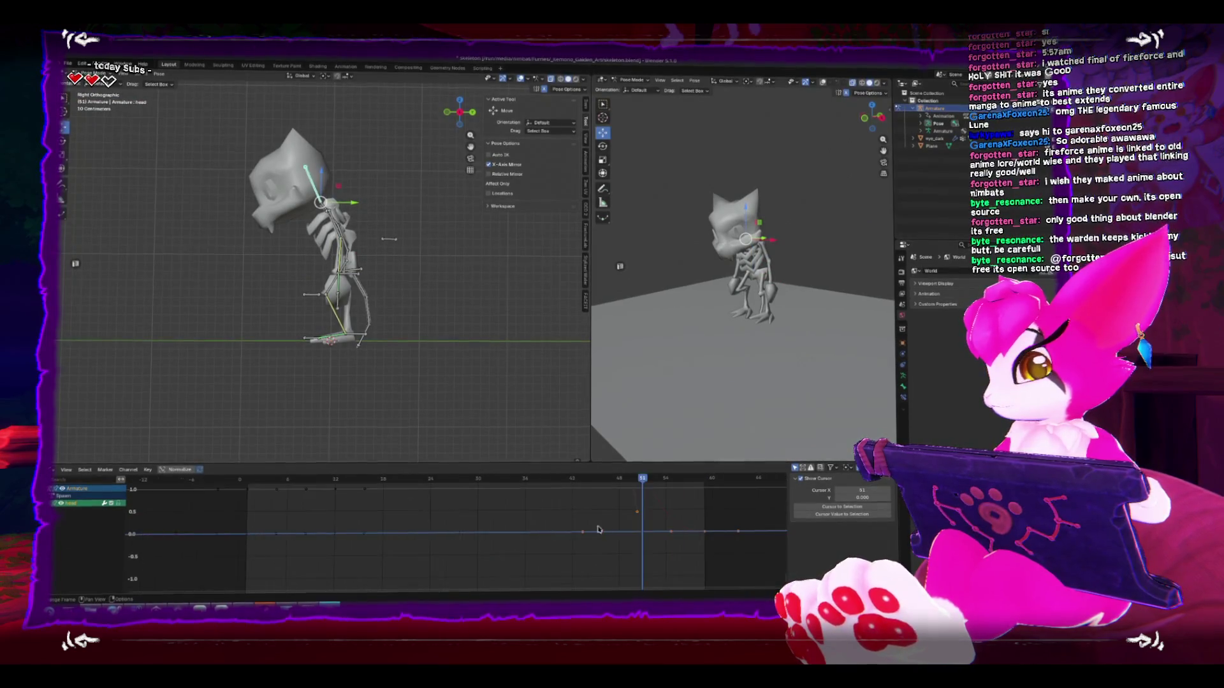
pyautogui.scroll(-3)
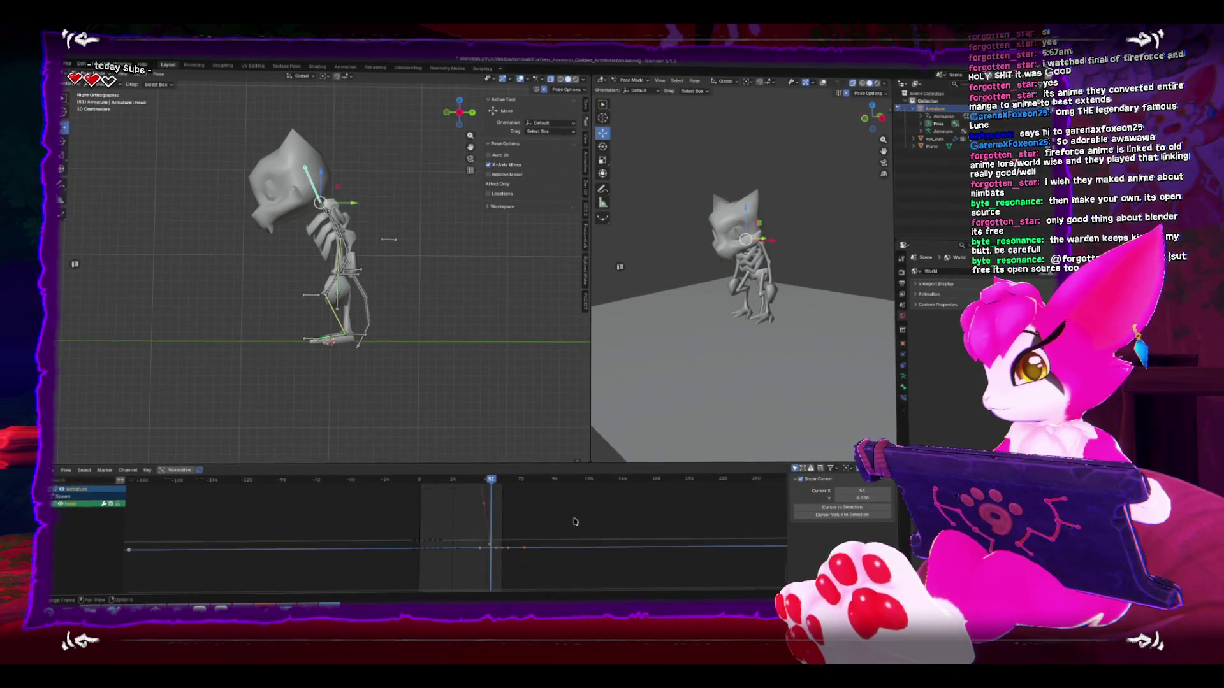
pyautogui.press('Home')
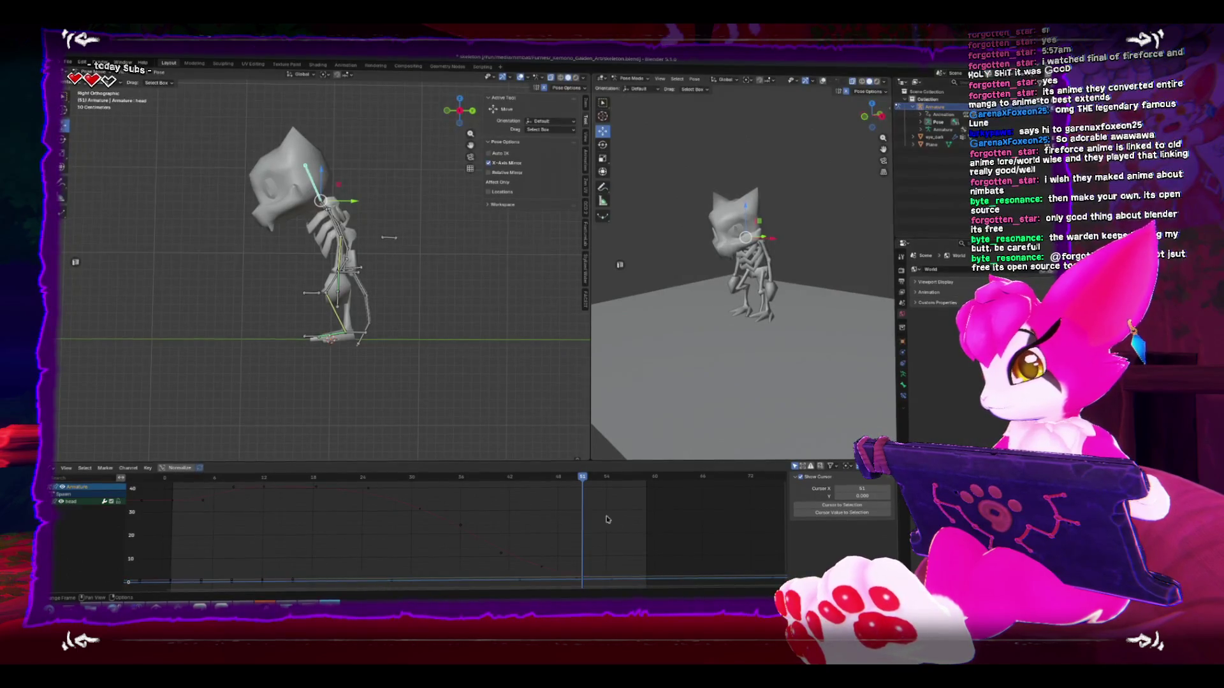
pyautogui.moveTo(508, 486); pyautogui.dragTo(437, 469)
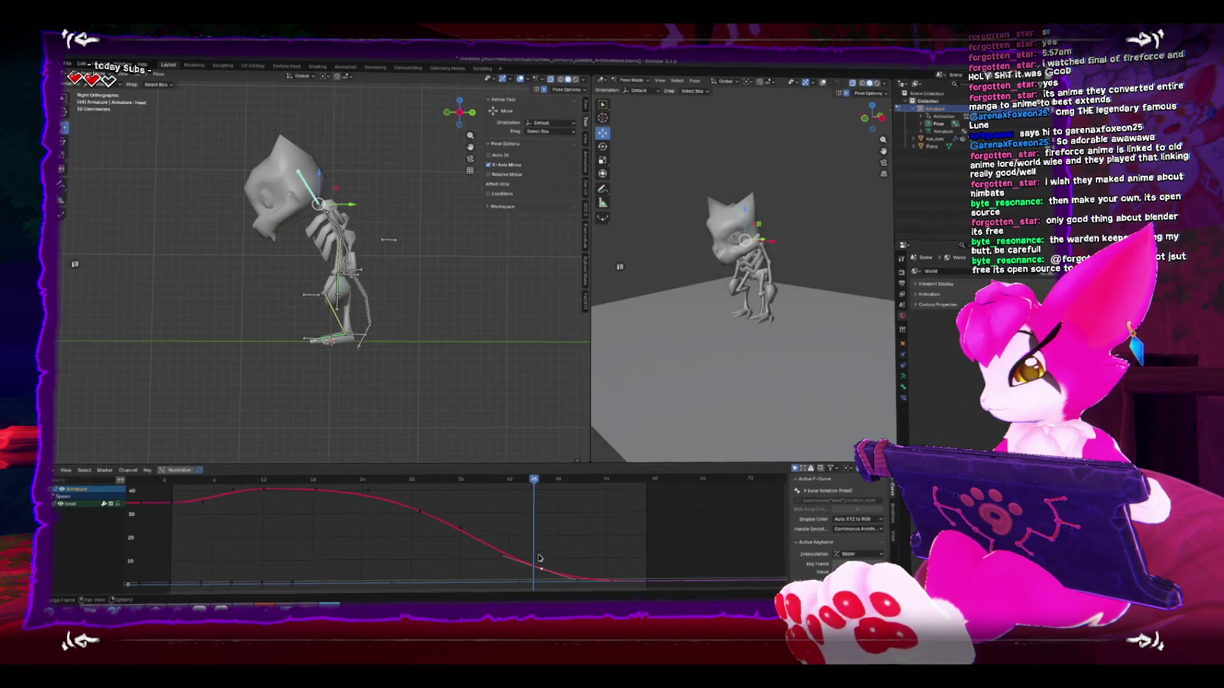
pyautogui.press('g')
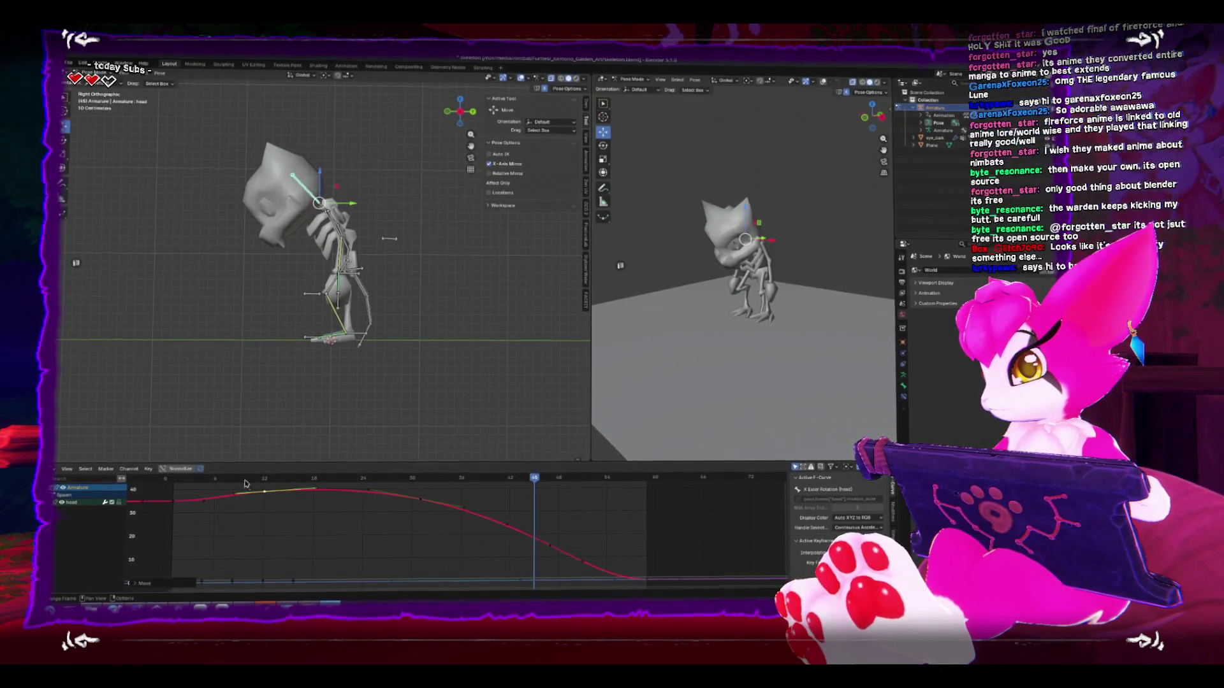
pyautogui.press('space')
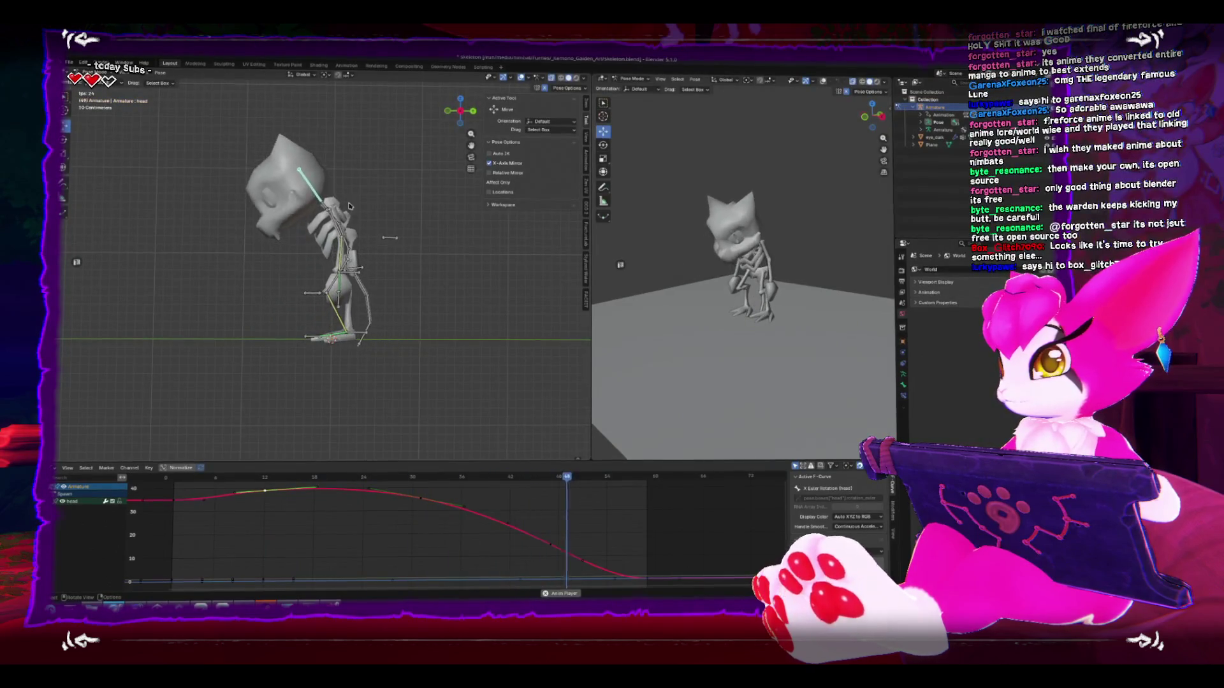
pyautogui.press('Escape')
pyautogui.click(322, 196)
pyautogui.press('space')
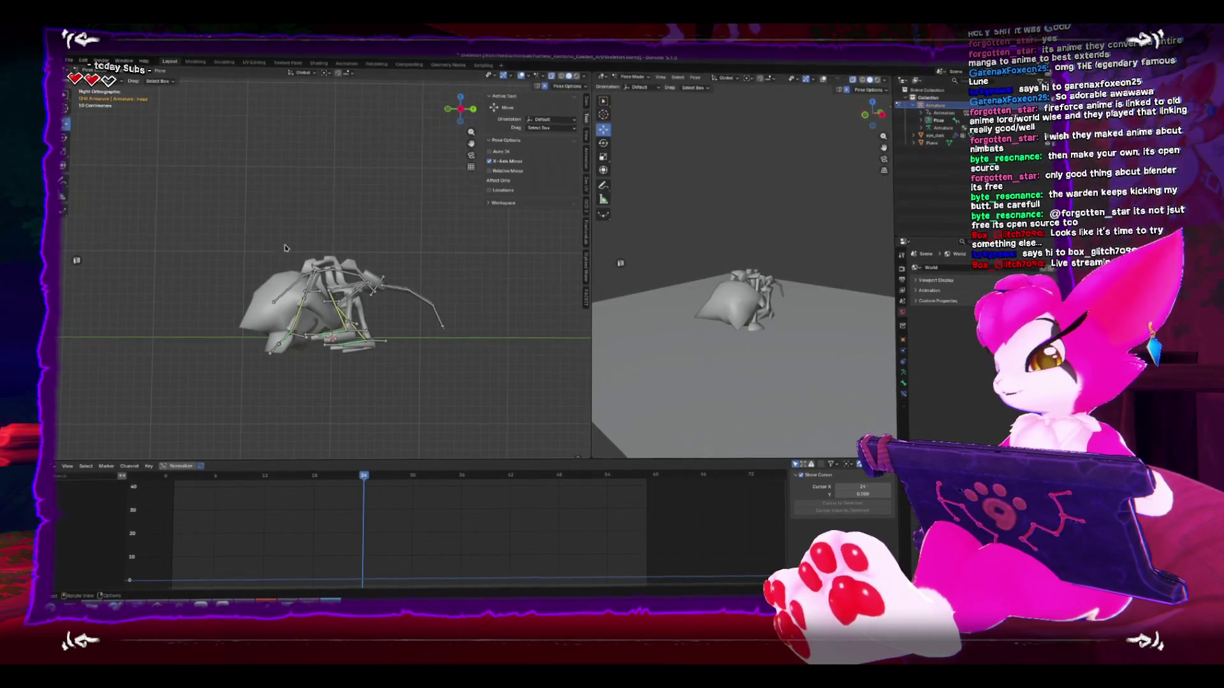
pyautogui.press('a')
pyautogui.press('space')
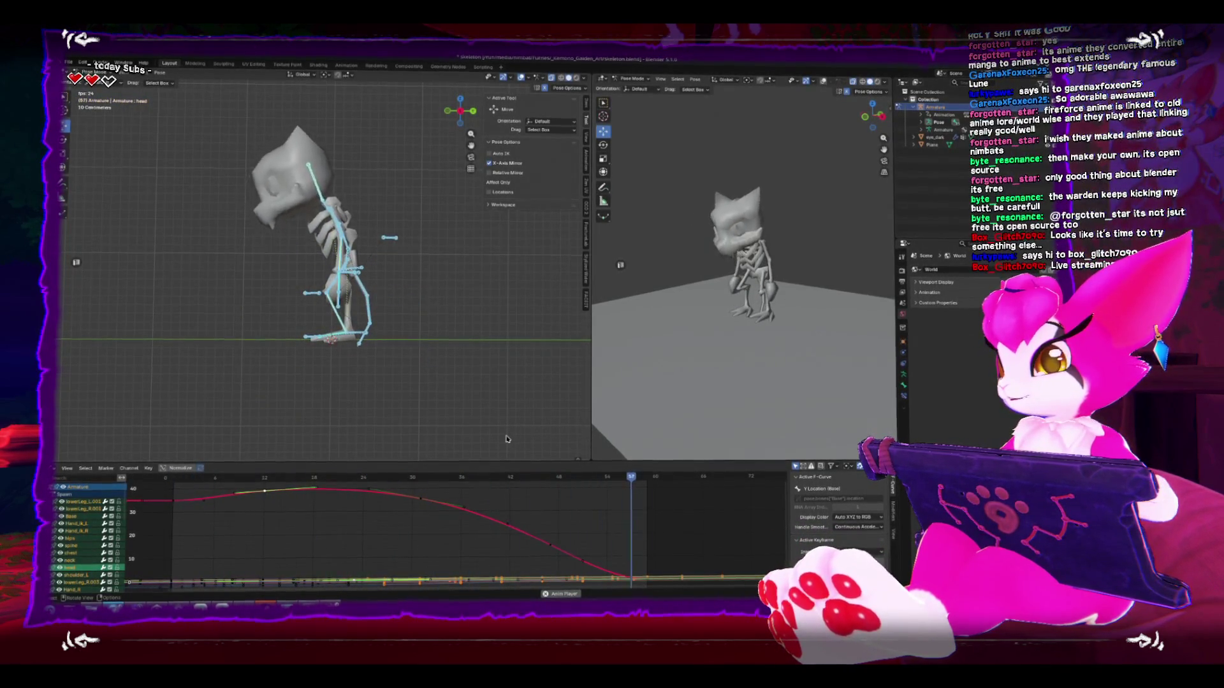
pyautogui.click(325, 436)
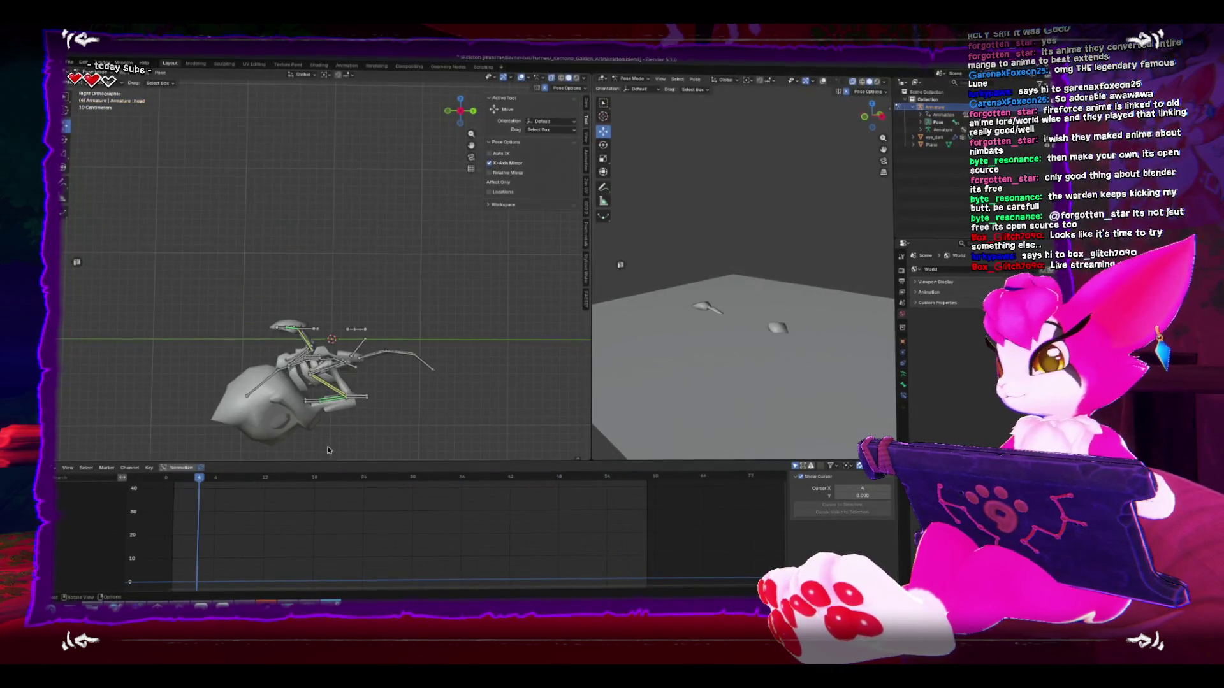
# Step: Select the three tail bones and turn the bottom editor into a Timeline
pyautogui.moveTo(402, 380); pyautogui.dragTo(404, 381)
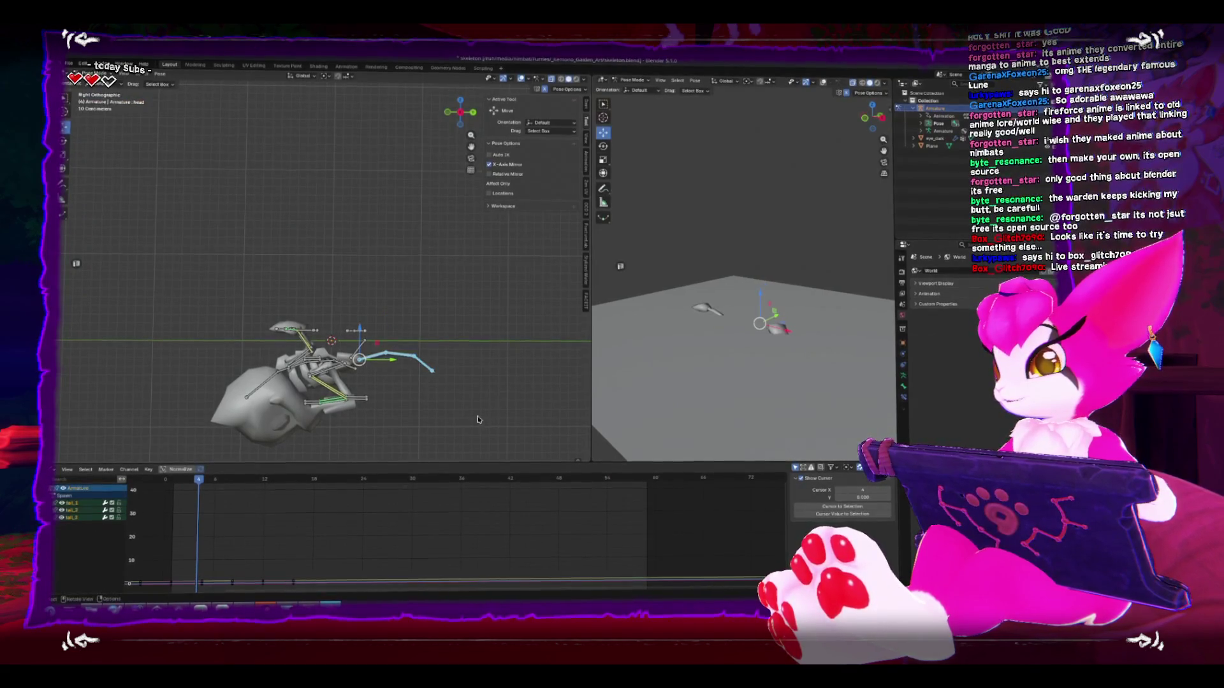
pyautogui.click(56, 473)
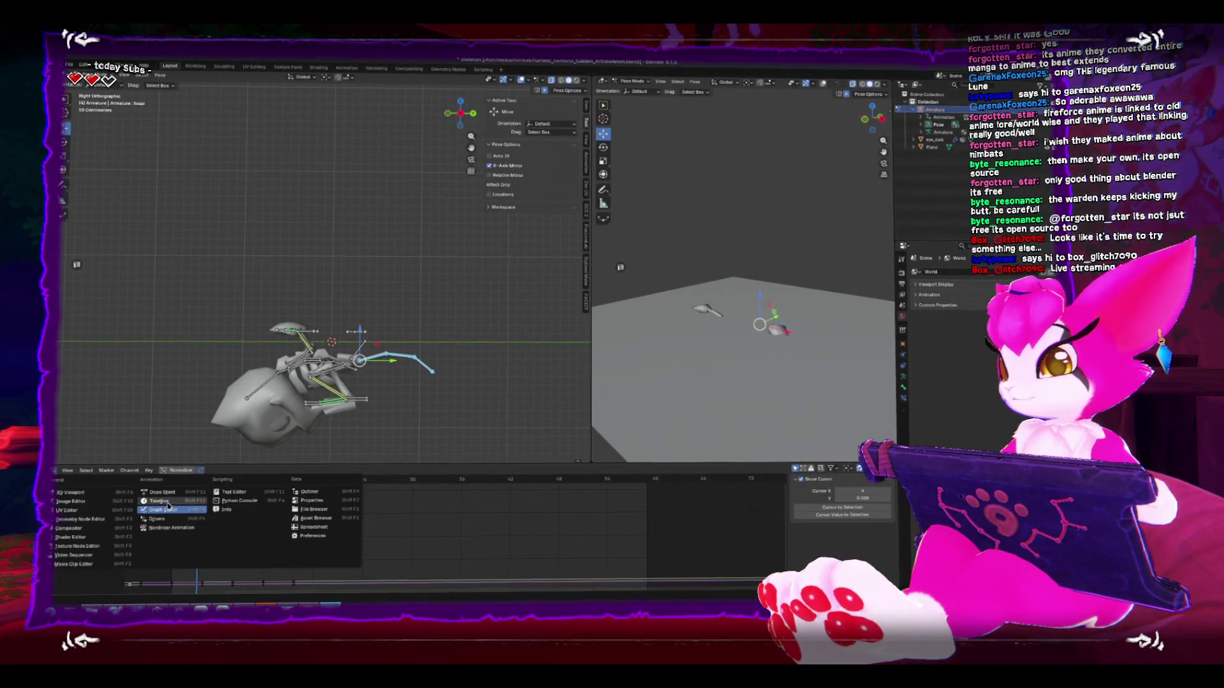
pyautogui.click(166, 502)
pyautogui.click(462, 468)
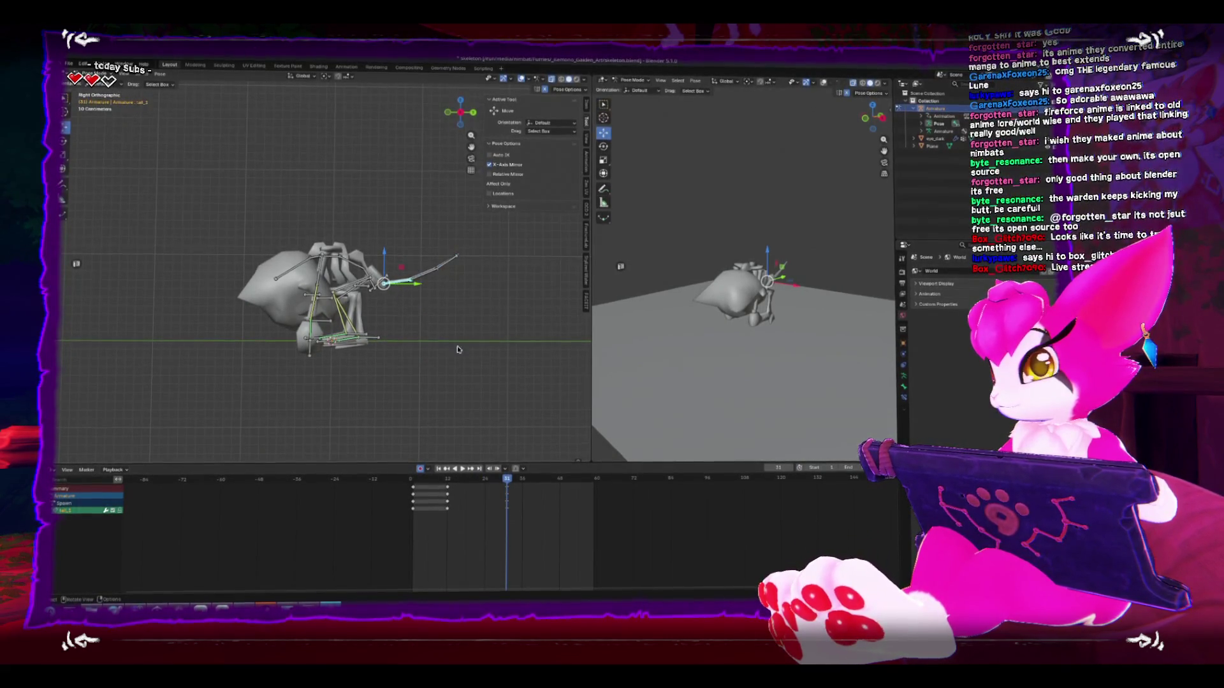
# Step: Bend the tail chain downward and keyframe the tail pose at frame 31
pyautogui.click(383, 431)
pyautogui.click(412, 342)
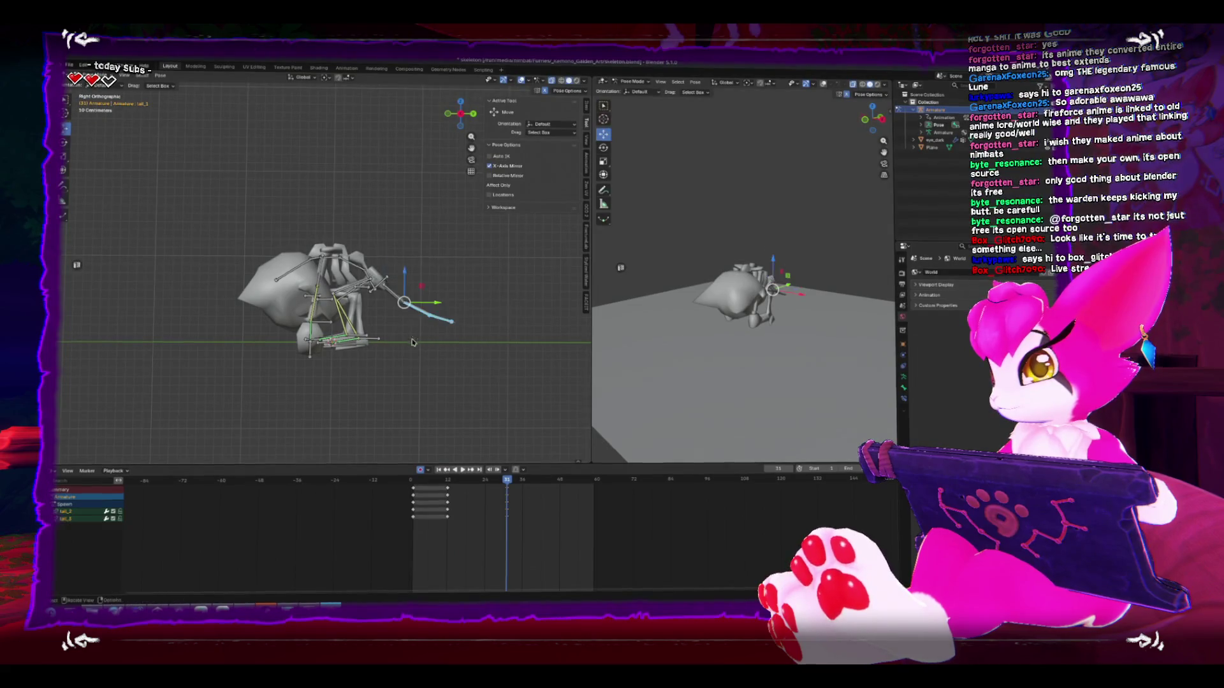
pyautogui.click(452, 346)
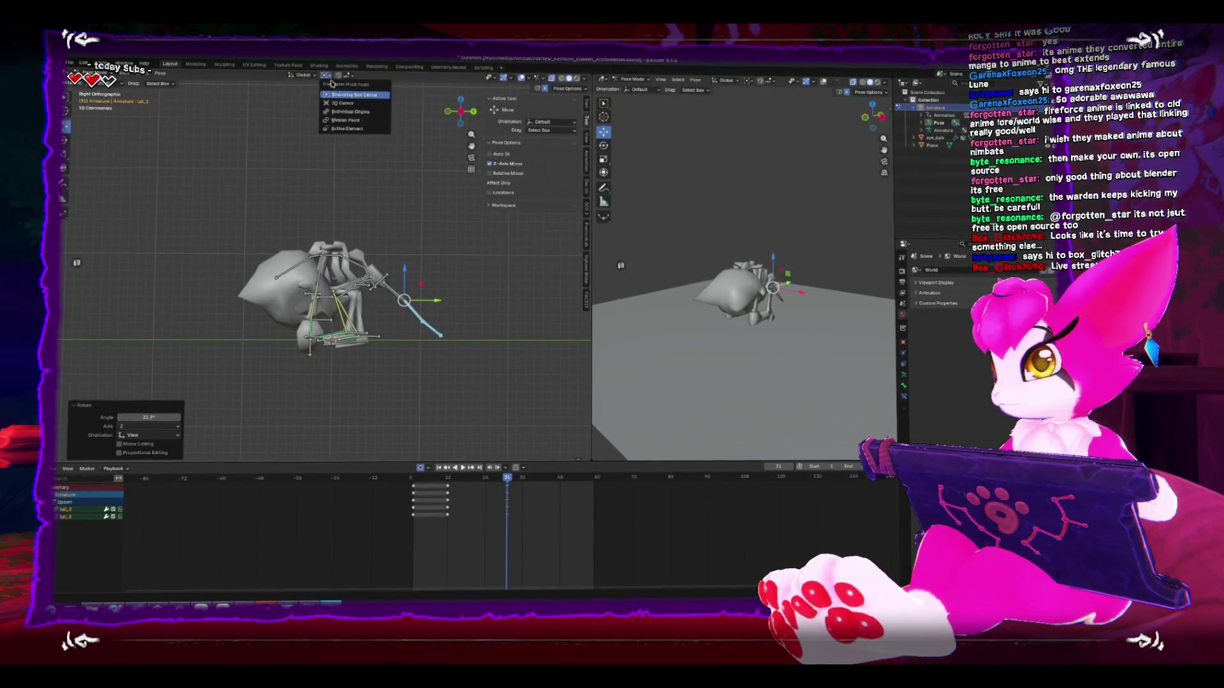
pyautogui.moveTo(418, 360); pyautogui.dragTo(456, 347)
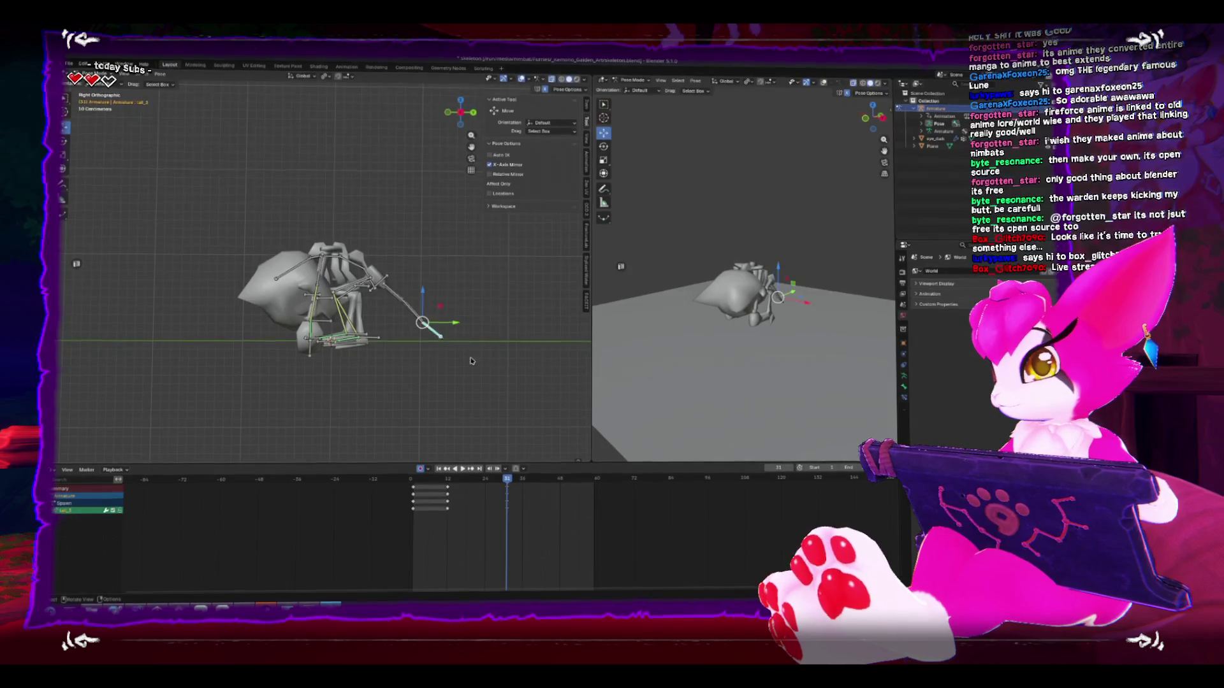
pyautogui.press('r')
pyautogui.click(438, 372)
pyautogui.press('r')
pyautogui.click(413, 348)
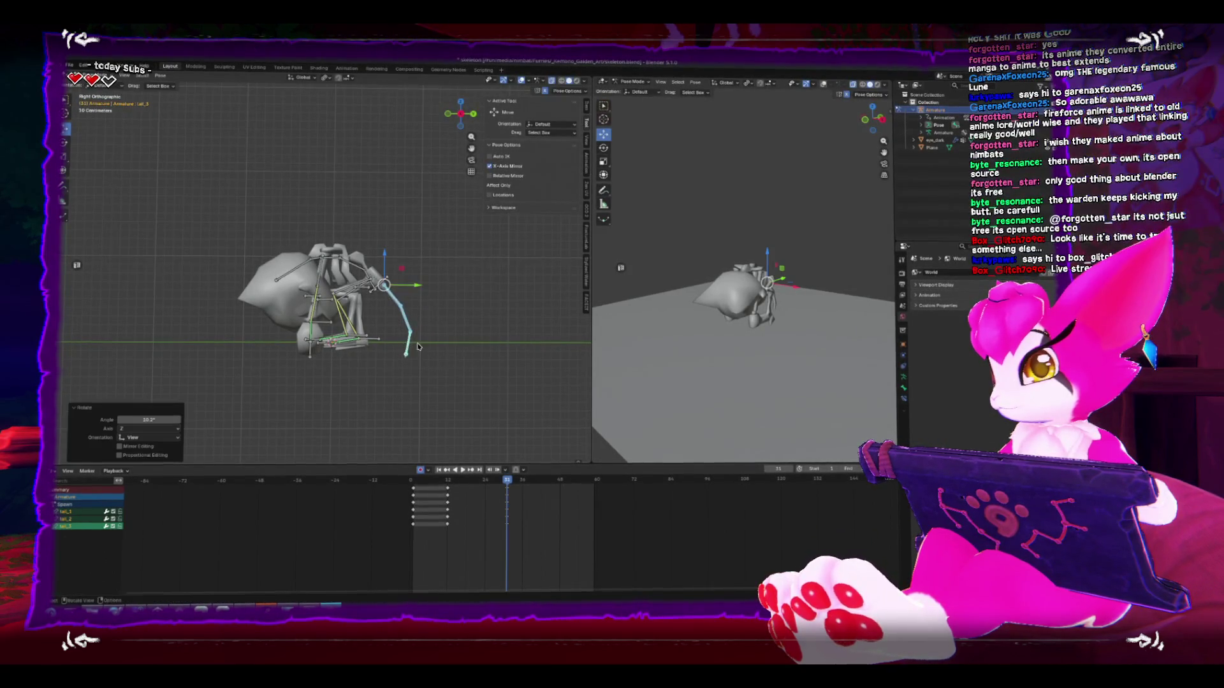
pyautogui.press('i')
# Step: At frame 37, rotate tail_2 and tail_3 further and keyframe the tail pose
pyautogui.press('Right')
pyautogui.press('Right')
pyautogui.press('Right')
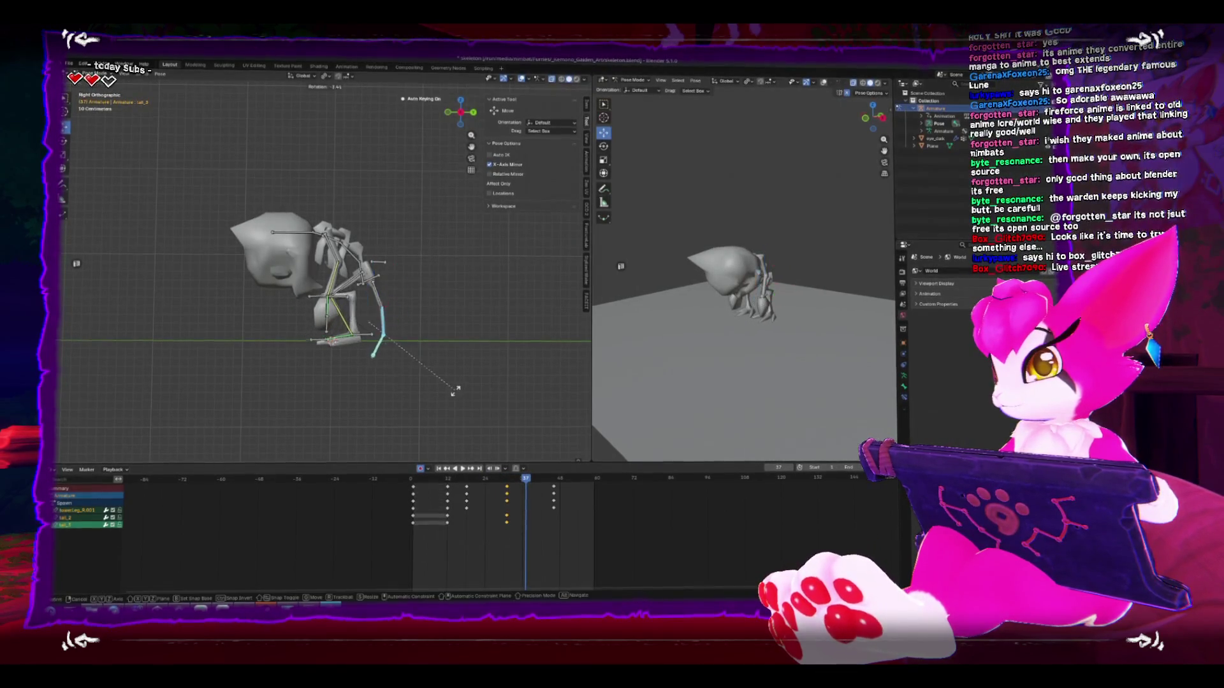
pyautogui.click(460, 343)
pyautogui.click(392, 332)
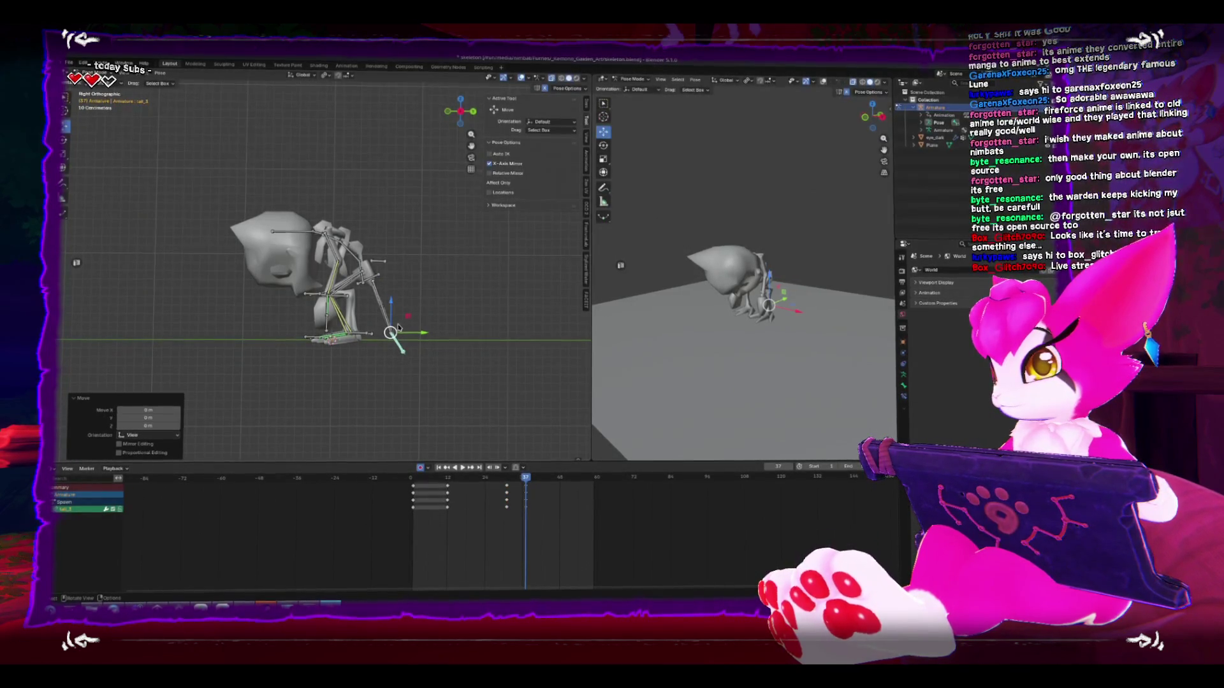
pyautogui.click(391, 328)
pyautogui.click(467, 342)
pyautogui.press('i')
# Step: Rotate and key the tail at frame 54, then play back the animation
pyautogui.press('Right')
pyautogui.press('Right')
pyautogui.press('Right')
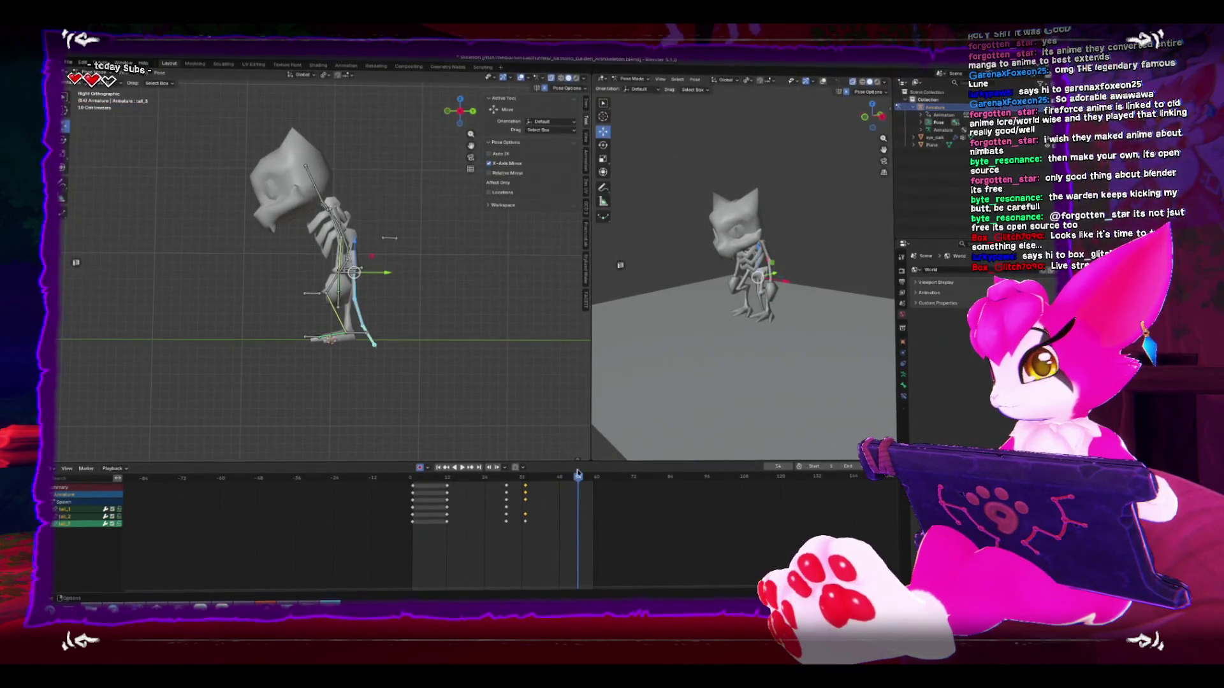
pyautogui.press('space')
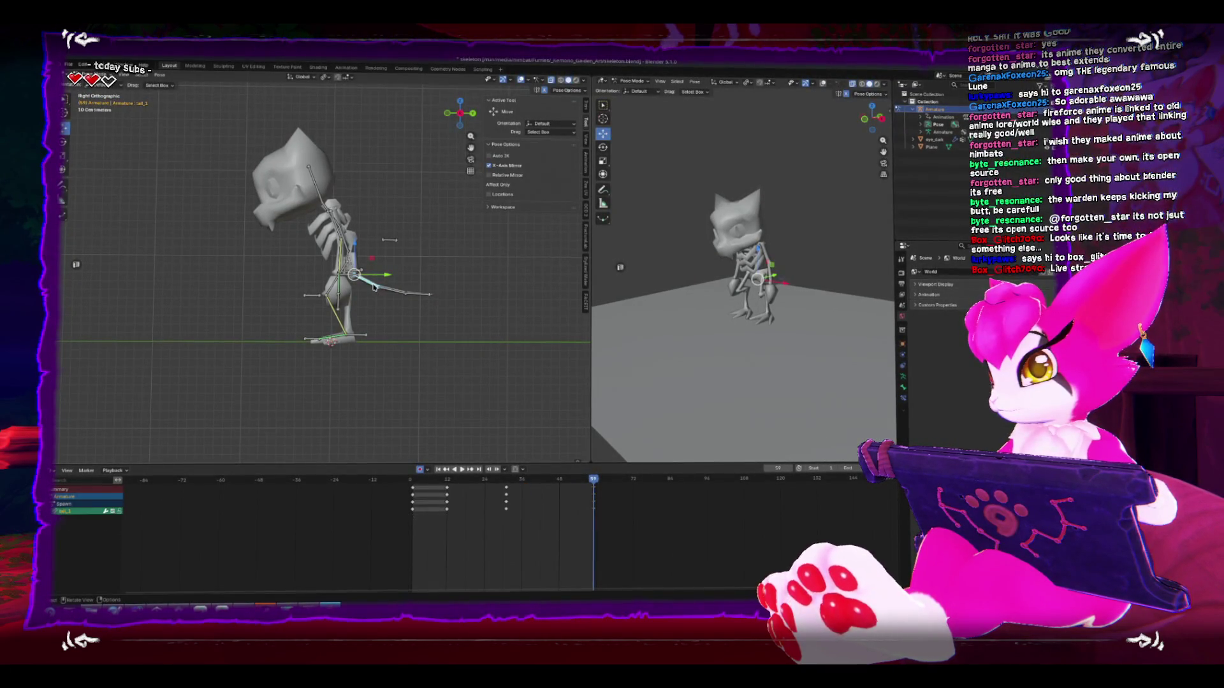
pyautogui.click(425, 398)
pyautogui.press('space')
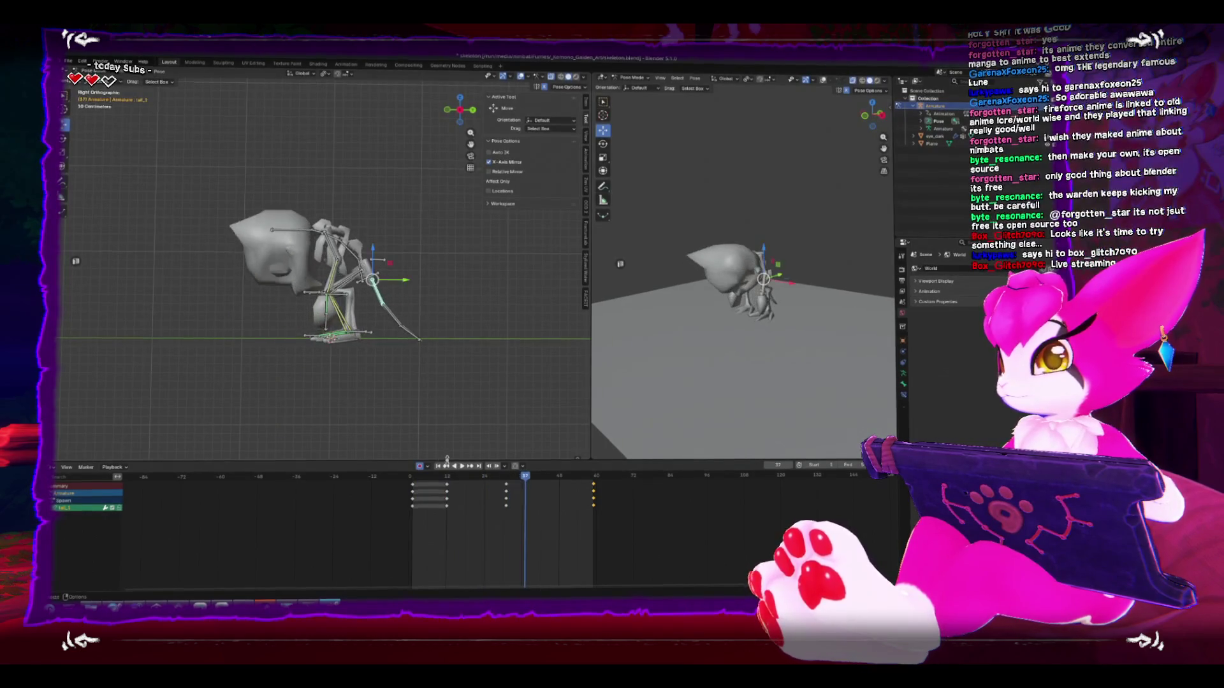
# Step: Stop playback at frame 20 and rotate the tail_1 bone
pyautogui.press('space')
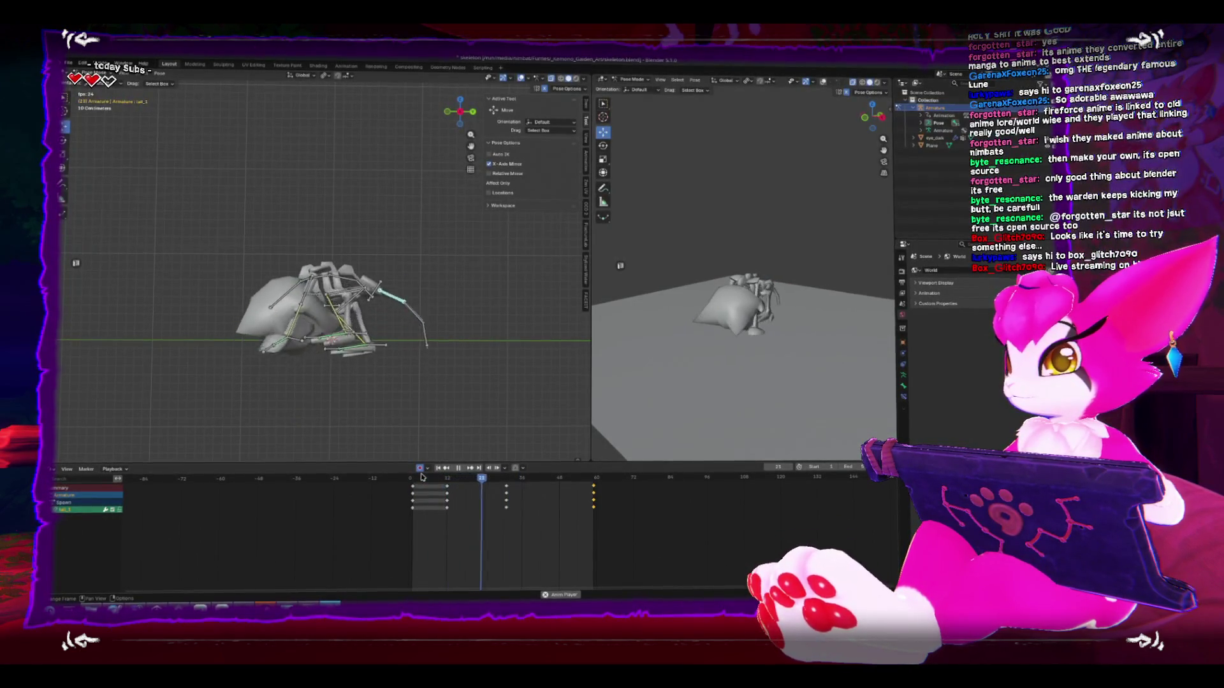
pyautogui.press('Escape')
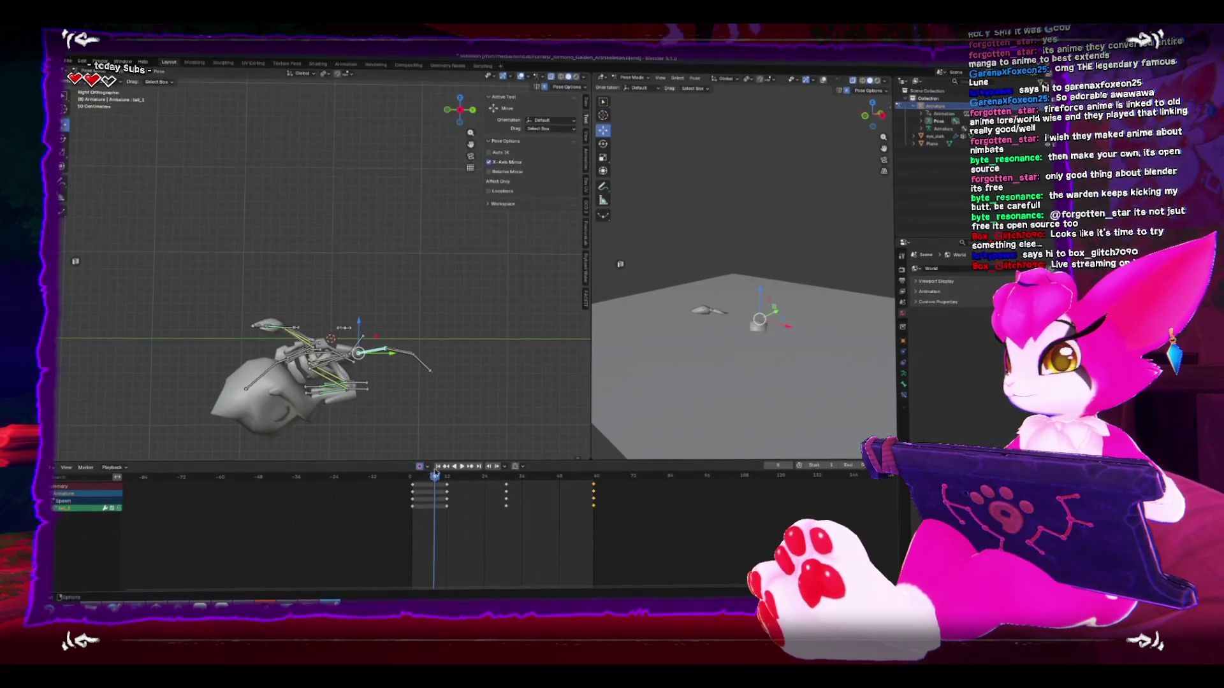
pyautogui.press('space')
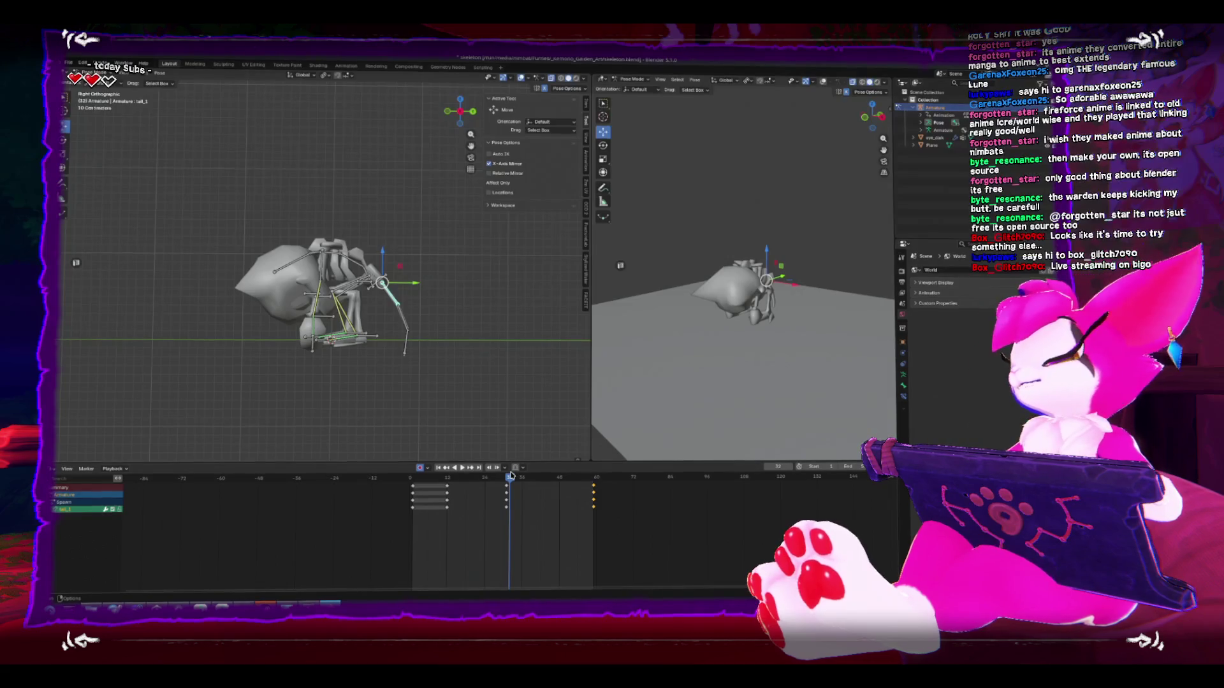
pyautogui.press('space')
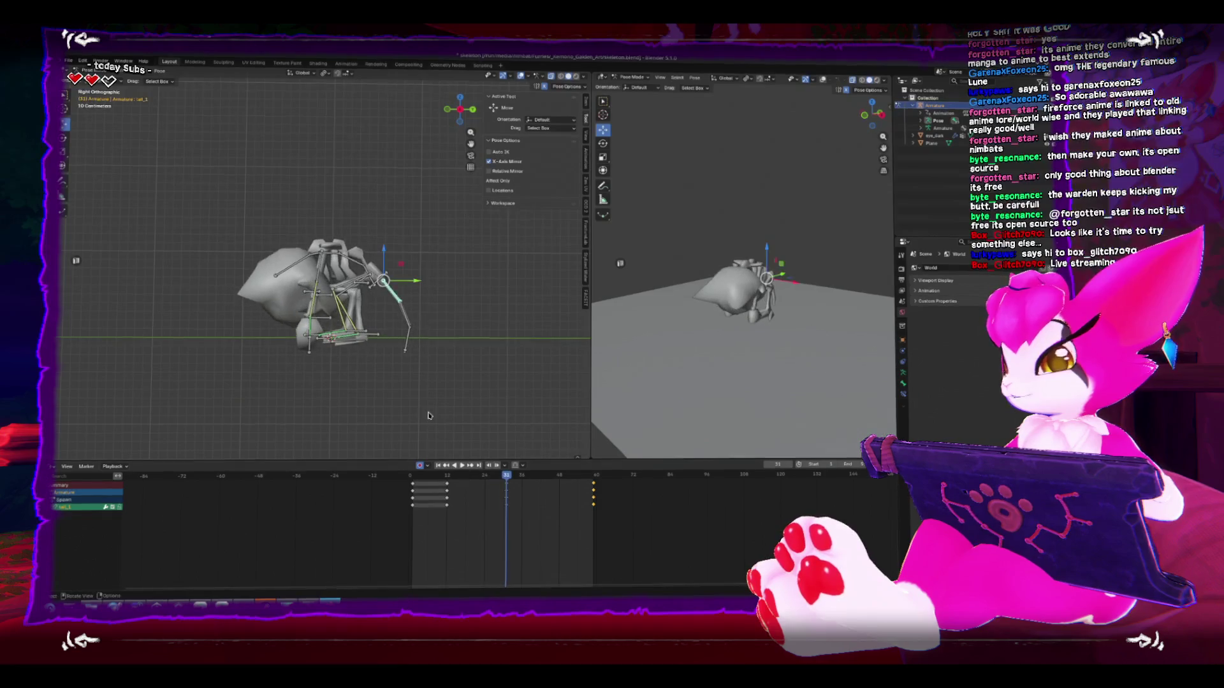
pyautogui.press('space')
pyautogui.press('r')
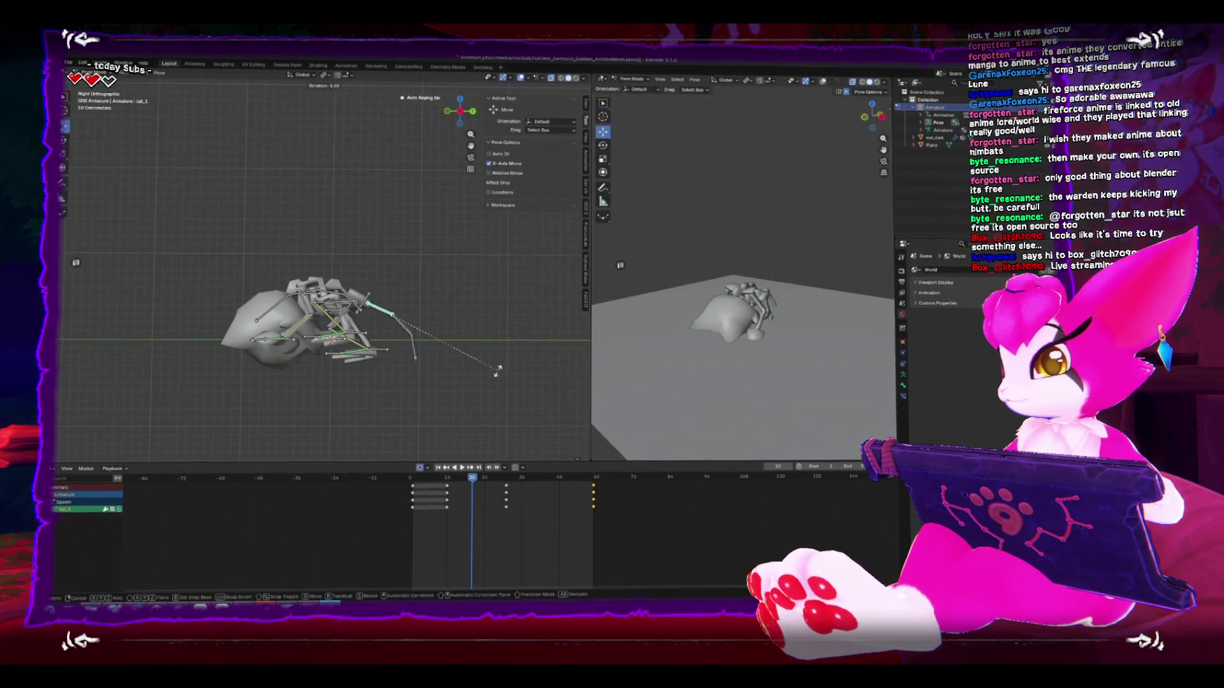
pyautogui.click(478, 388)
# Step: Rotate tail_2 twice at frame 20 and replay to check the tail swing
pyautogui.click(407, 343)
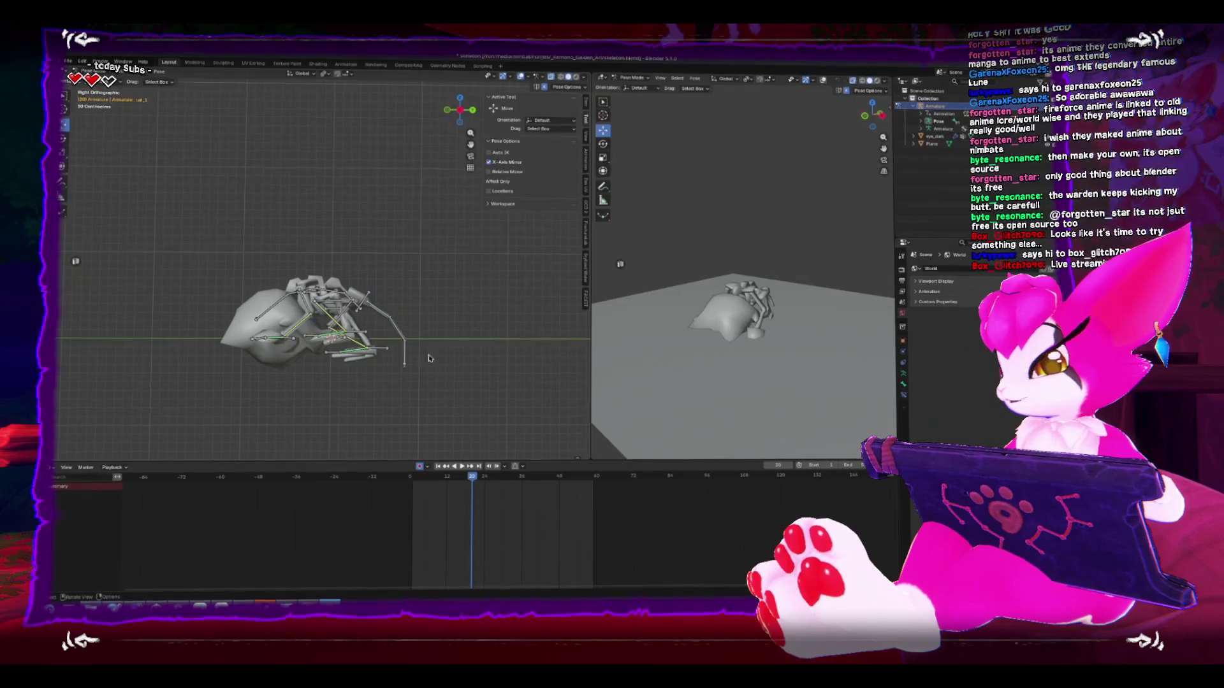
pyautogui.press('r')
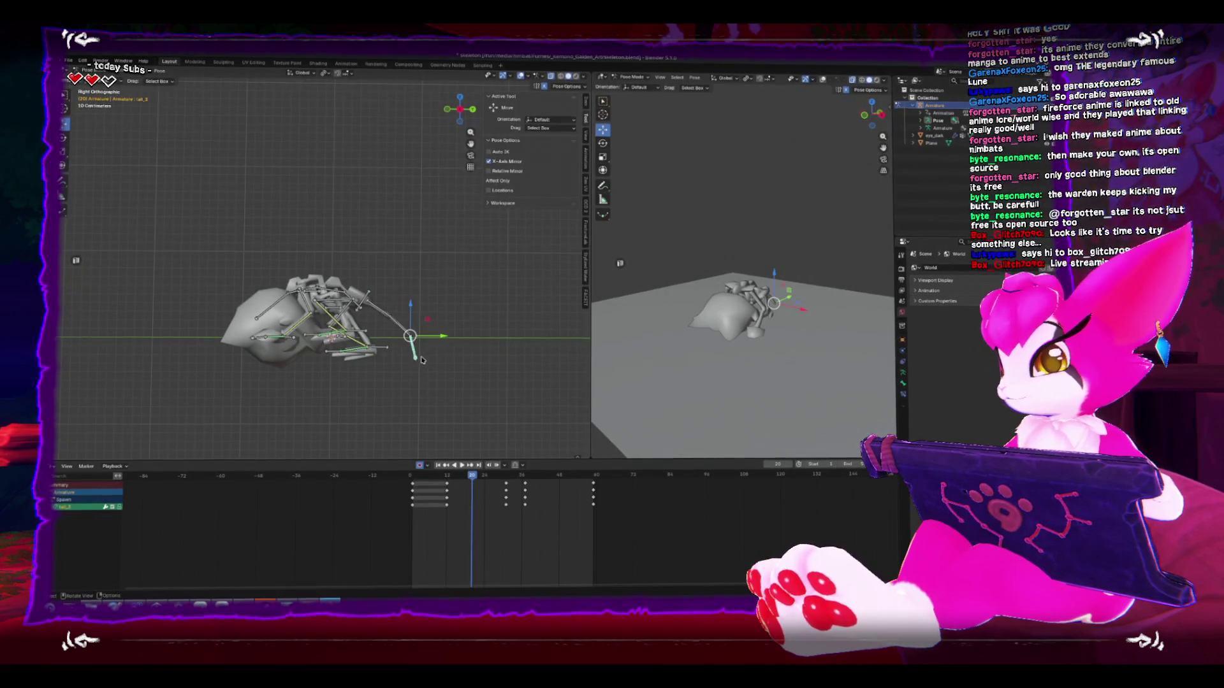
pyautogui.click(481, 315)
pyautogui.press('r')
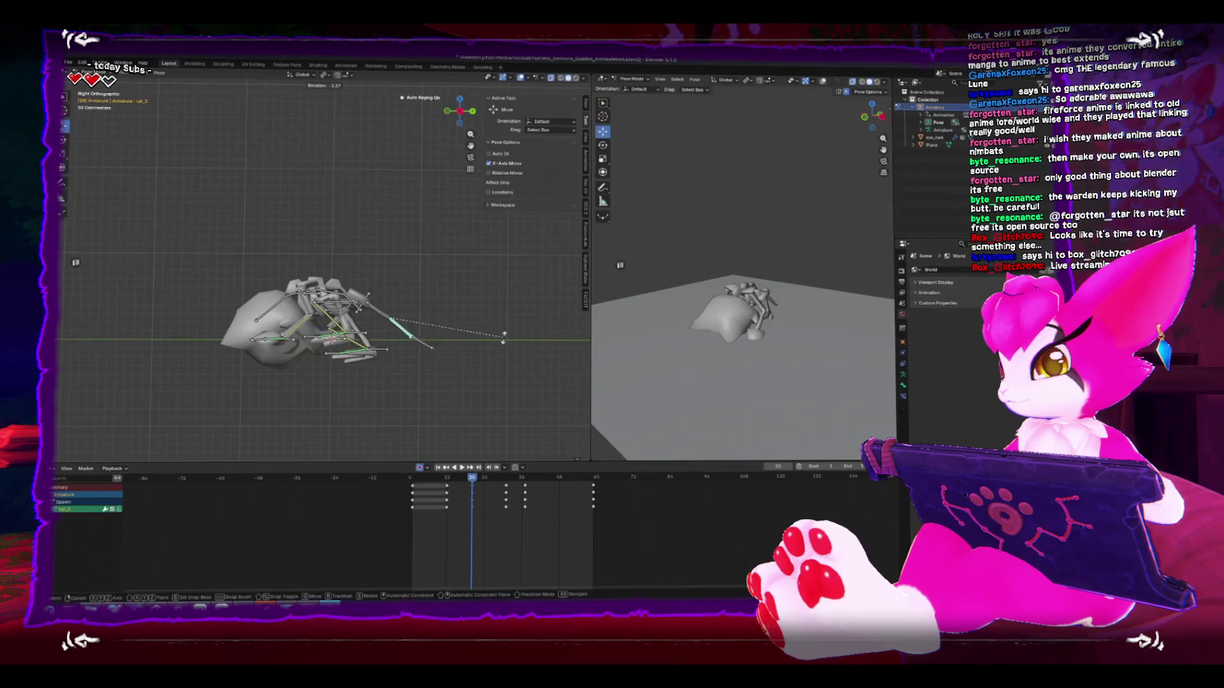
pyautogui.click(497, 324)
pyautogui.press('space')
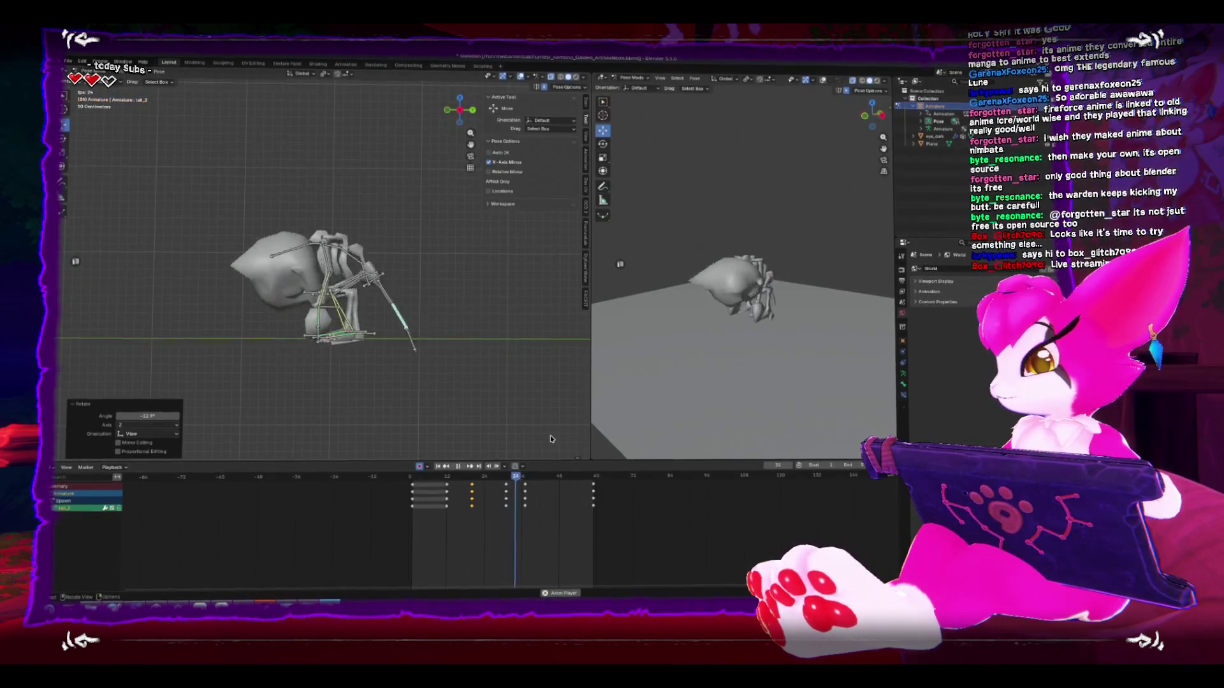
pyautogui.press('space')
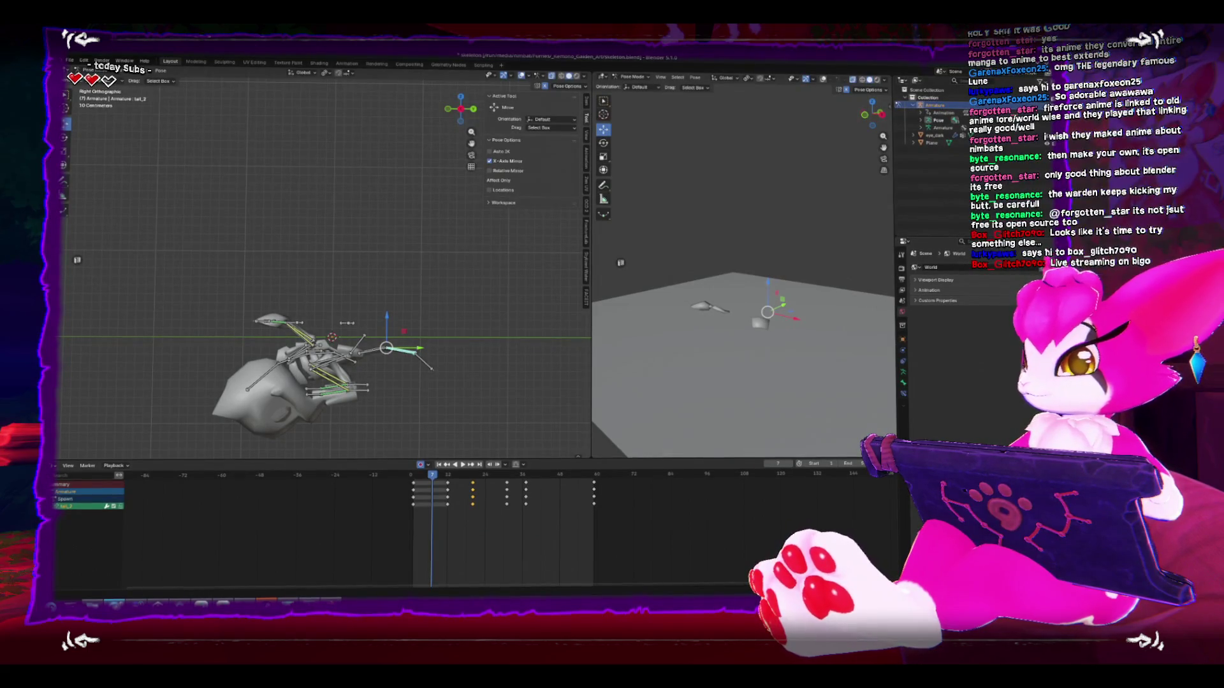
pyautogui.press('space')
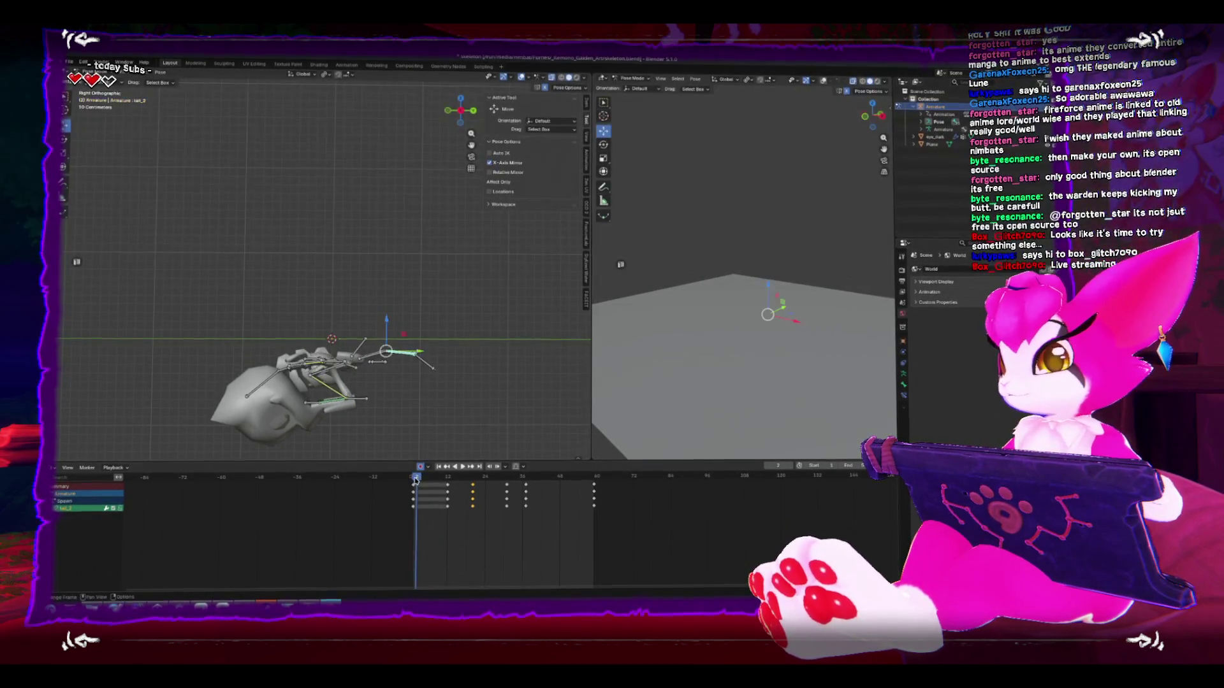
# Step: Switch the bottom area to the Dope Sheet and replay the Spawn action from a perspective view
pyautogui.press('space')
pyautogui.click(55, 467)
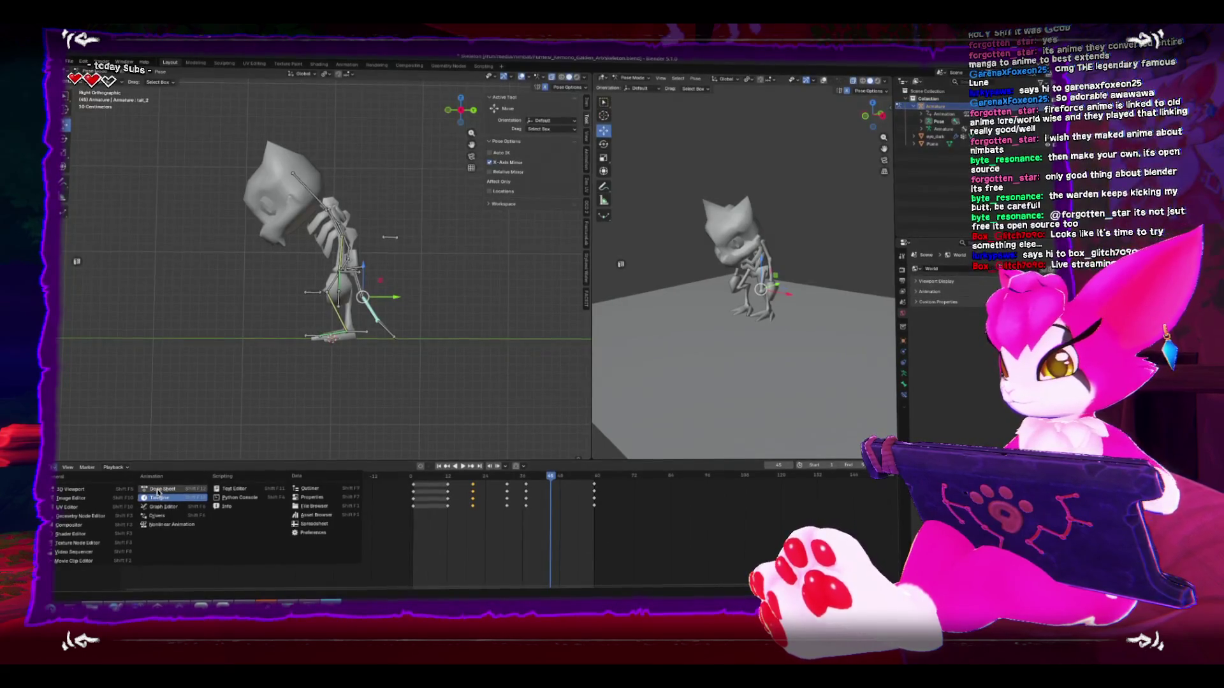
pyautogui.click(157, 492)
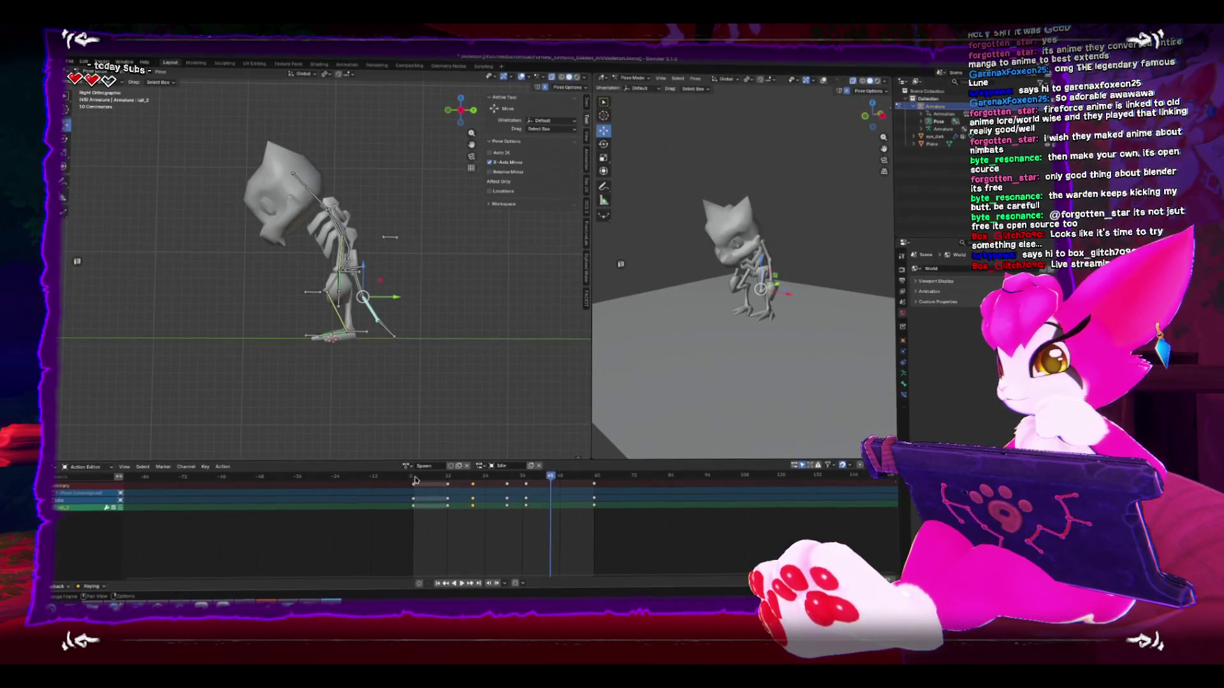
pyautogui.press('space')
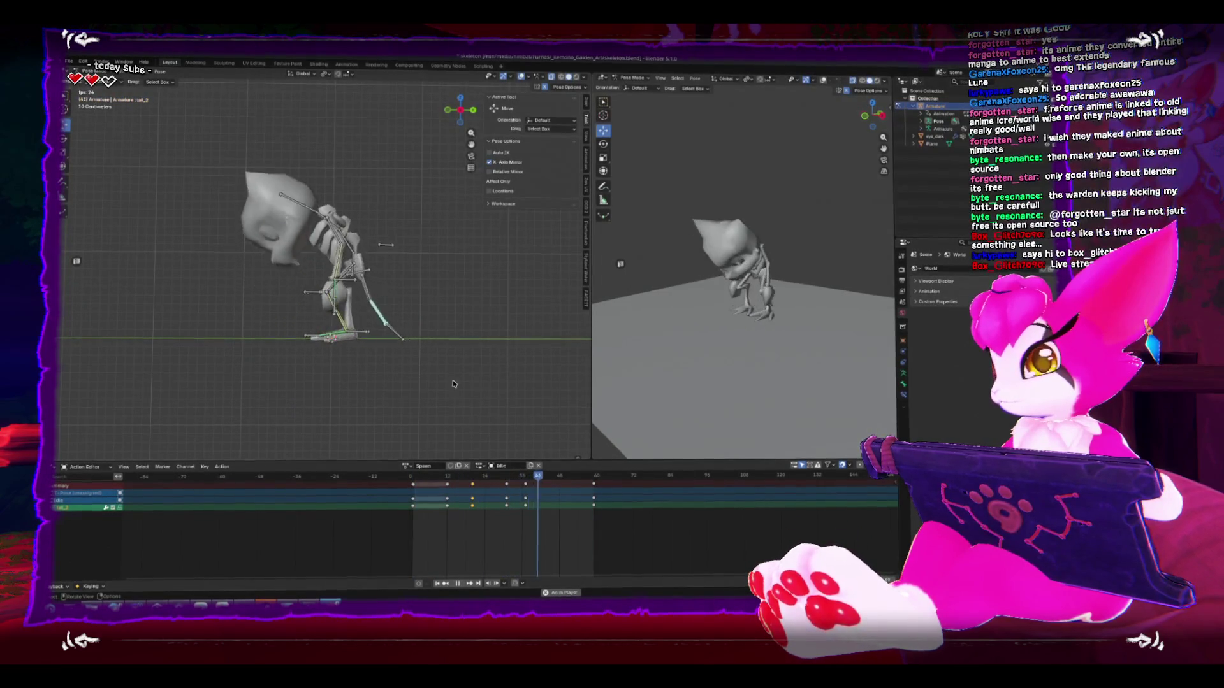
pyautogui.moveTo(463, 382); pyautogui.dragTo(441, 373)
pyautogui.scroll(3)
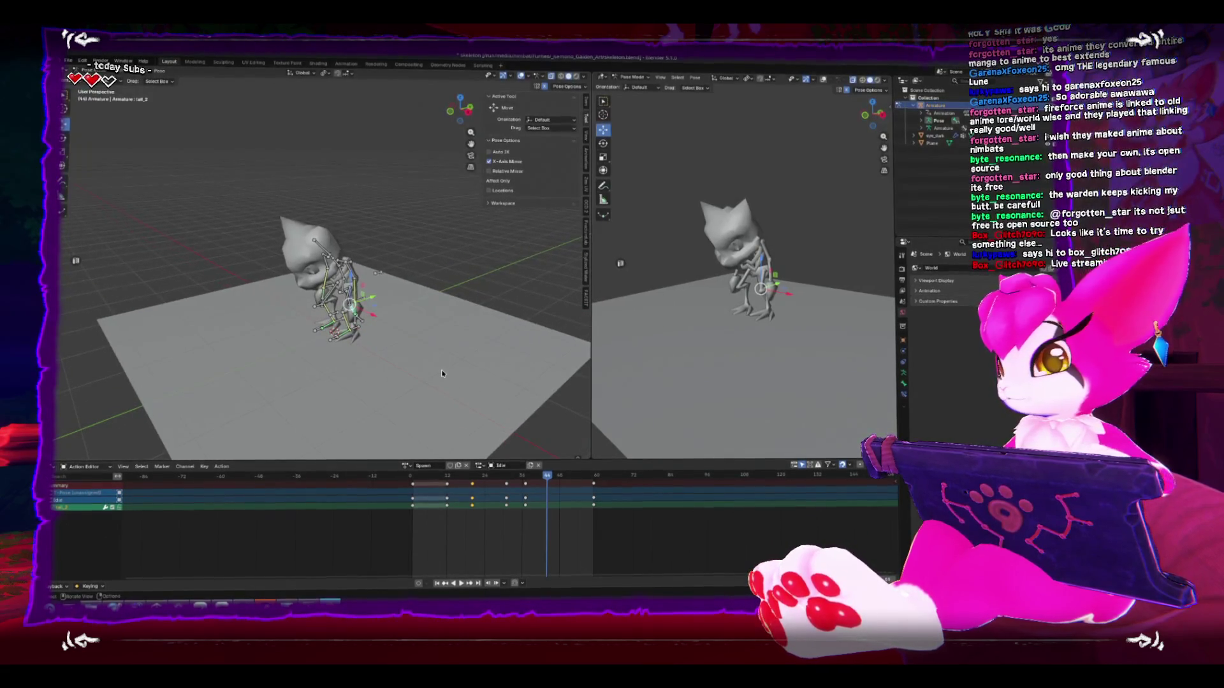
# Step: Rewind and stop playback, return to Object Mode and select the floor plane
pyautogui.click(410, 478)
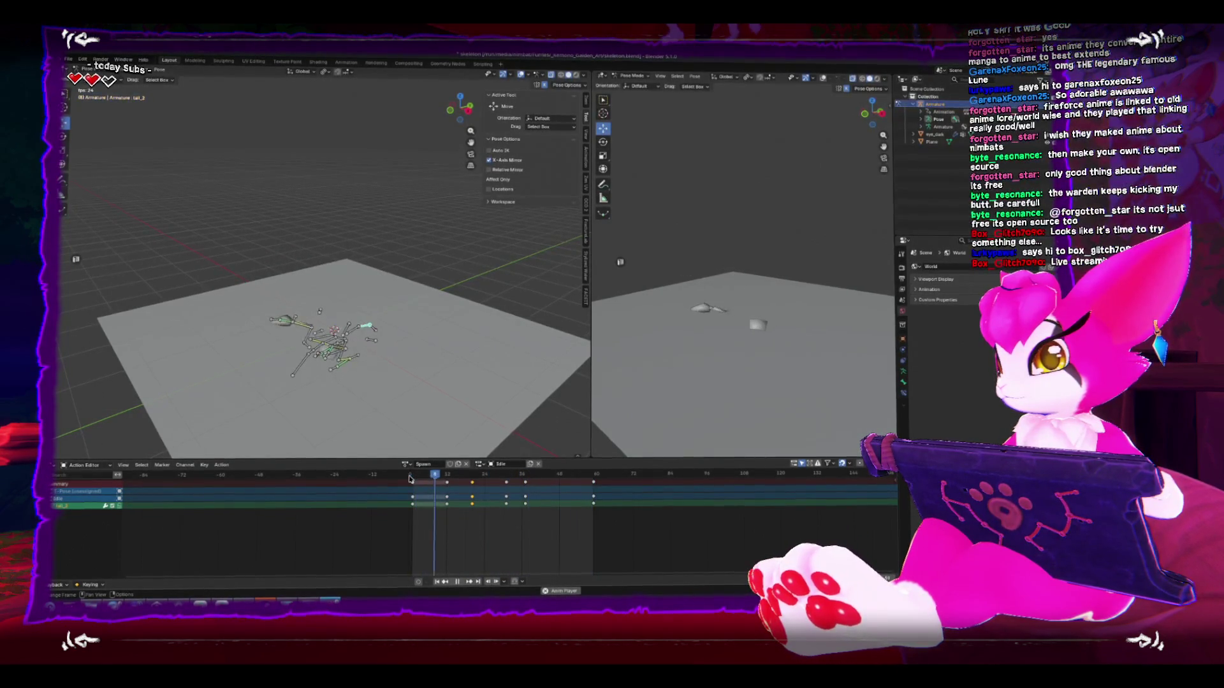
pyautogui.press('space')
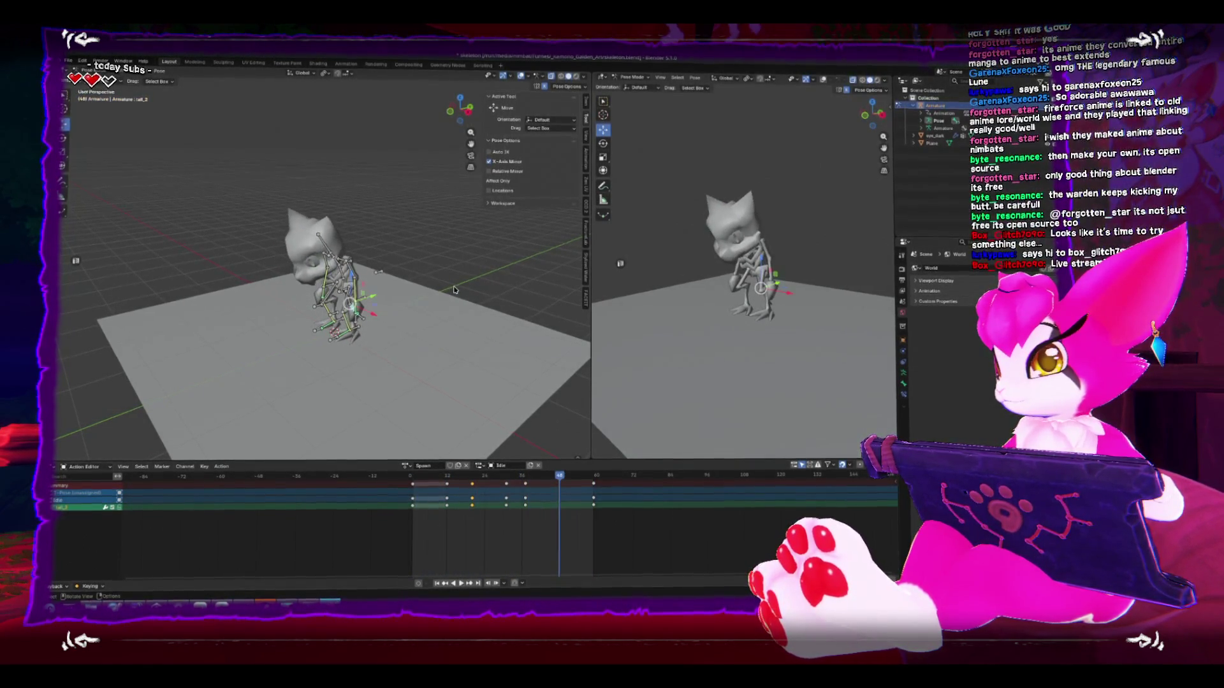
pyautogui.hotkey('ctrl', 'Tab')
pyautogui.click(416, 345)
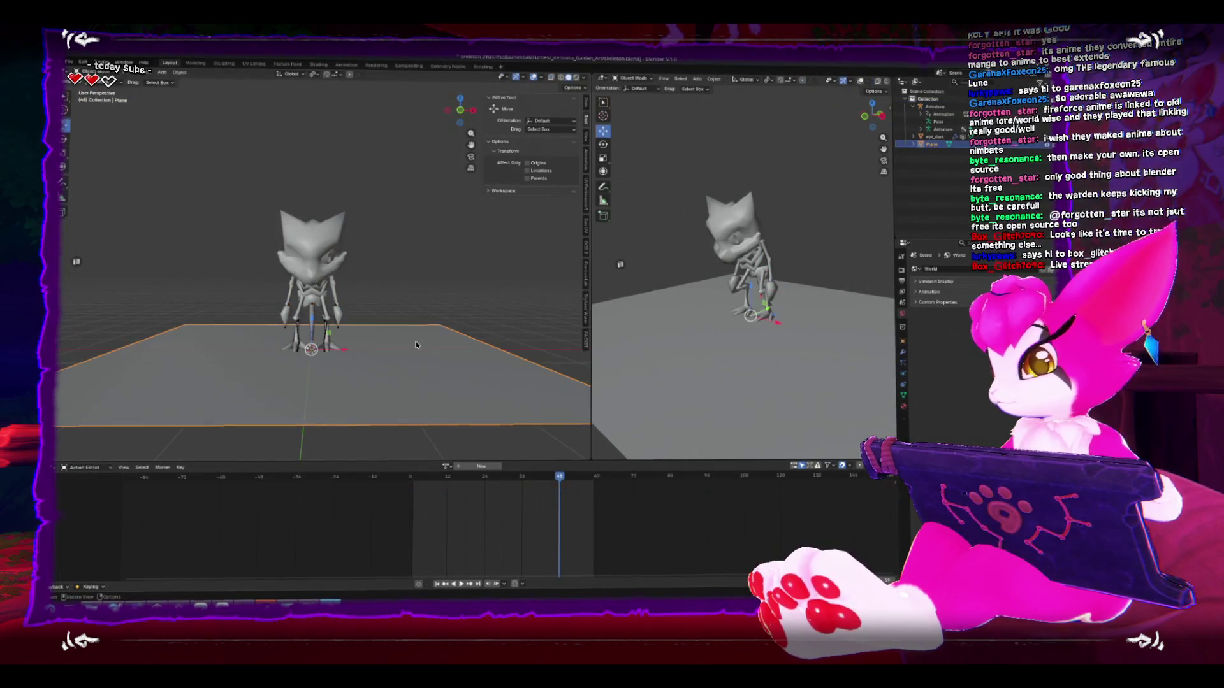
# Step: Hide the floor plane, box-select the skeleton rig and start an FBX export
pyautogui.press('h')
pyautogui.moveTo(195, 168); pyautogui.dragTo(395, 380)
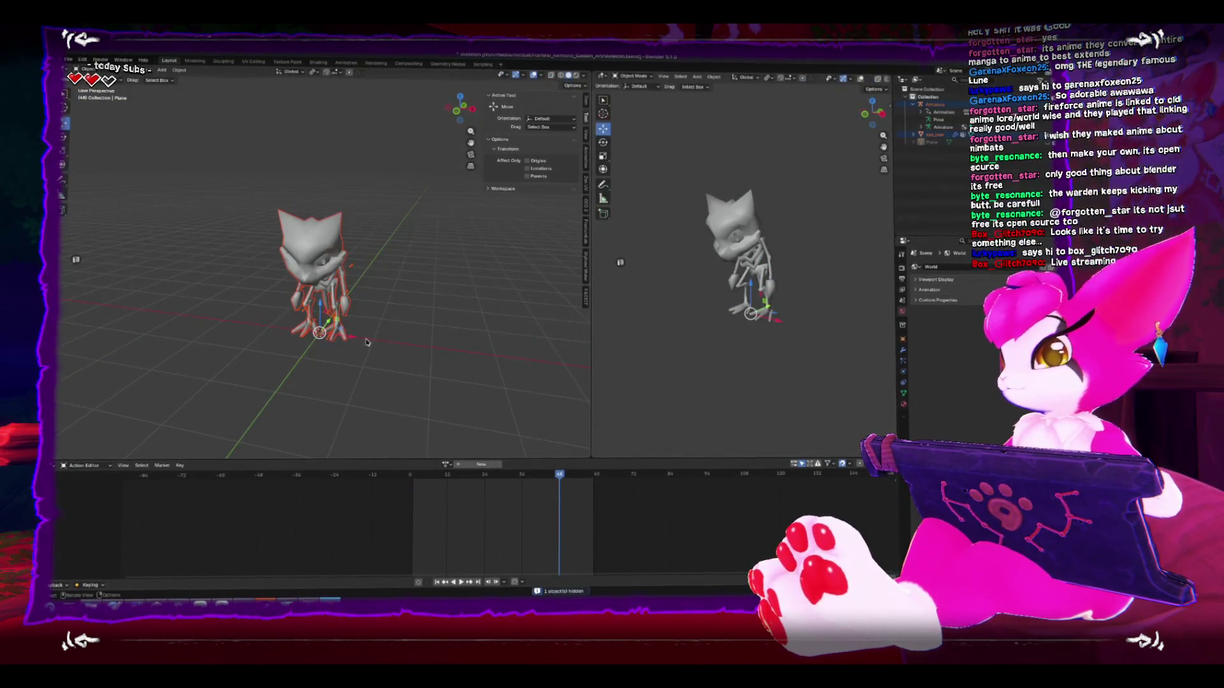
pyautogui.click(68, 60)
pyautogui.moveTo(146, 182)
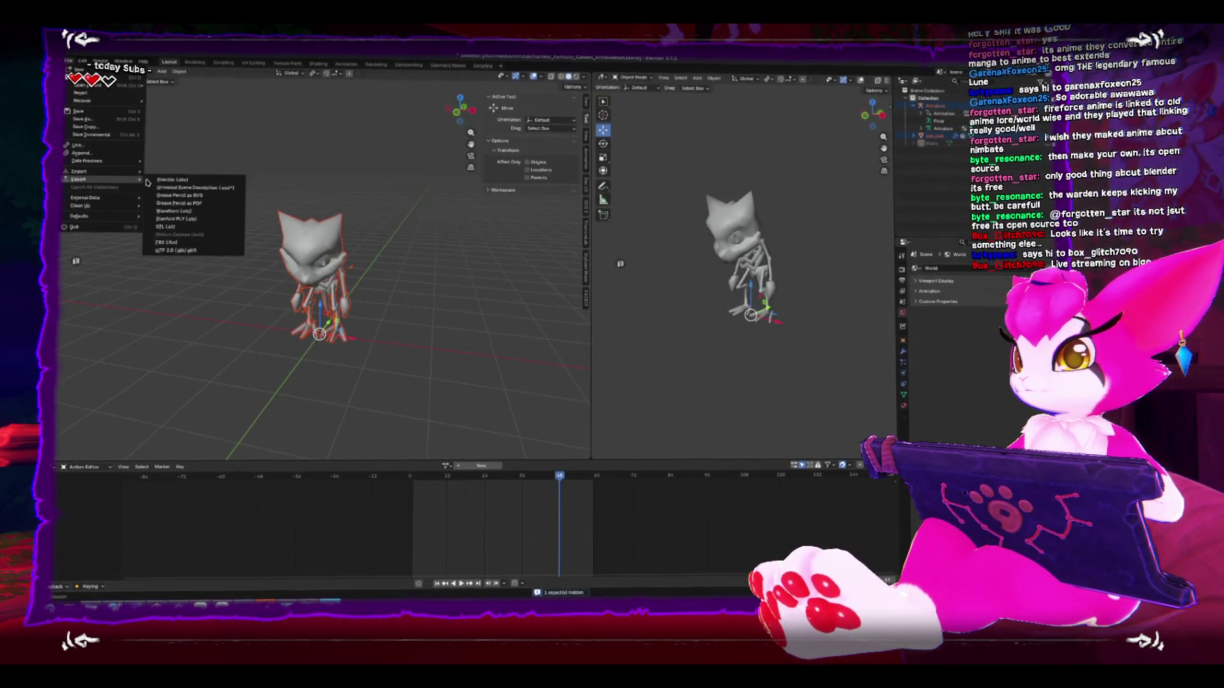
pyautogui.click(167, 242)
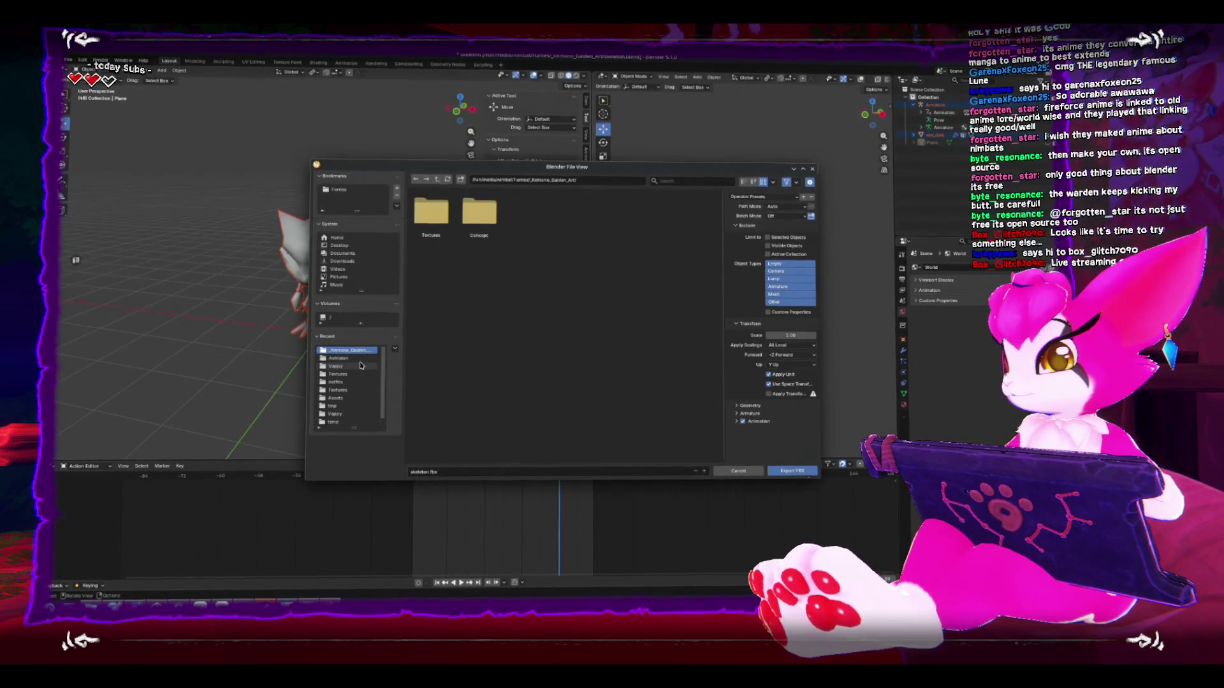
# Step: Browse to the _Kemono_Gaiden project's Assets/Art folder in the export dialog
pyautogui.click(359, 398)
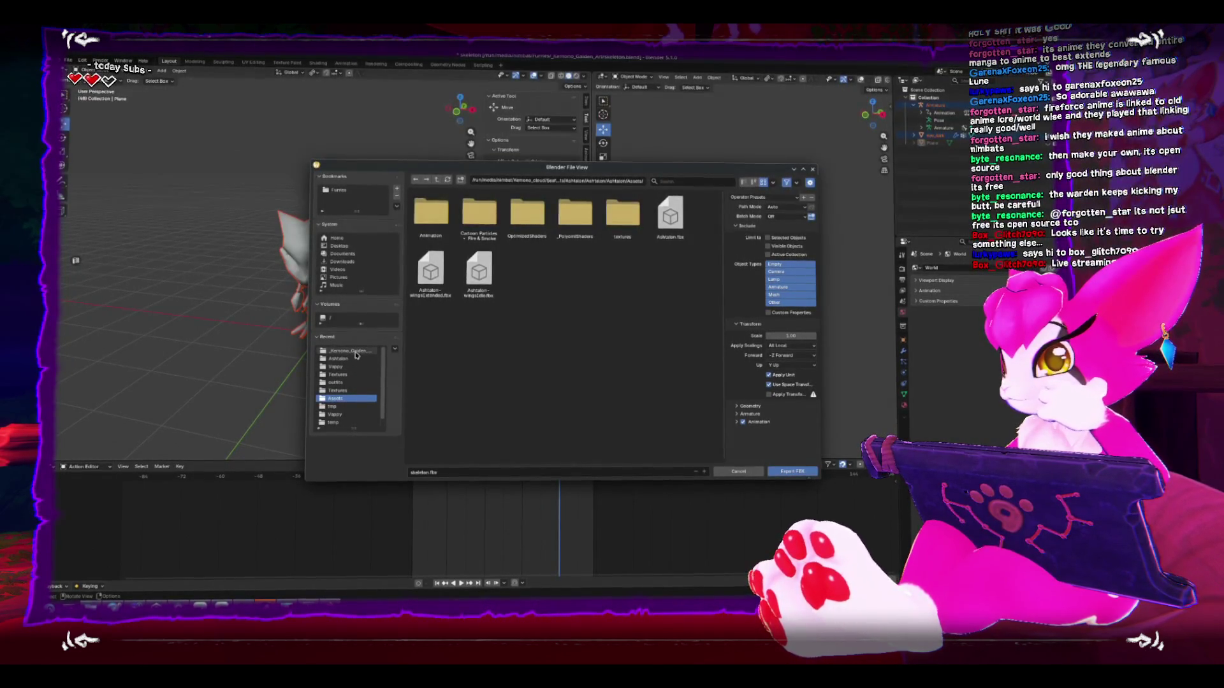
pyautogui.click(437, 181)
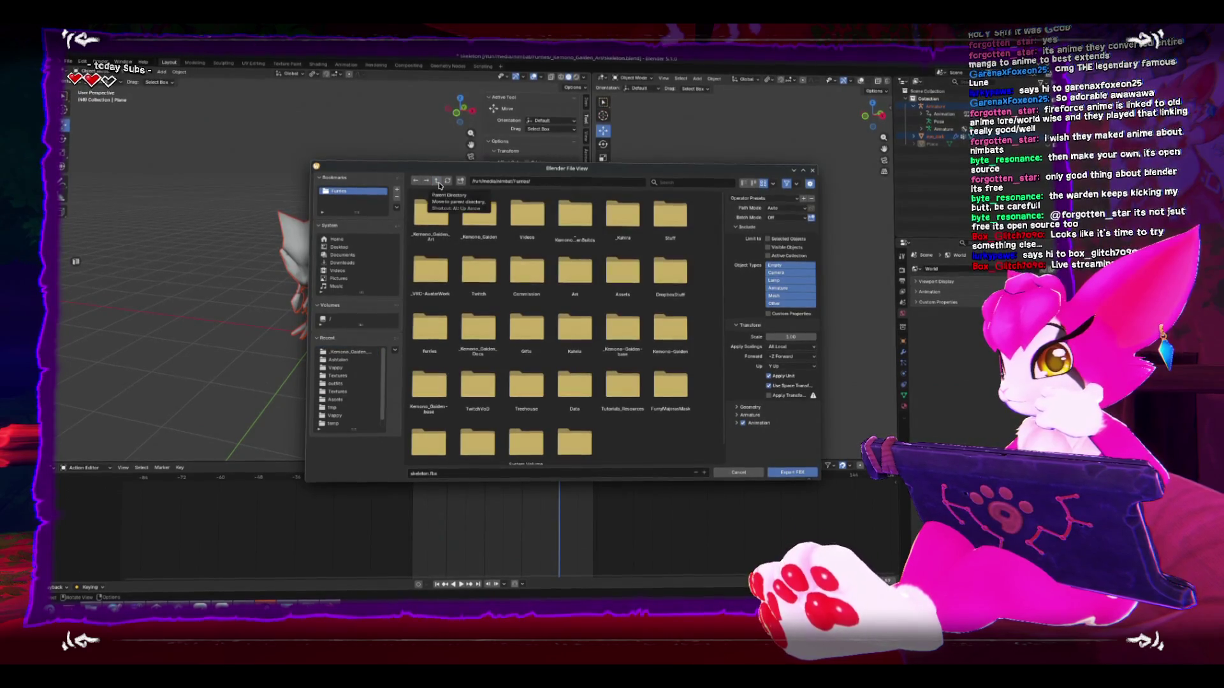
pyautogui.click(479, 215)
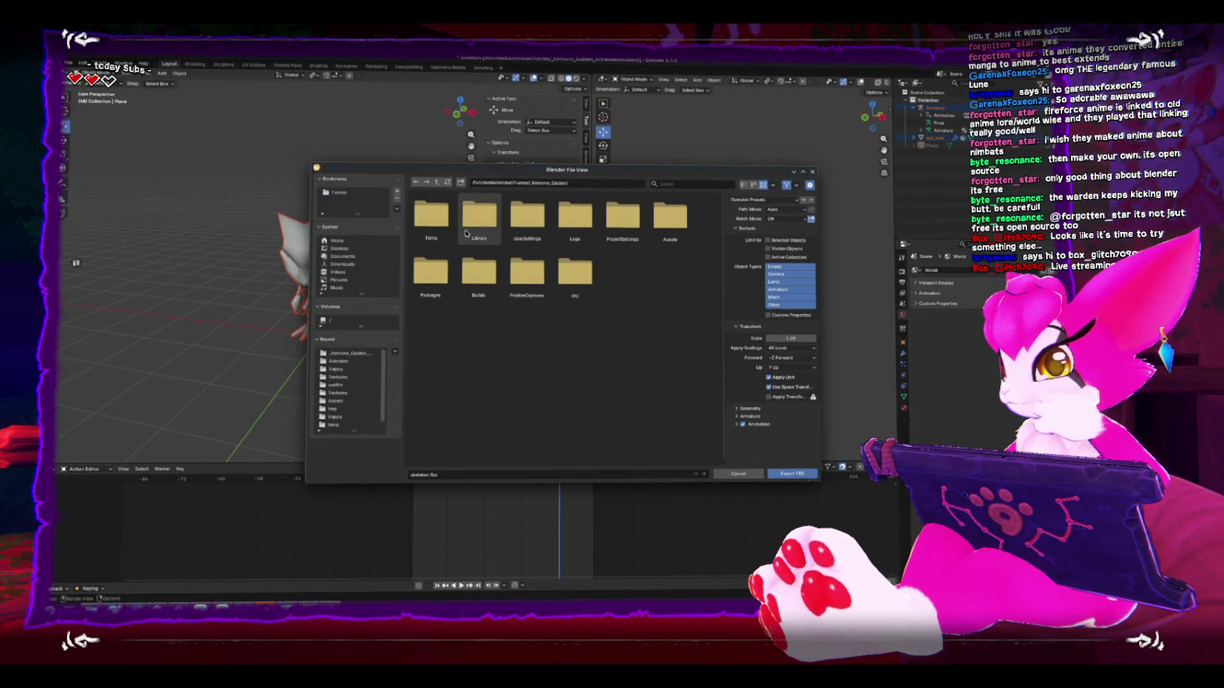
pyautogui.doubleClick(669, 222)
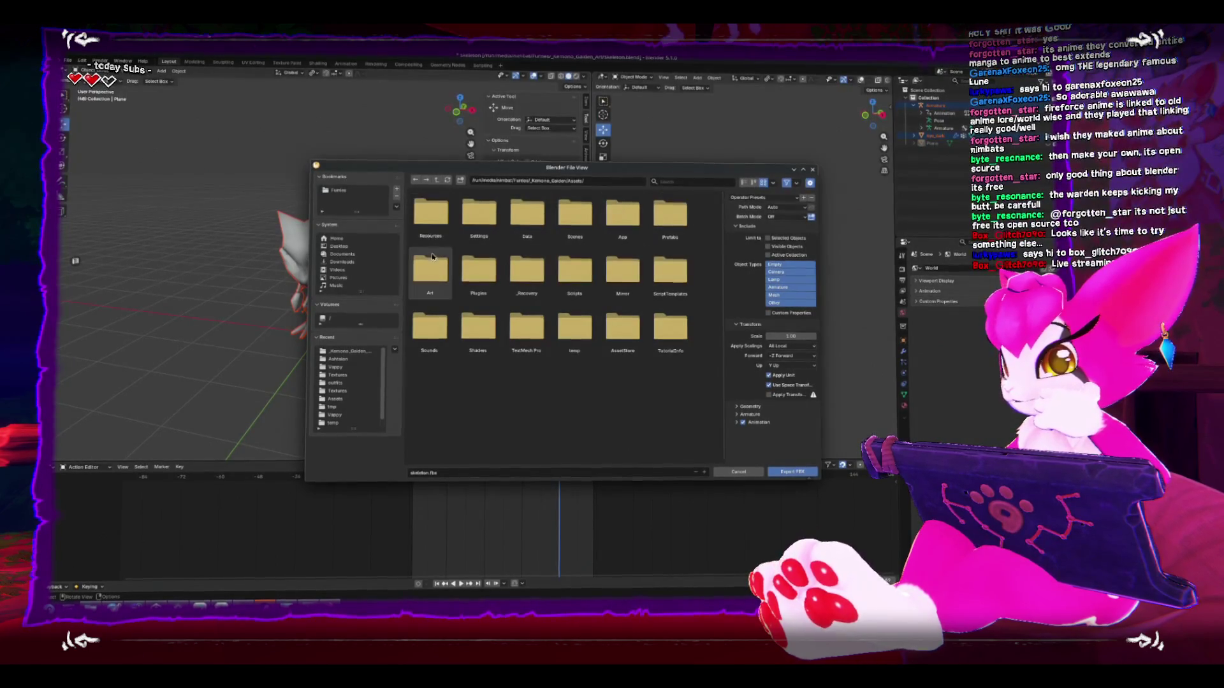
pyautogui.doubleClick(428, 281)
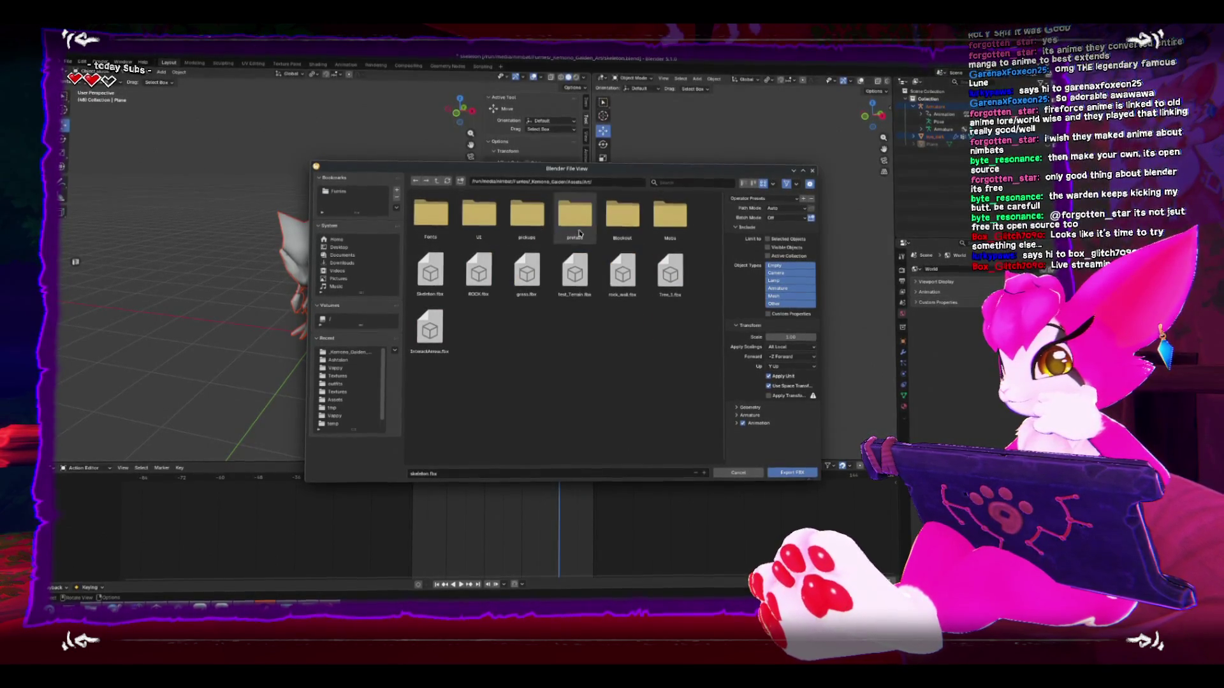
pyautogui.doubleClick(622, 217)
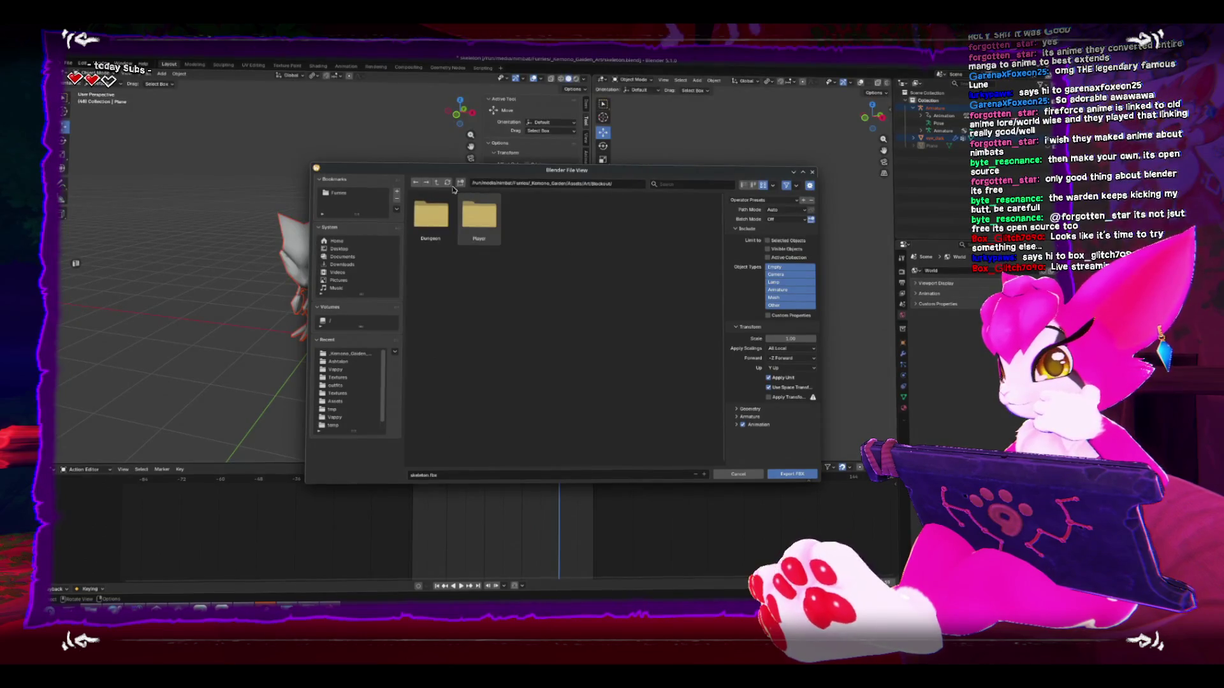
pyautogui.click(460, 185)
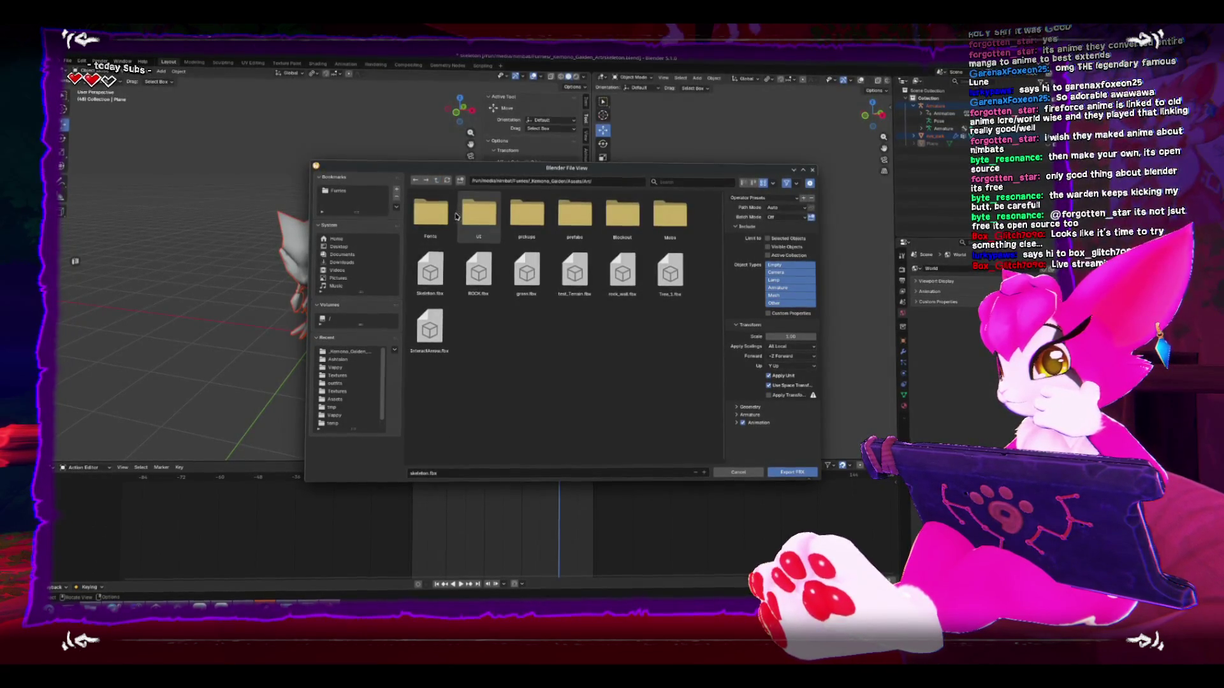
# Step: Name the file Skeleton_anim.fbx, enable Selected Objects only, and export
pyautogui.click(430, 473)
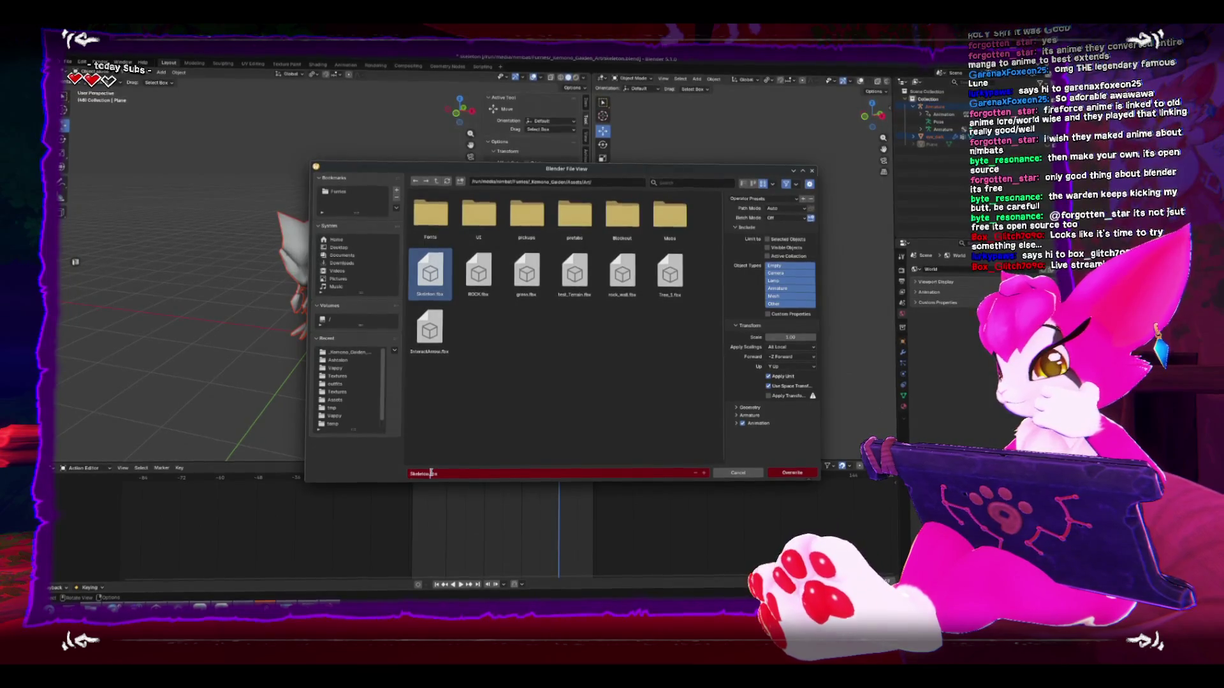
pyautogui.press('BackSpace')
pyautogui.write('anim')
pyautogui.click(769, 240)
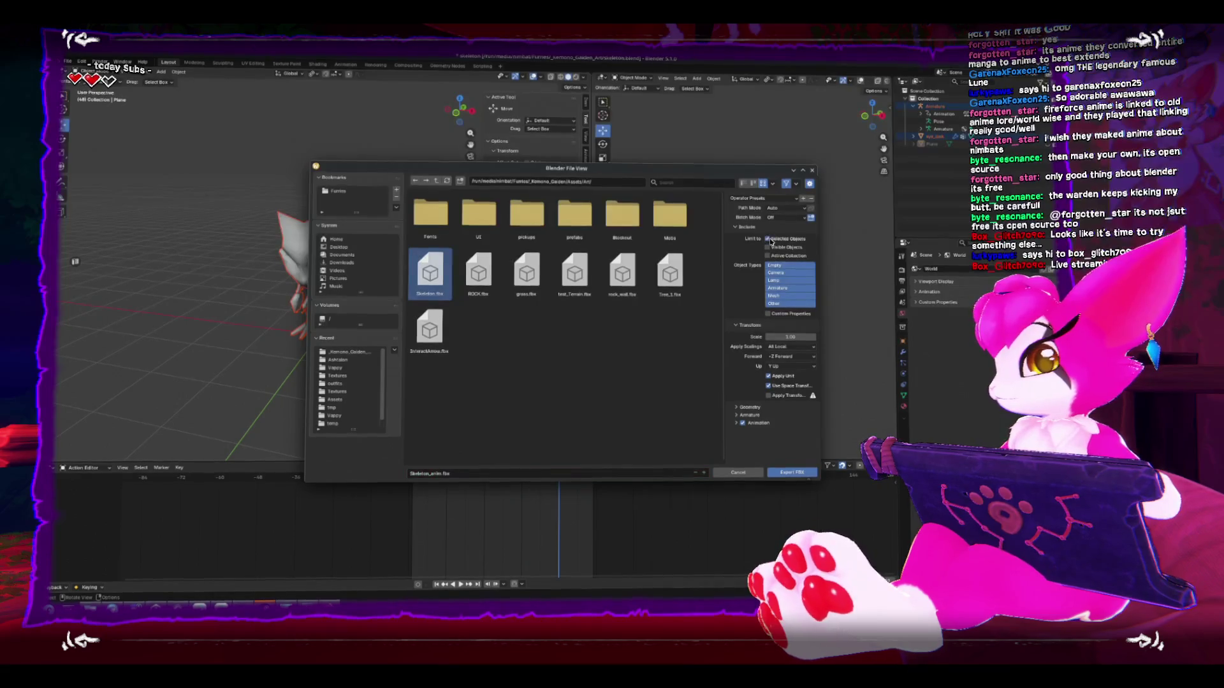
pyautogui.click(792, 472)
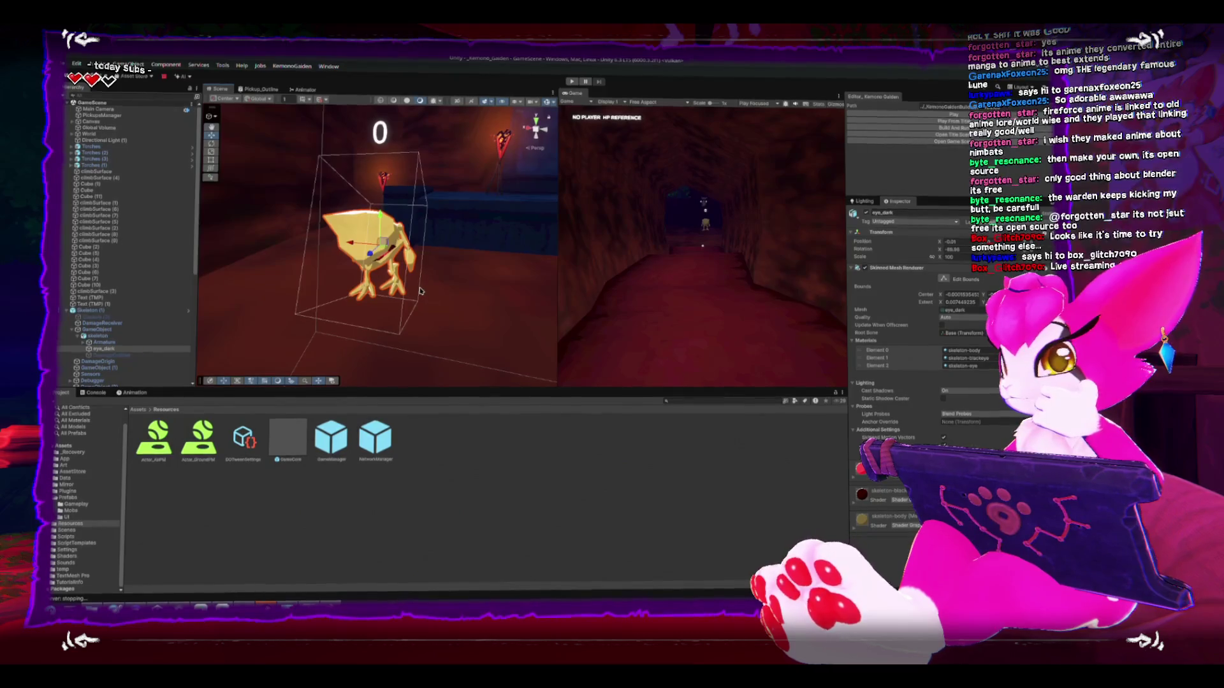
# Step: Select the Skeleton (1) enemy and bring up the Art folder's Create options in the Project panel
pyautogui.moveTo(419, 290); pyautogui.dragTo(316, 251)
pyautogui.click(312, 249)
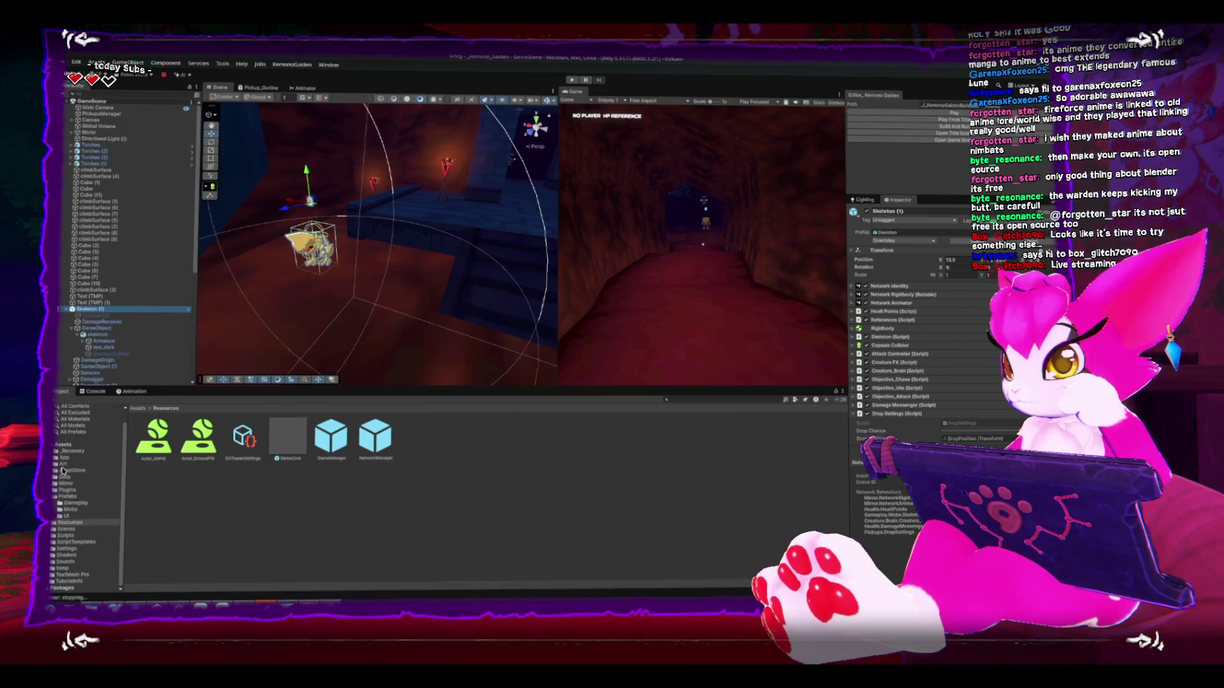
pyautogui.click(62, 465)
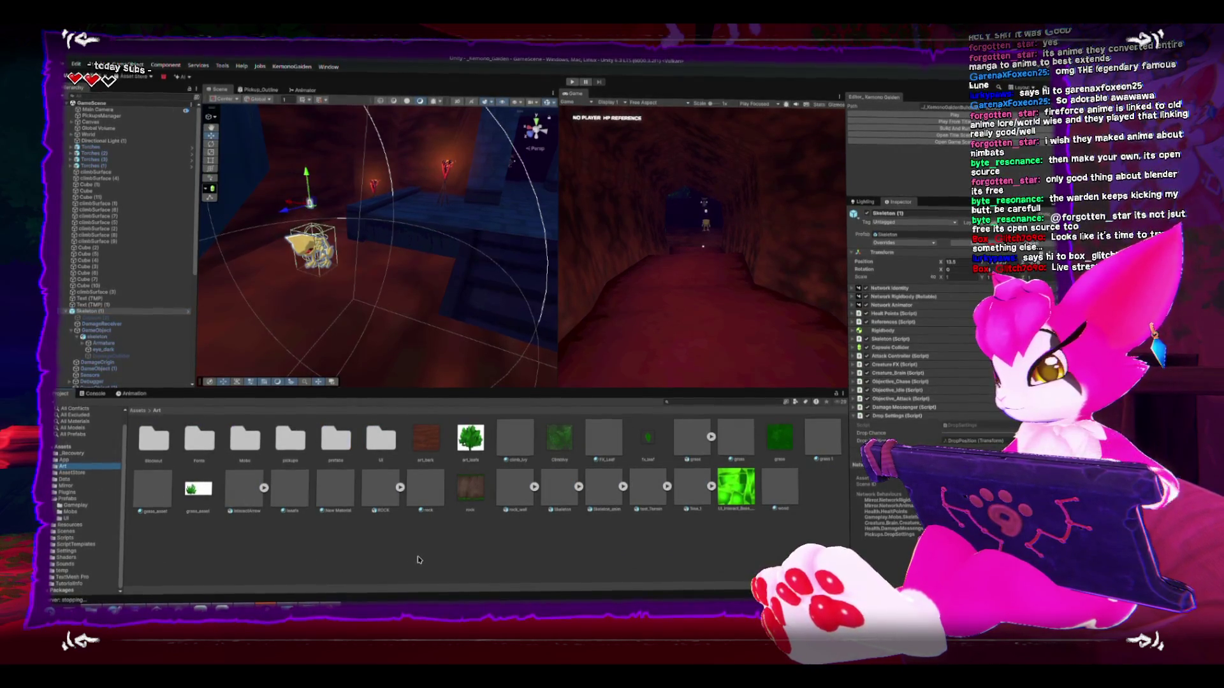
pyautogui.rightClick(417, 560)
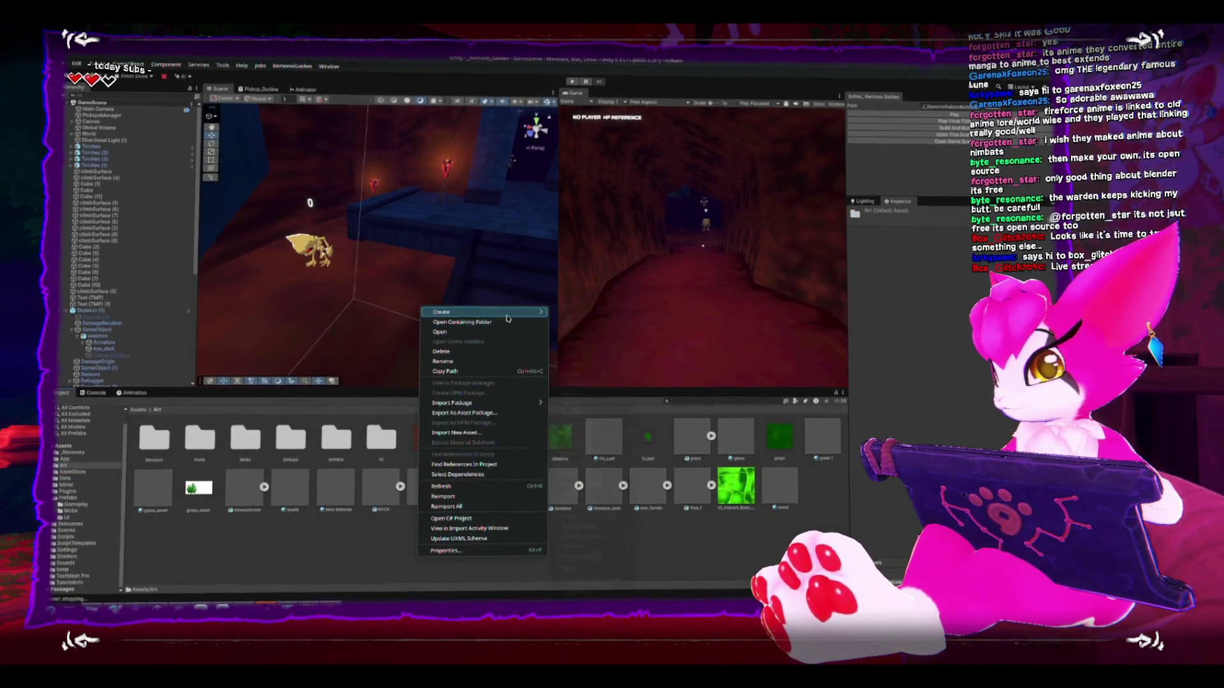
pyautogui.moveTo(508, 314)
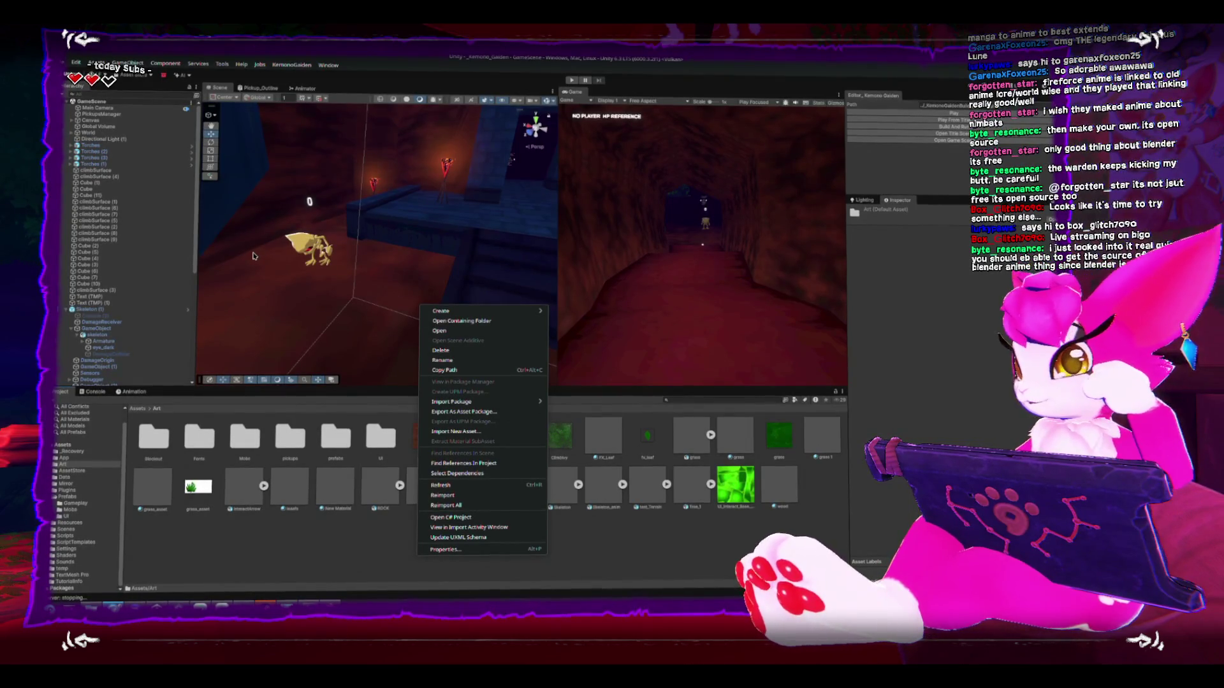
pyautogui.click(309, 245)
# Step: Frame the skeleton enemy and inspect Skeleton (1) and its child in the Hierarchy
pyautogui.click(309, 244)
pyautogui.click(309, 244)
pyautogui.press('f')
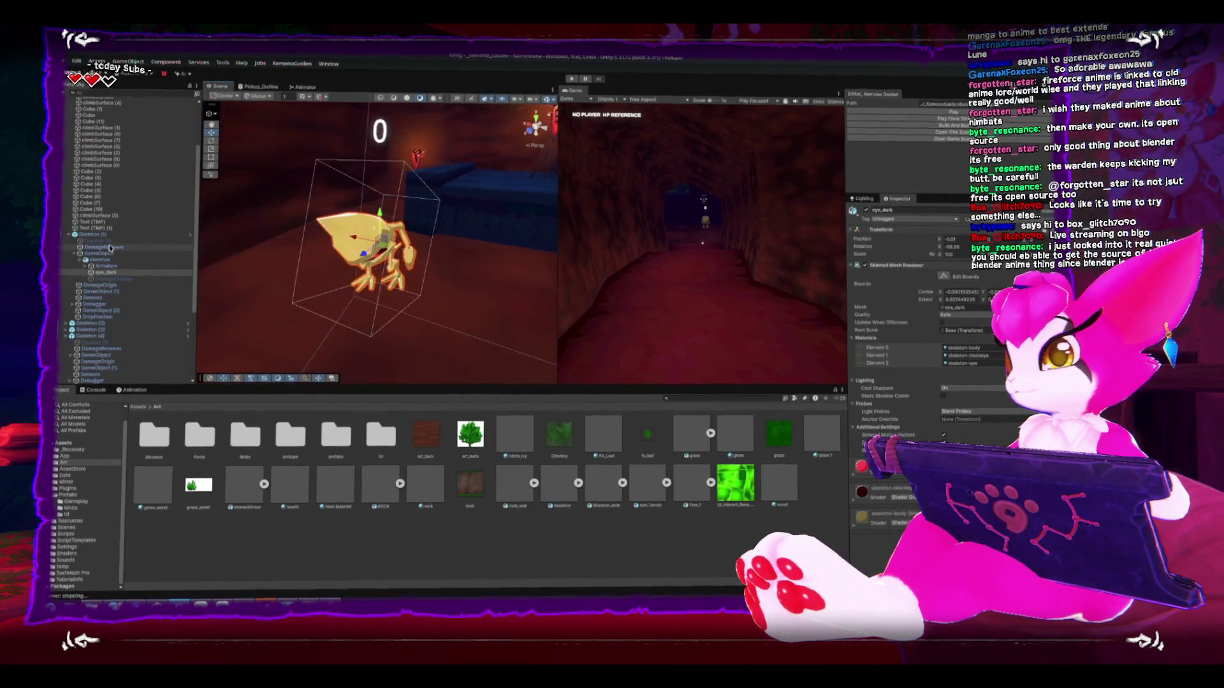
pyautogui.click(97, 235)
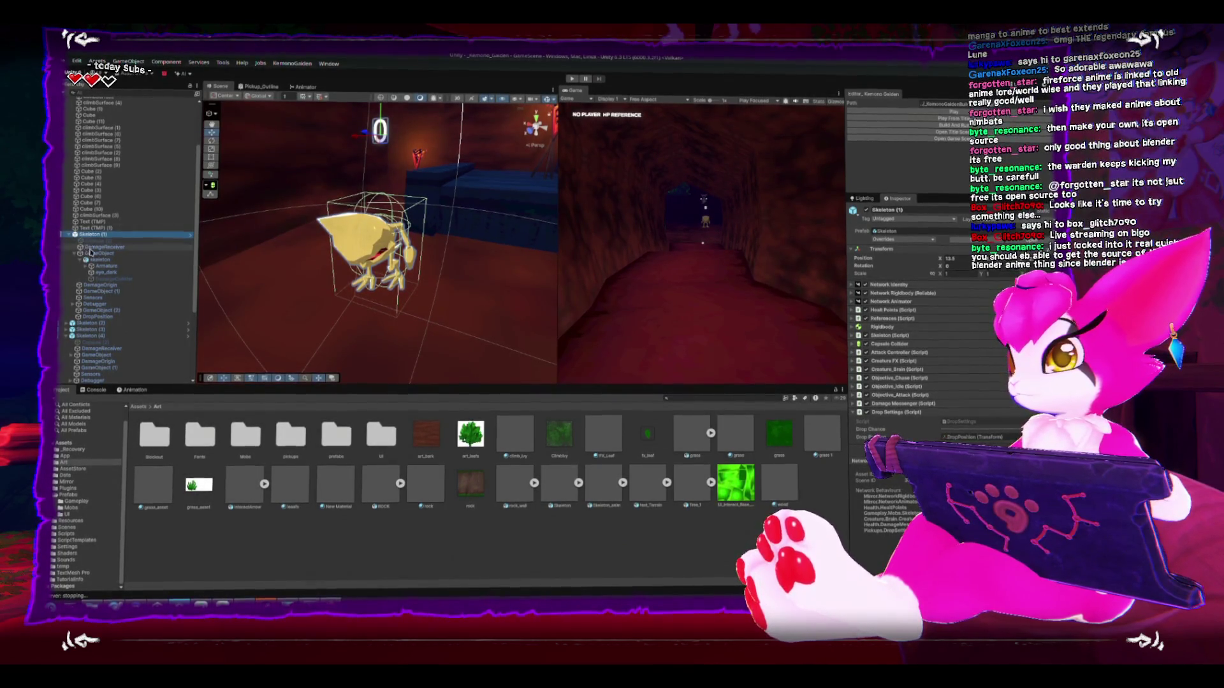
pyautogui.click(99, 260)
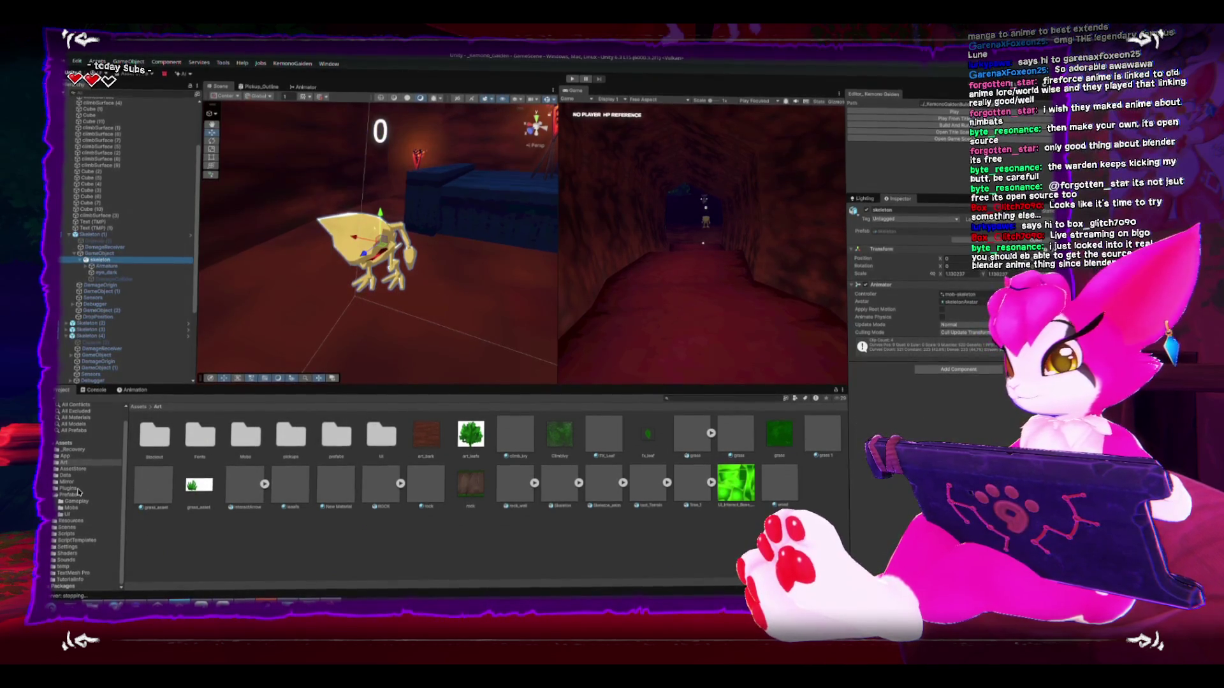
# Step: Drag the Skeleton models from Assets/Art into the Mobs folder and open it
pyautogui.rightClick(292, 553)
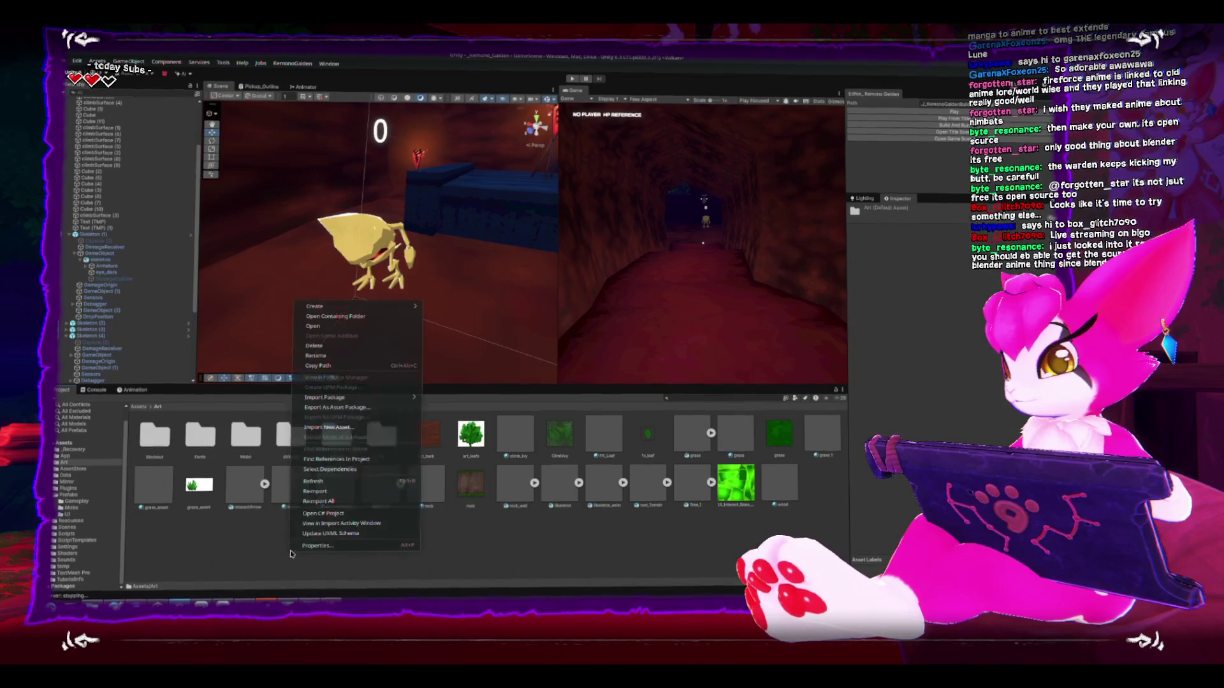
pyautogui.click(245, 453)
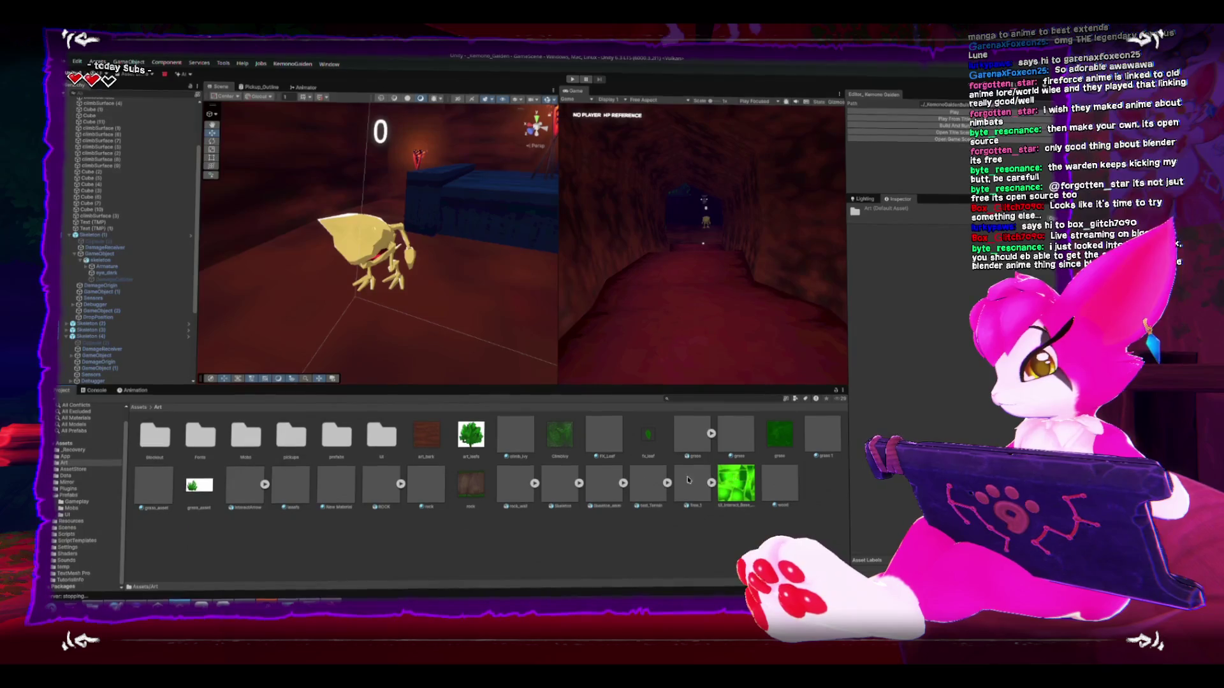
pyautogui.moveTo(559, 485); pyautogui.dragTo(249, 441)
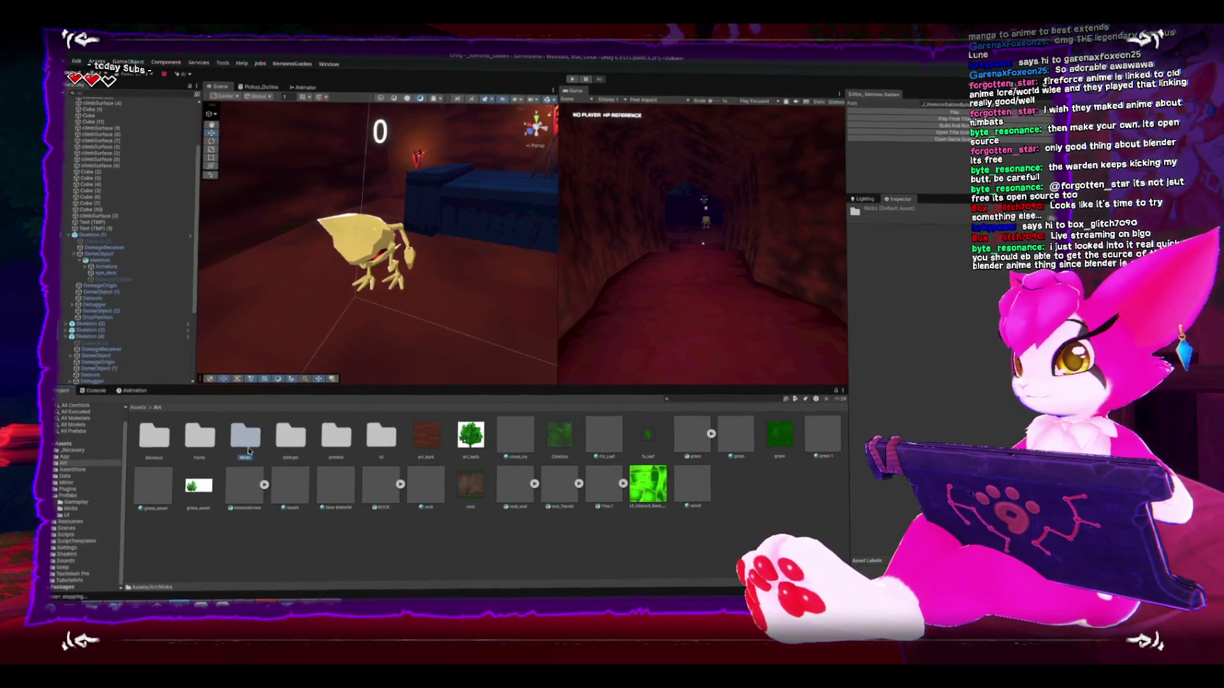
pyautogui.doubleClick(247, 444)
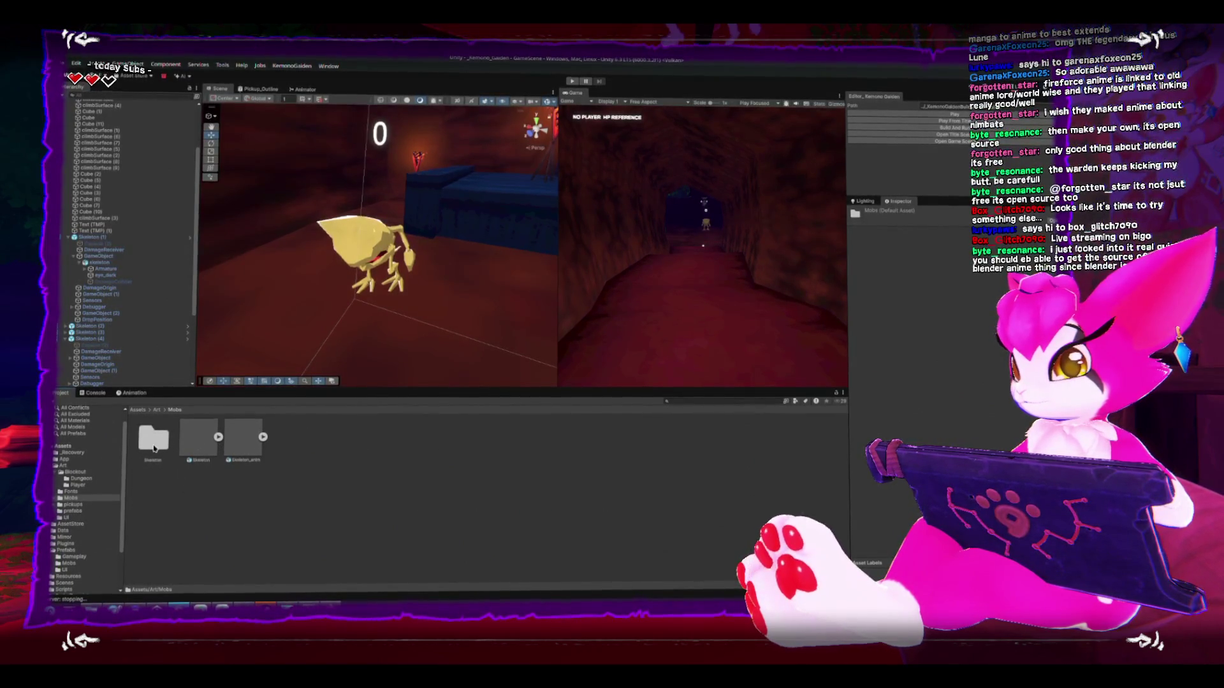
# Step: Set the Skeleton_anim model's rig Animation Type to Humanoid and apply it
pyautogui.doubleClick(161, 442)
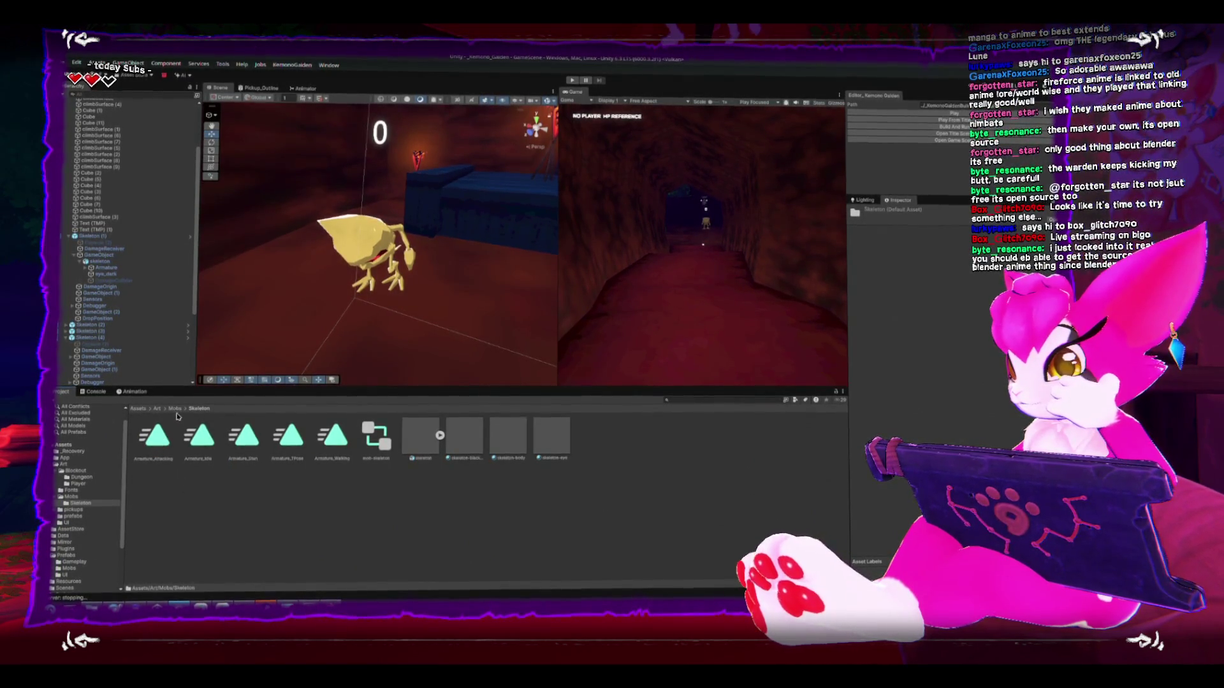
pyautogui.click(175, 408)
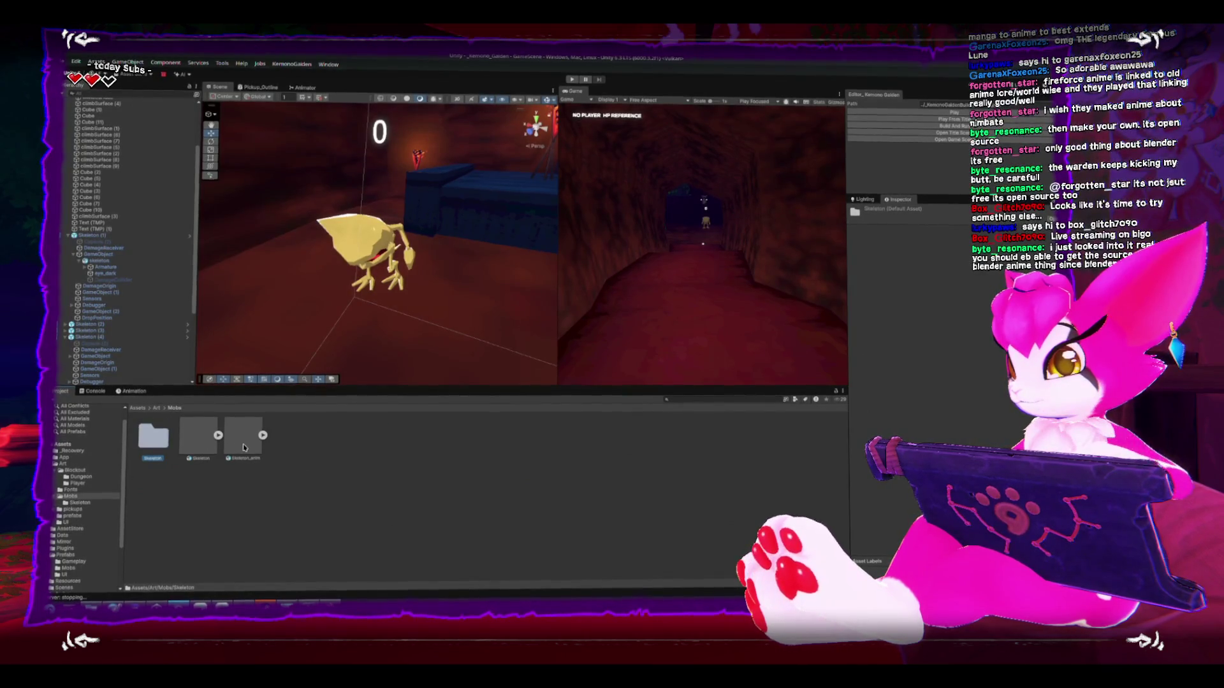
pyautogui.click(243, 447)
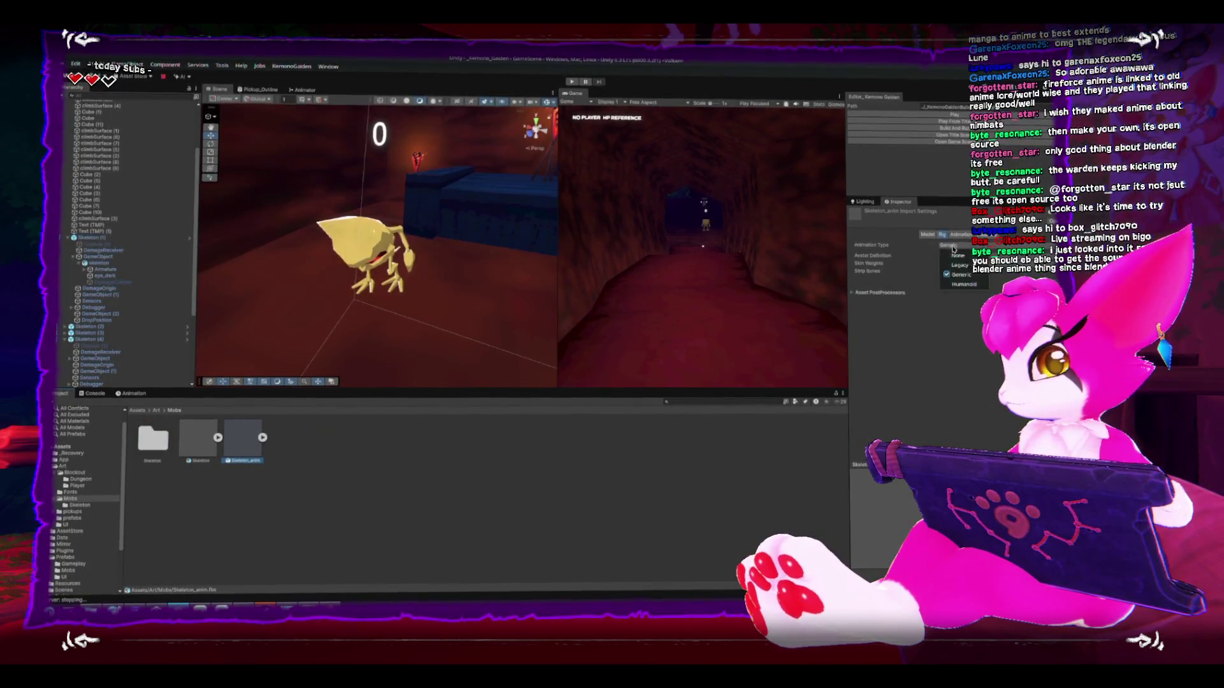
pyautogui.click(964, 284)
pyautogui.click(956, 300)
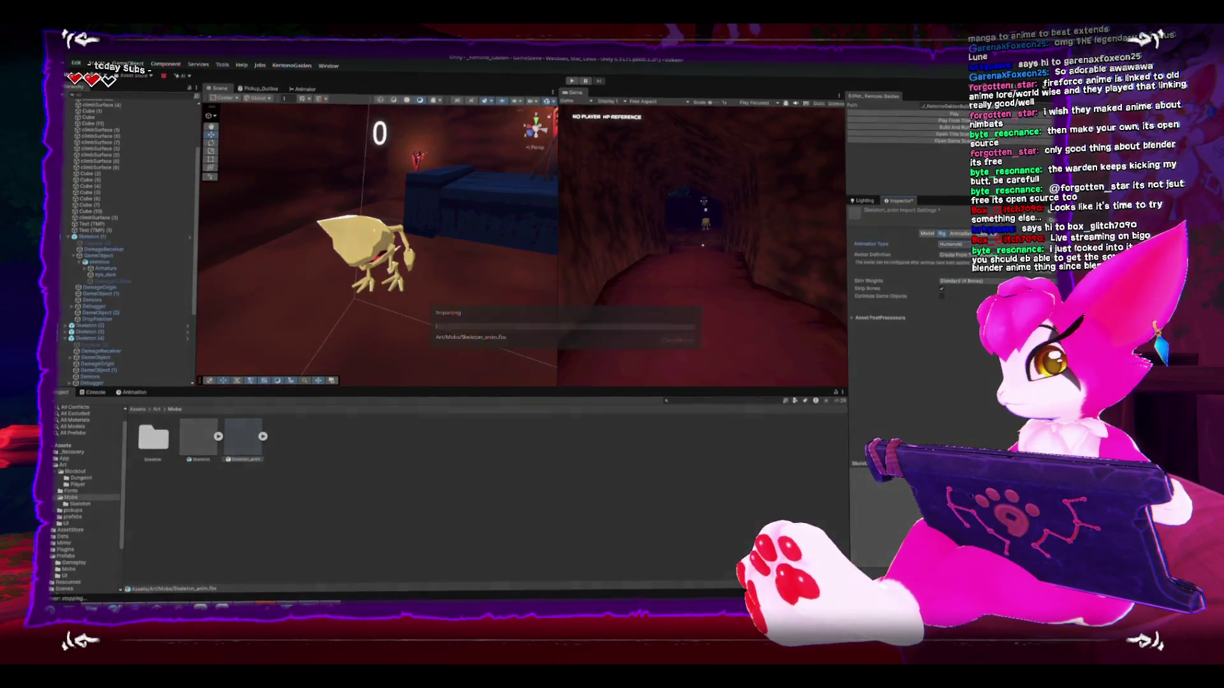
pyautogui.click(956, 263)
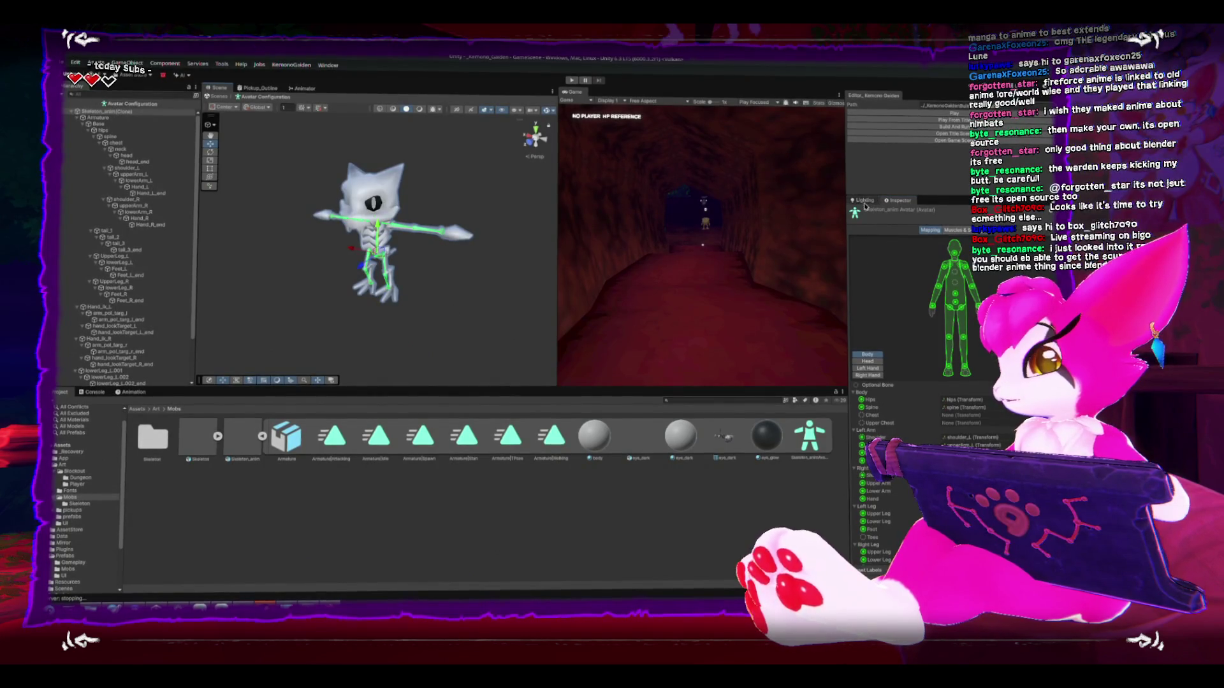
# Step: Select the skeleton enemy in the scene and frame it in the view
pyautogui.scroll(-3)
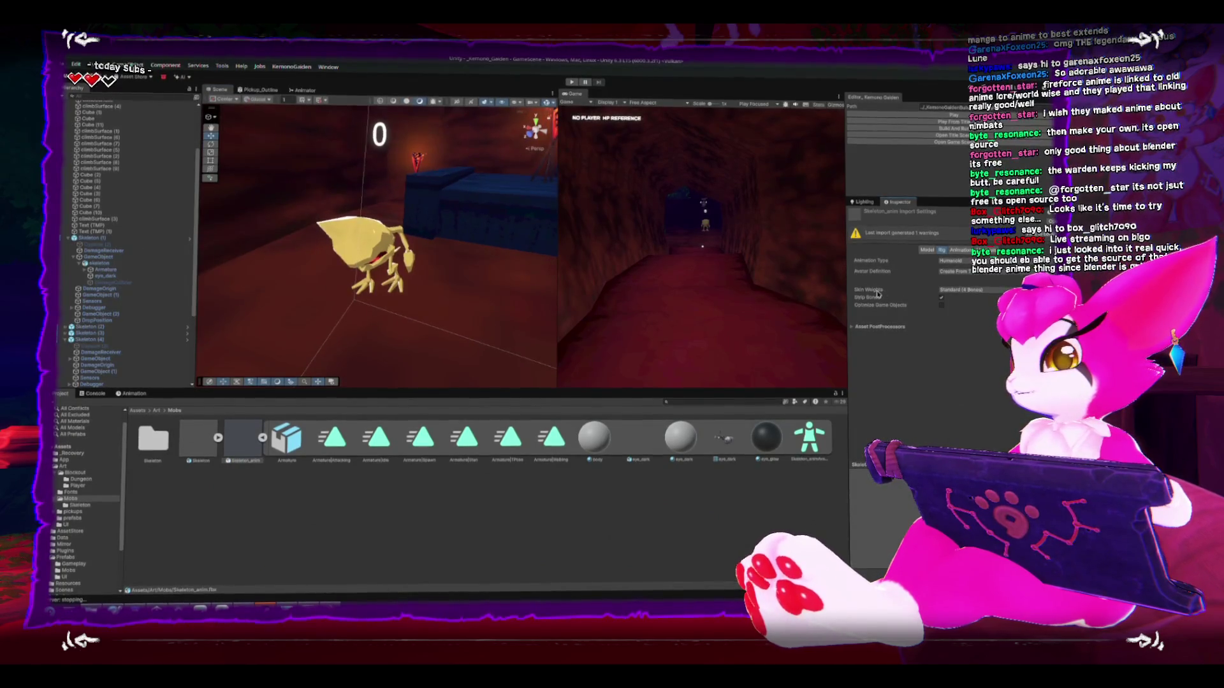
pyautogui.click(351, 269)
pyautogui.press('f')
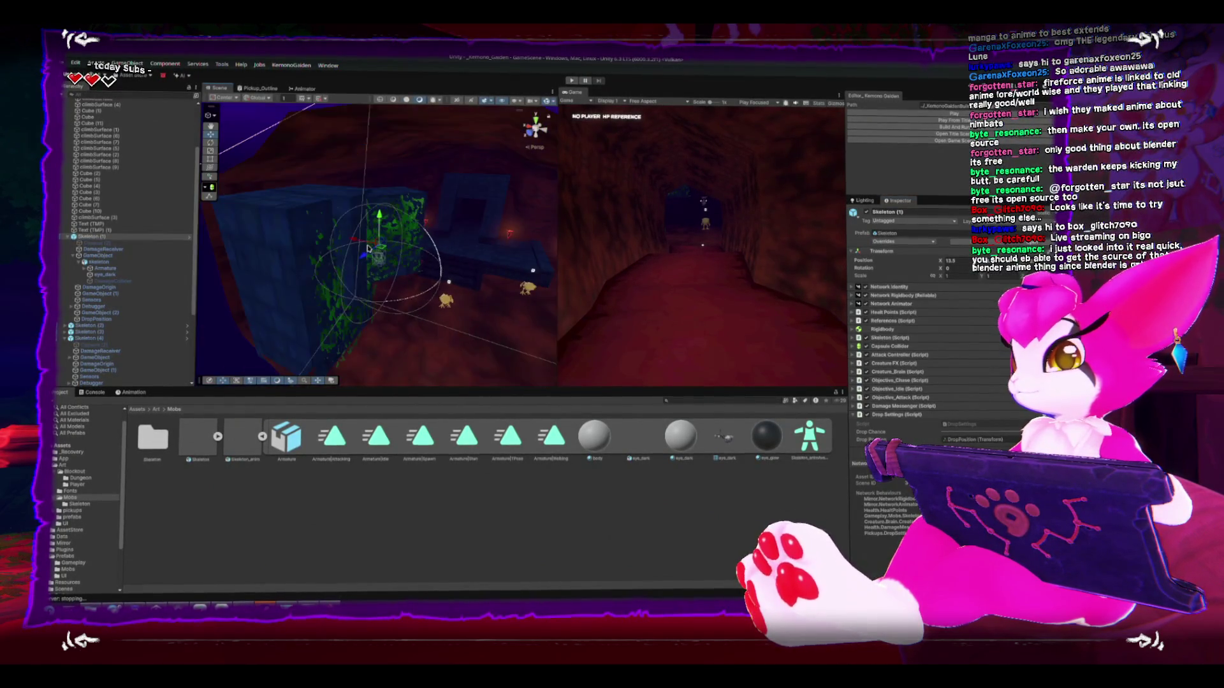
# Step: Switch the Skeleton model's rig Animation Type to Generic
pyautogui.moveTo(395, 257); pyautogui.dragTo(408, 160)
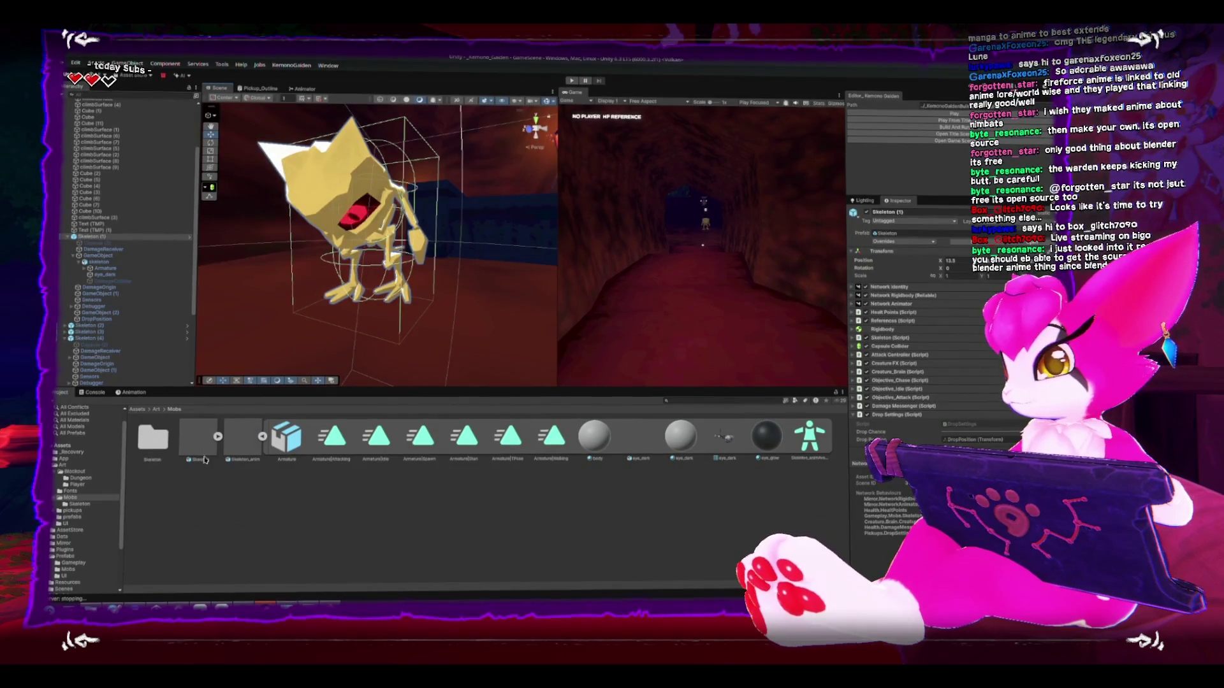
pyautogui.click(204, 460)
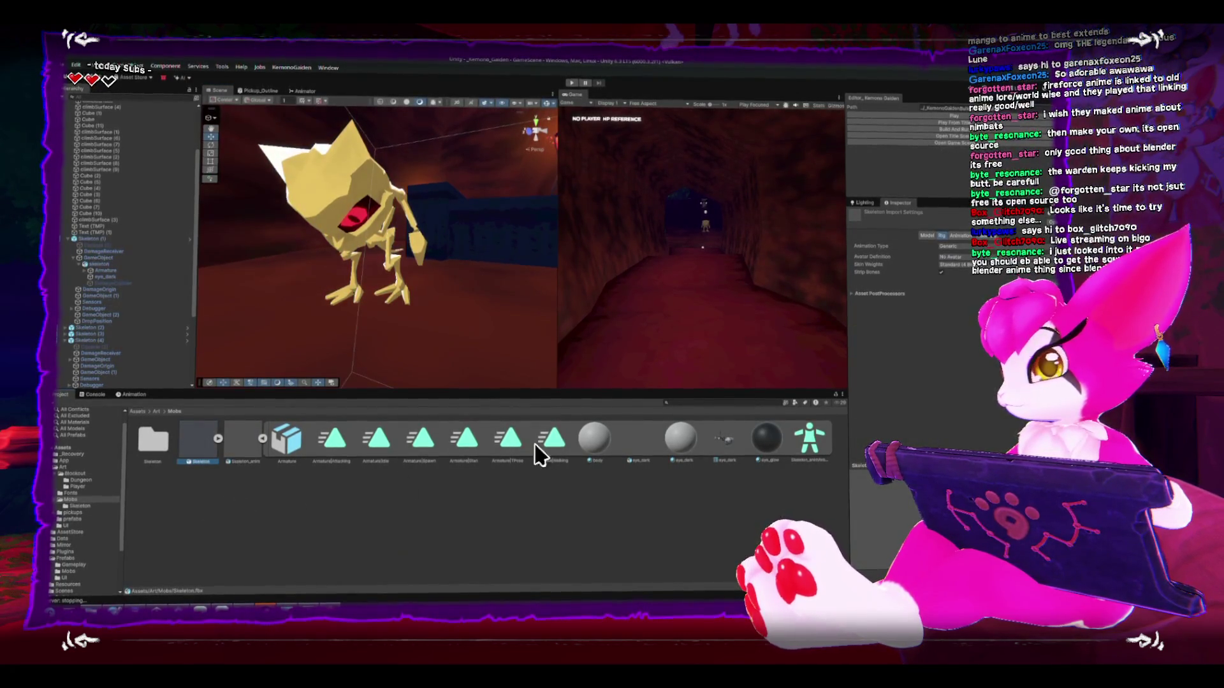
pyautogui.scroll(3)
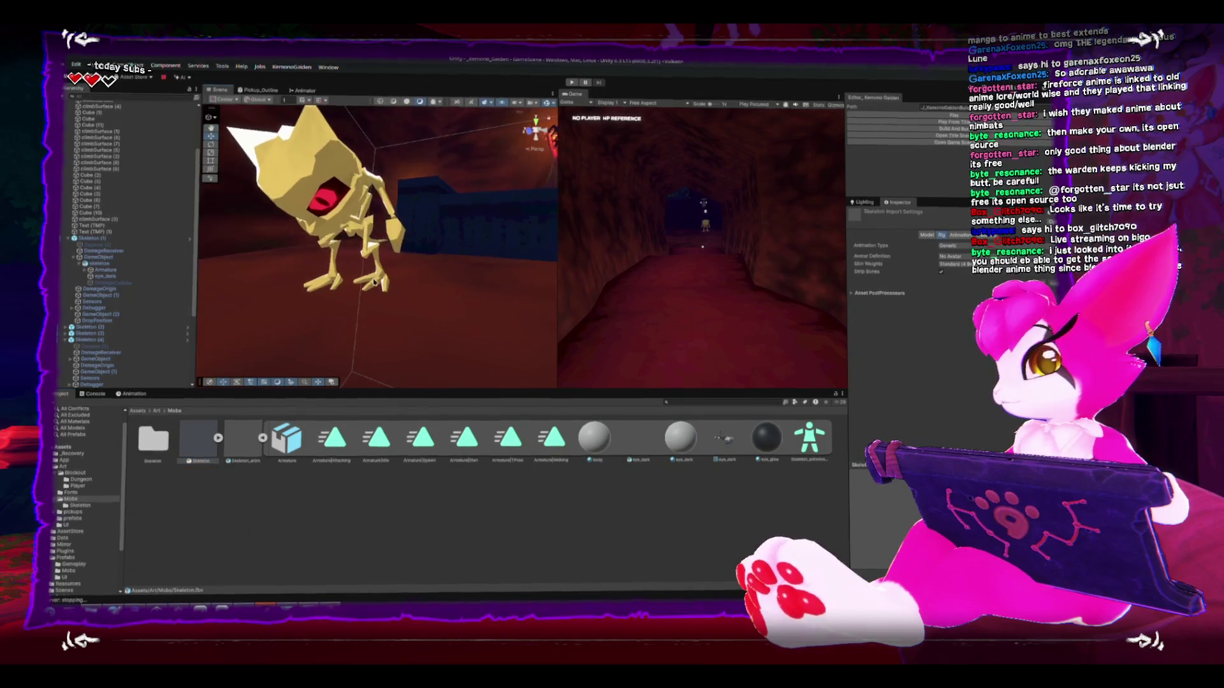
pyautogui.moveTo(375, 282); pyautogui.dragTo(338, 357)
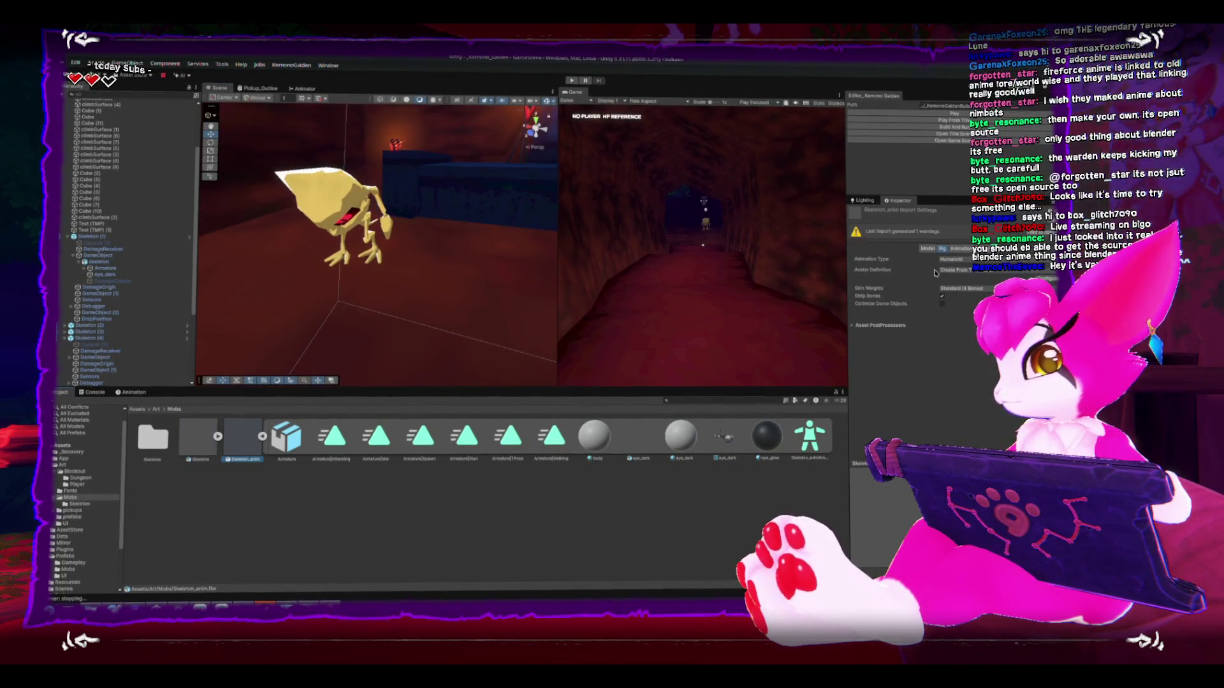
pyautogui.click(965, 290)
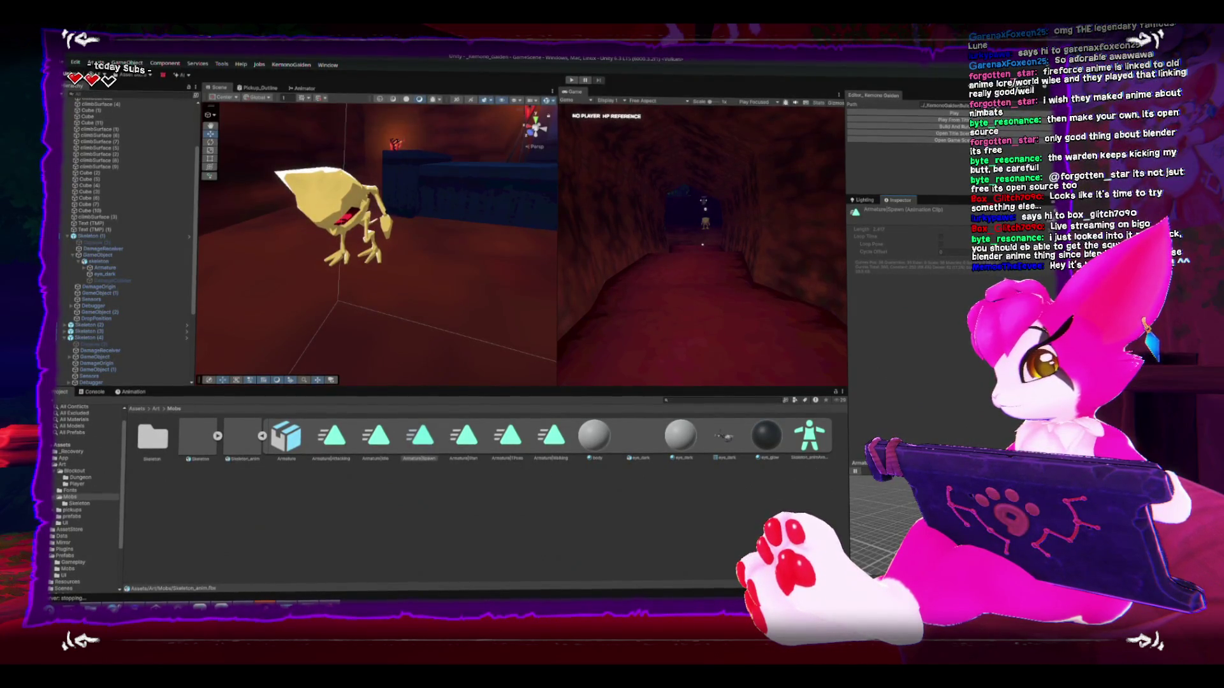
# Step: Extract a standalone copy of the Armature|Spawn clip with Ctrl+D
pyautogui.click(413, 451)
pyautogui.hotkey('ctrl', 'd')
pyautogui.click(337, 217)
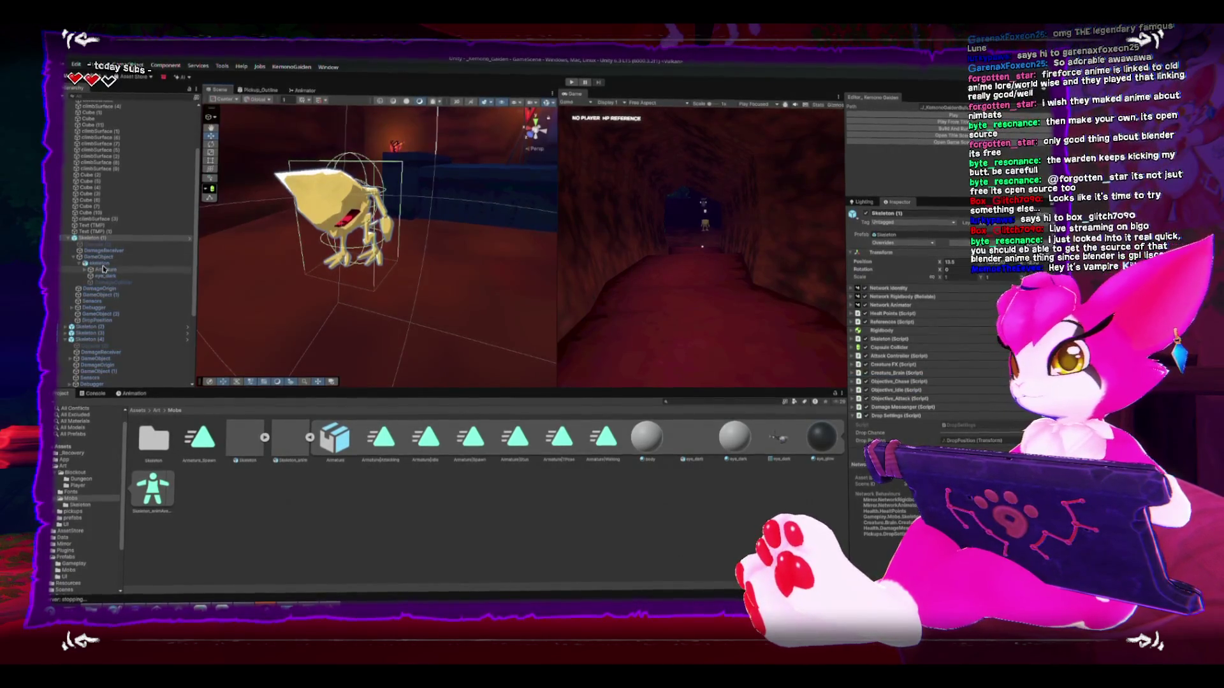
# Step: Open the skeleton's animator controller and add Armature_Spawn as a new state
pyautogui.click(101, 264)
pyautogui.doubleClick(960, 298)
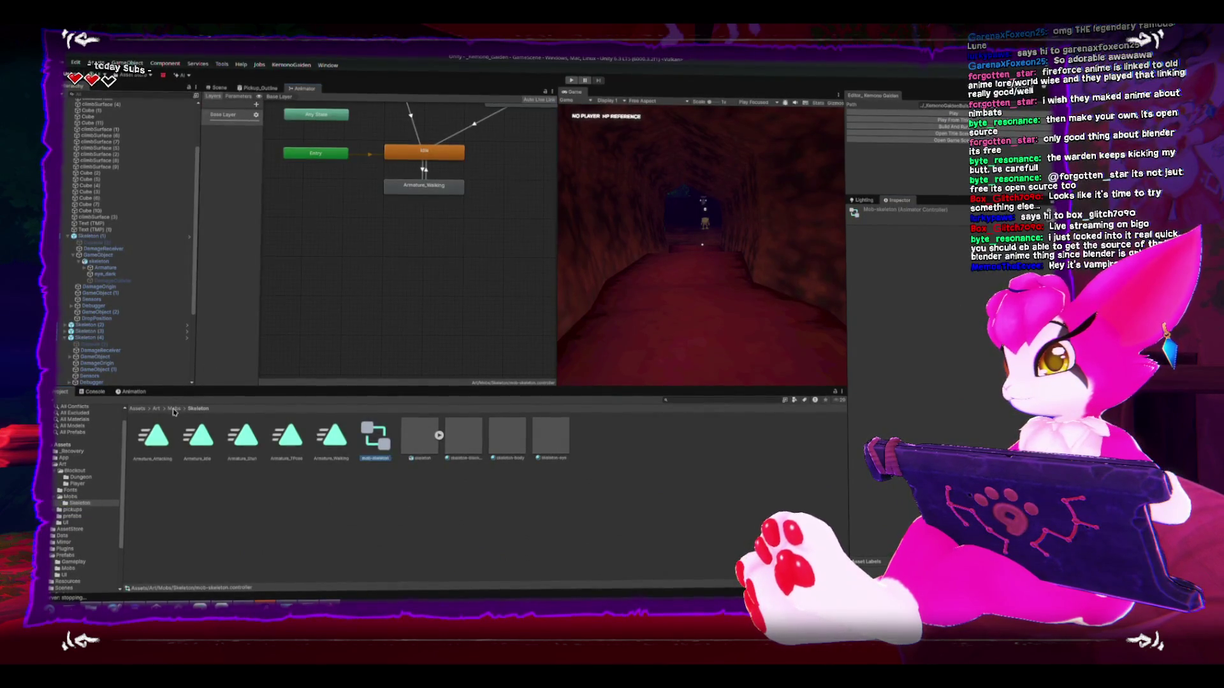
pyautogui.click(174, 409)
pyautogui.moveTo(205, 452); pyautogui.dragTo(424, 264)
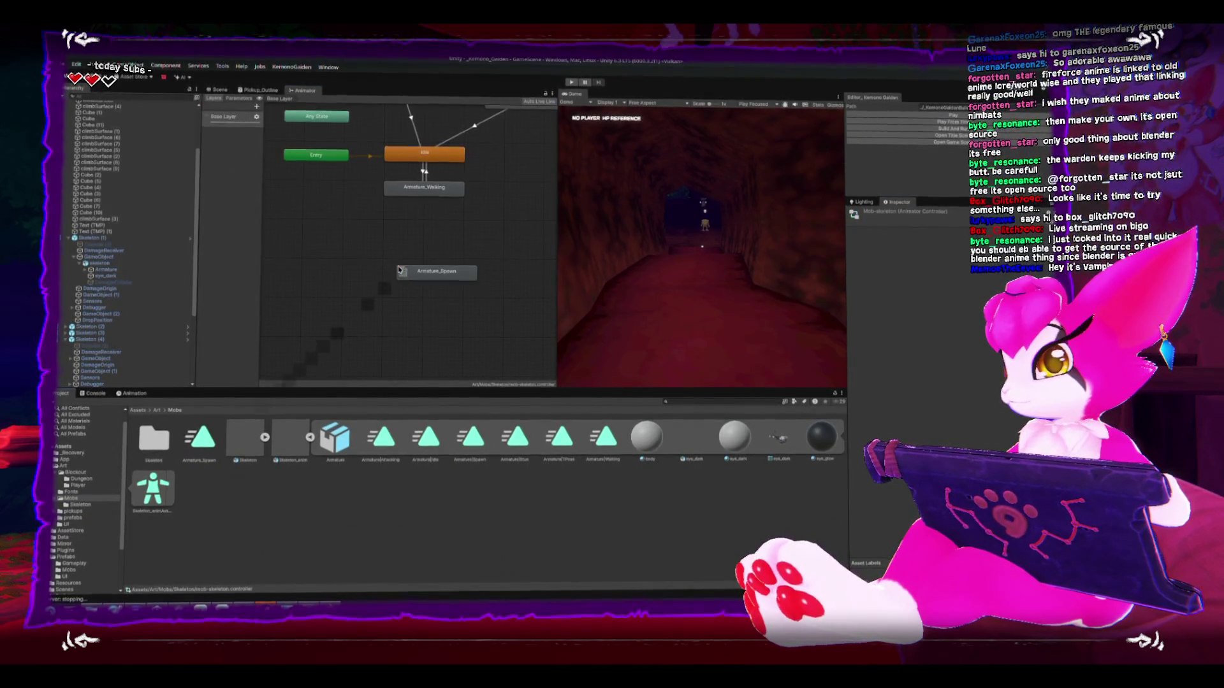
# Step: Load the Armature_Spawn clip in the Animation window and preview it on the skeleton
pyautogui.click(216, 91)
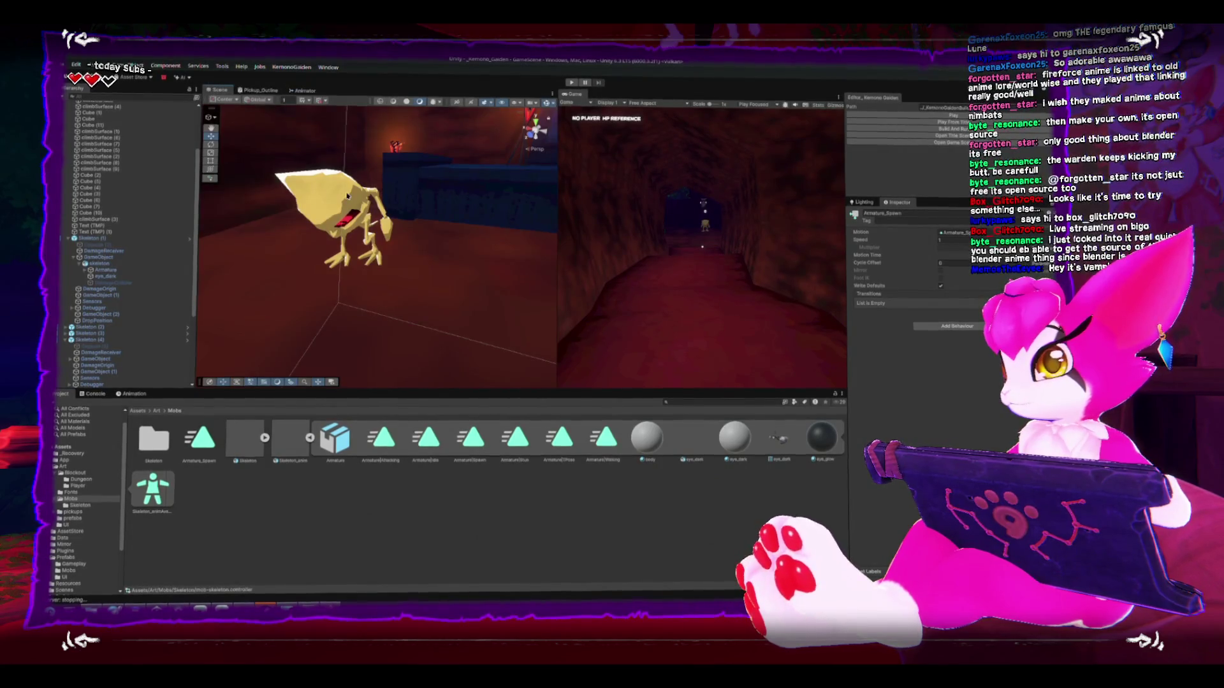
pyautogui.click(131, 392)
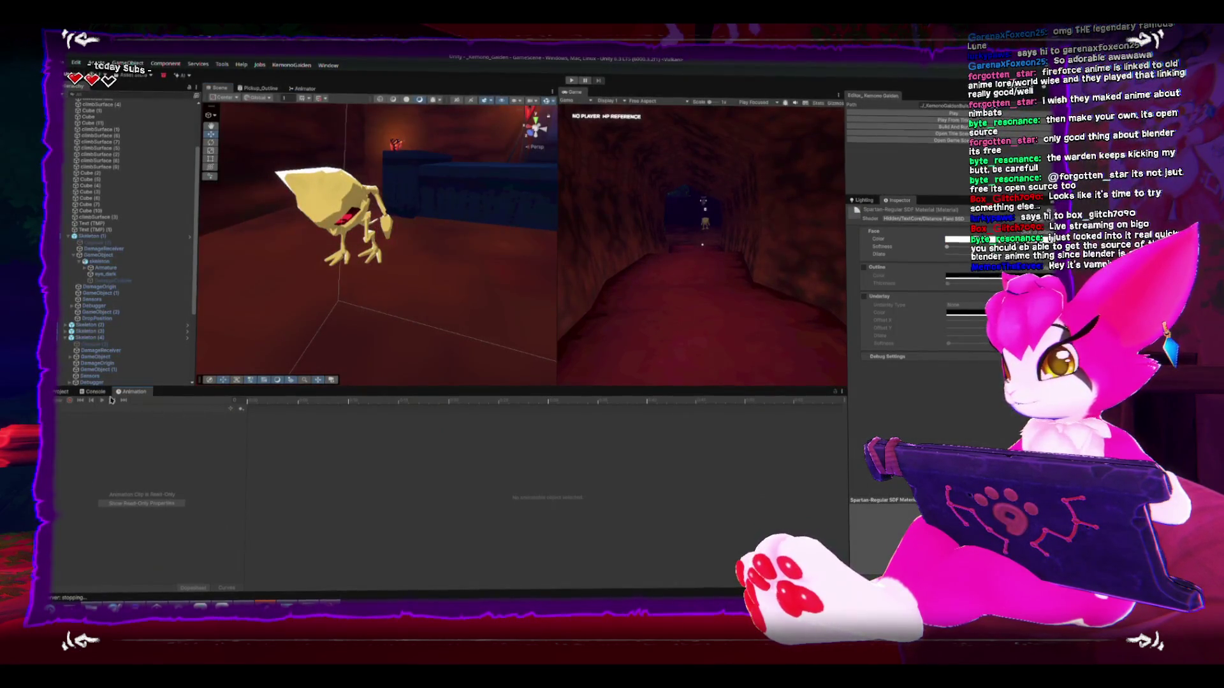
pyautogui.click(159, 262)
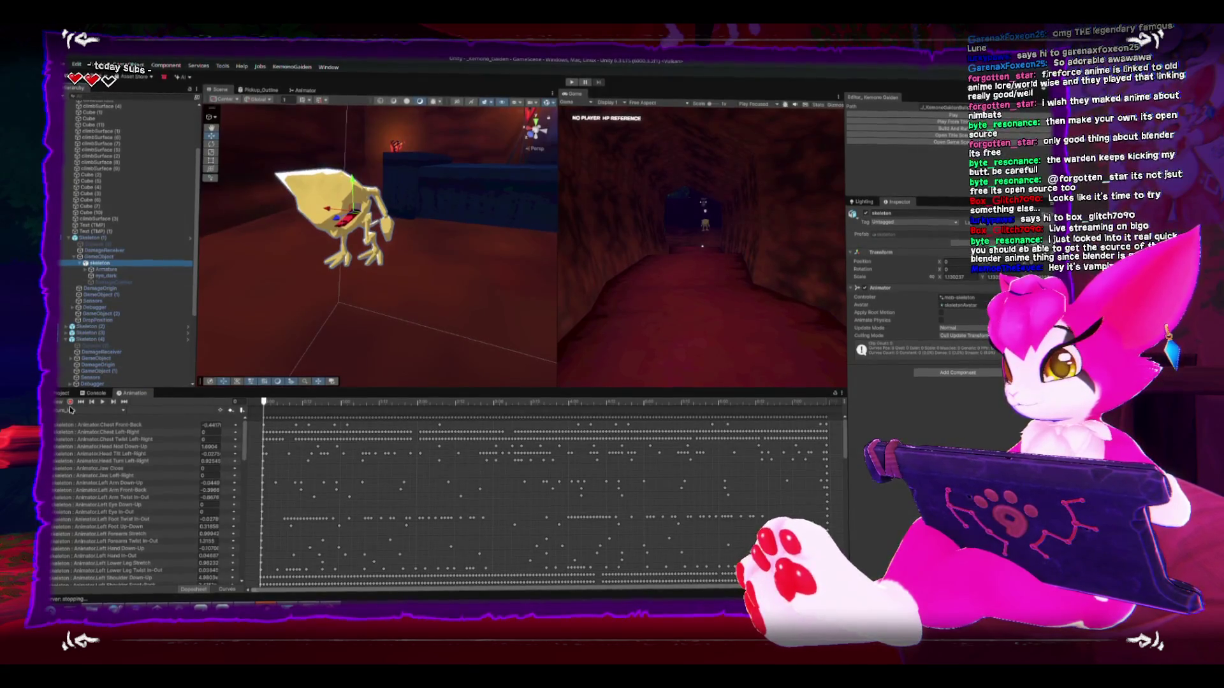
pyautogui.click(71, 410)
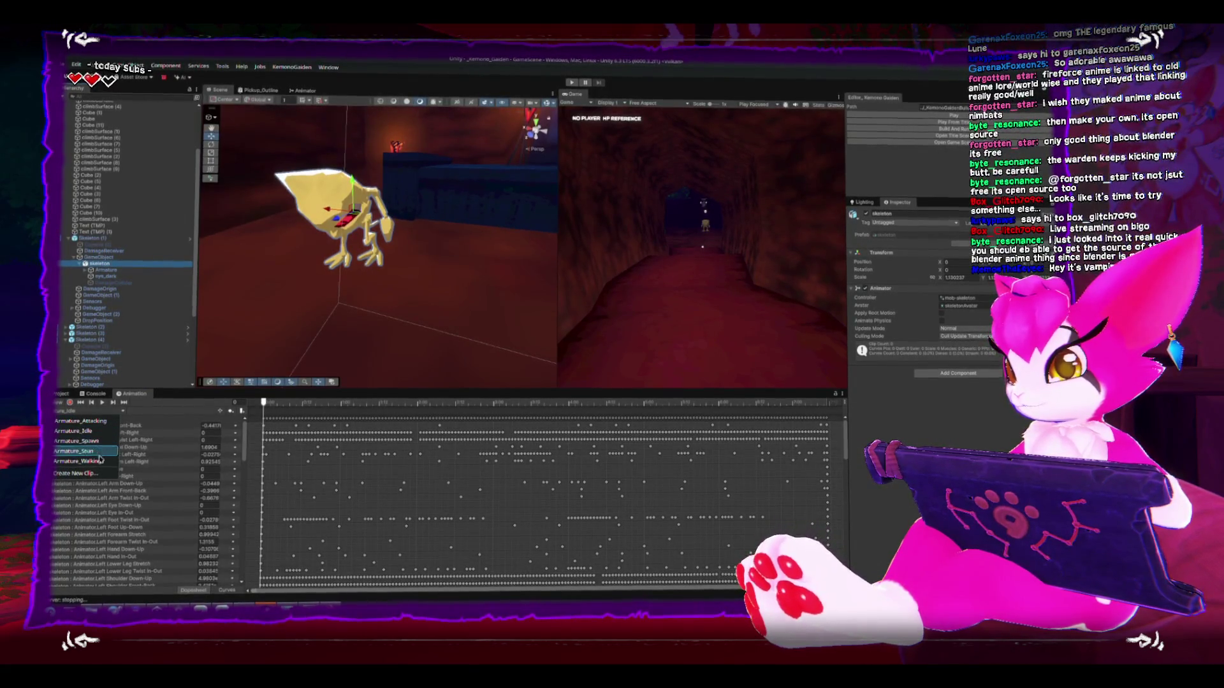
pyautogui.click(76, 441)
pyautogui.rightClick(270, 402)
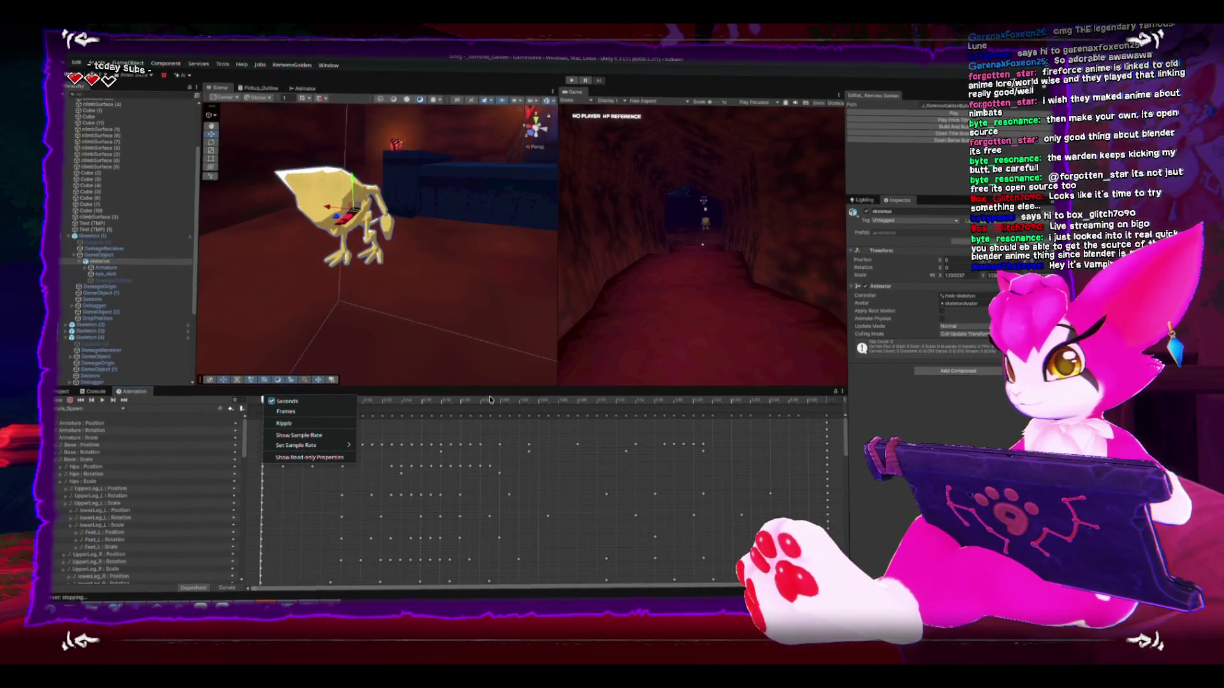
pyautogui.click(103, 402)
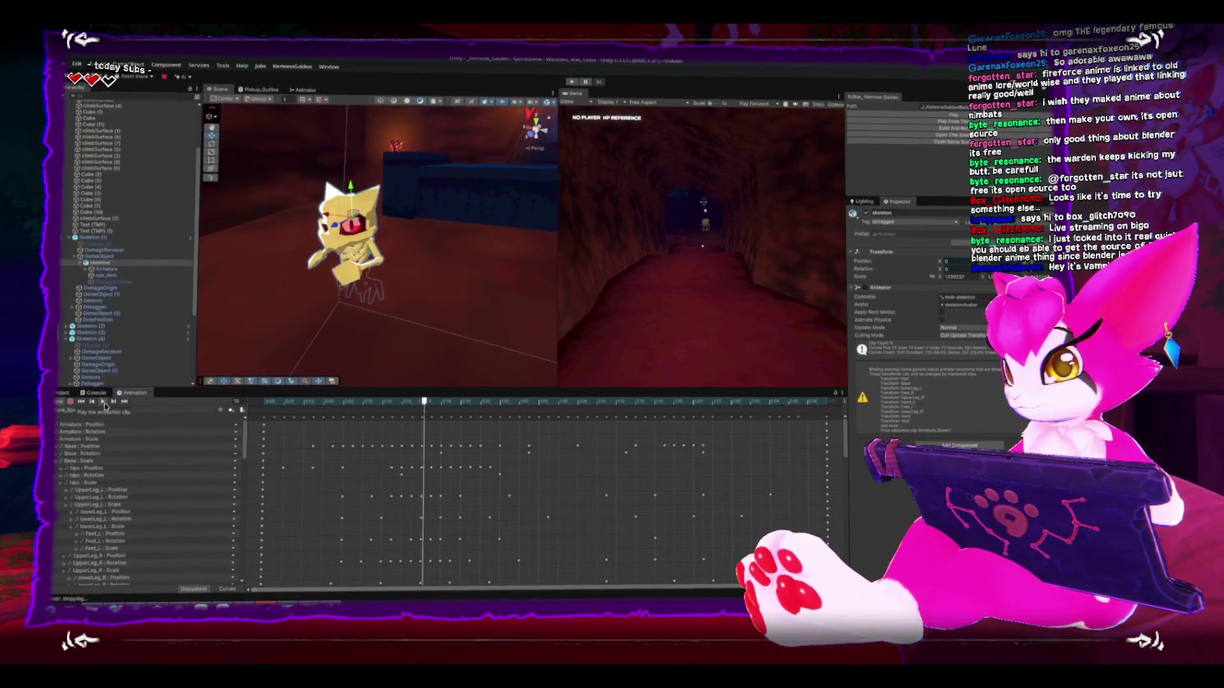
pyautogui.click(83, 402)
# Step: Switch the Animation window to the idle clip and select the eye_dark mesh
pyautogui.click(84, 409)
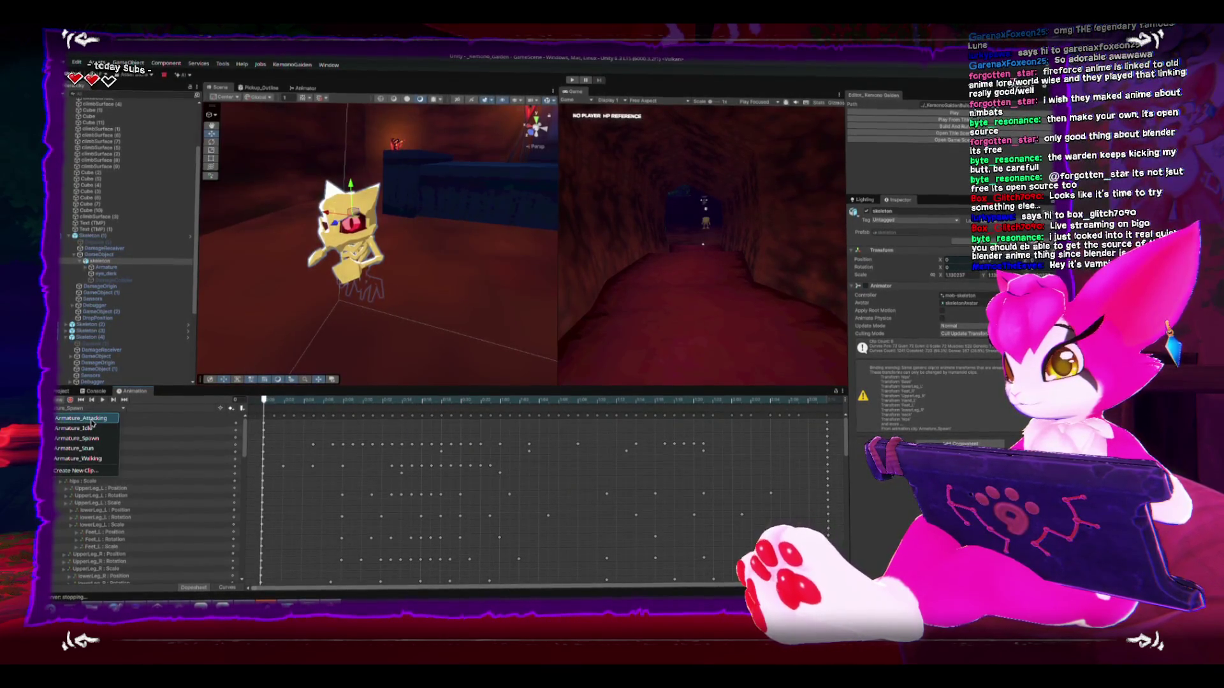
pyautogui.click(94, 425)
pyautogui.scroll(-3)
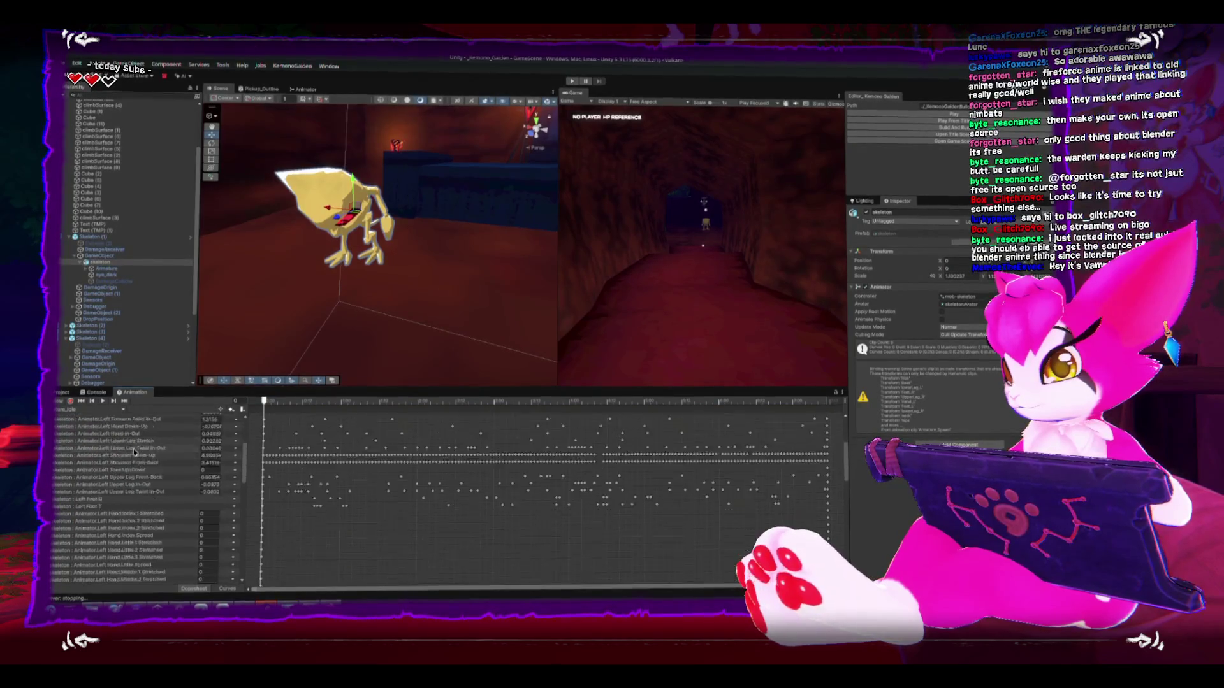
pyautogui.scroll(3)
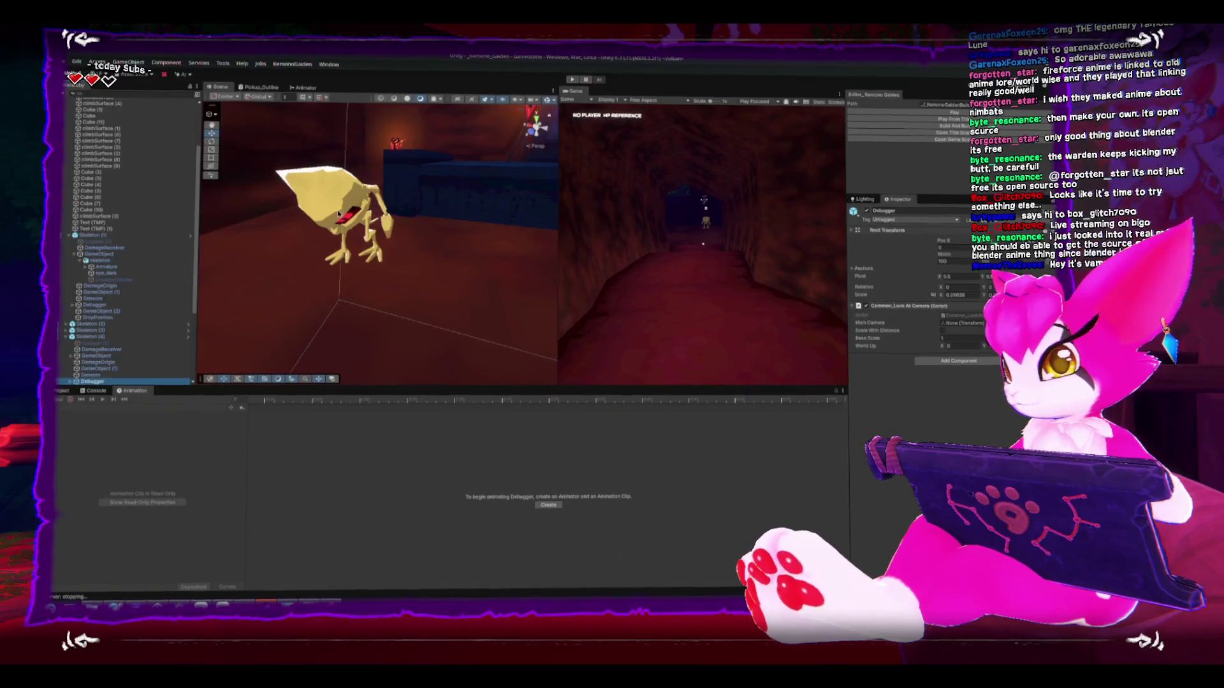
pyautogui.click(105, 273)
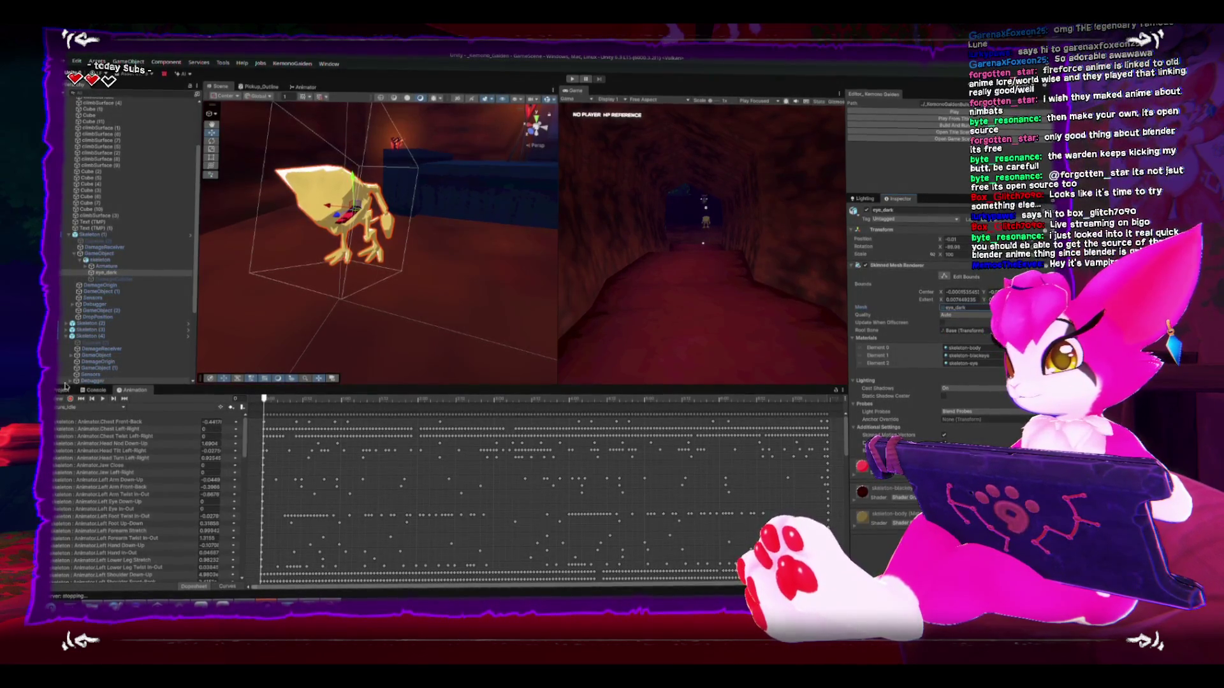
# Step: Dock the Animation timeline beside the Project panel and widen it
pyautogui.moveTo(133, 391); pyautogui.dragTo(688, 469)
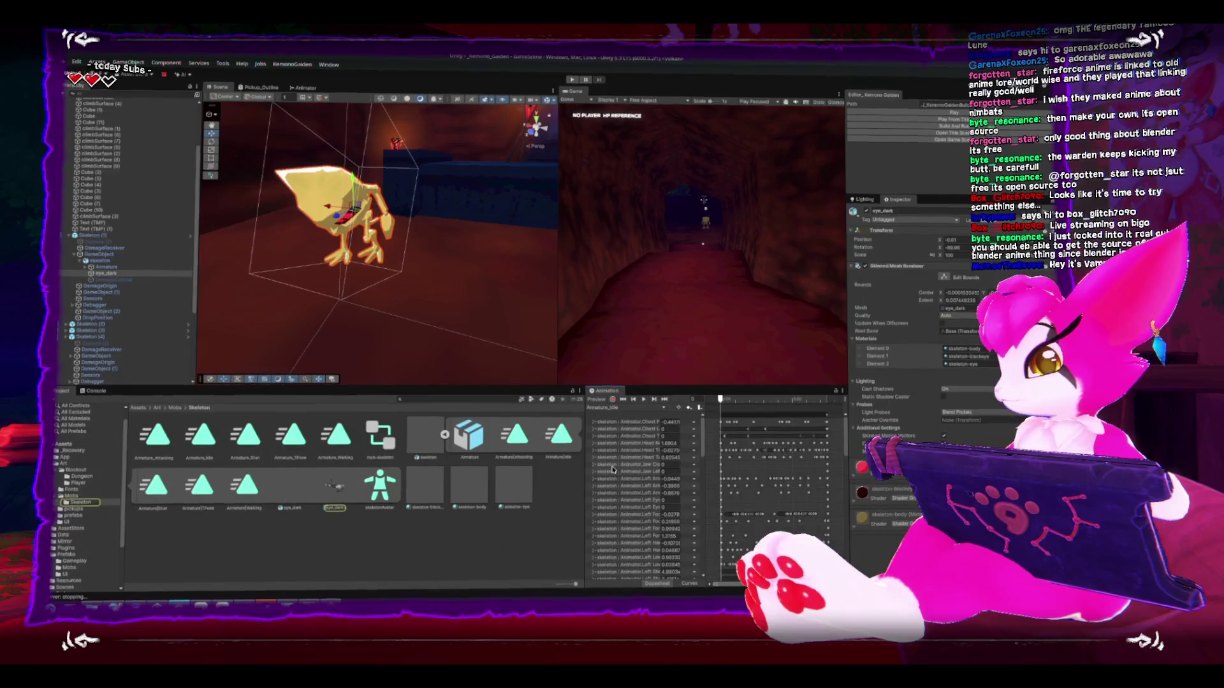
pyautogui.moveTo(583, 472); pyautogui.dragTo(498, 466)
pyautogui.click(436, 449)
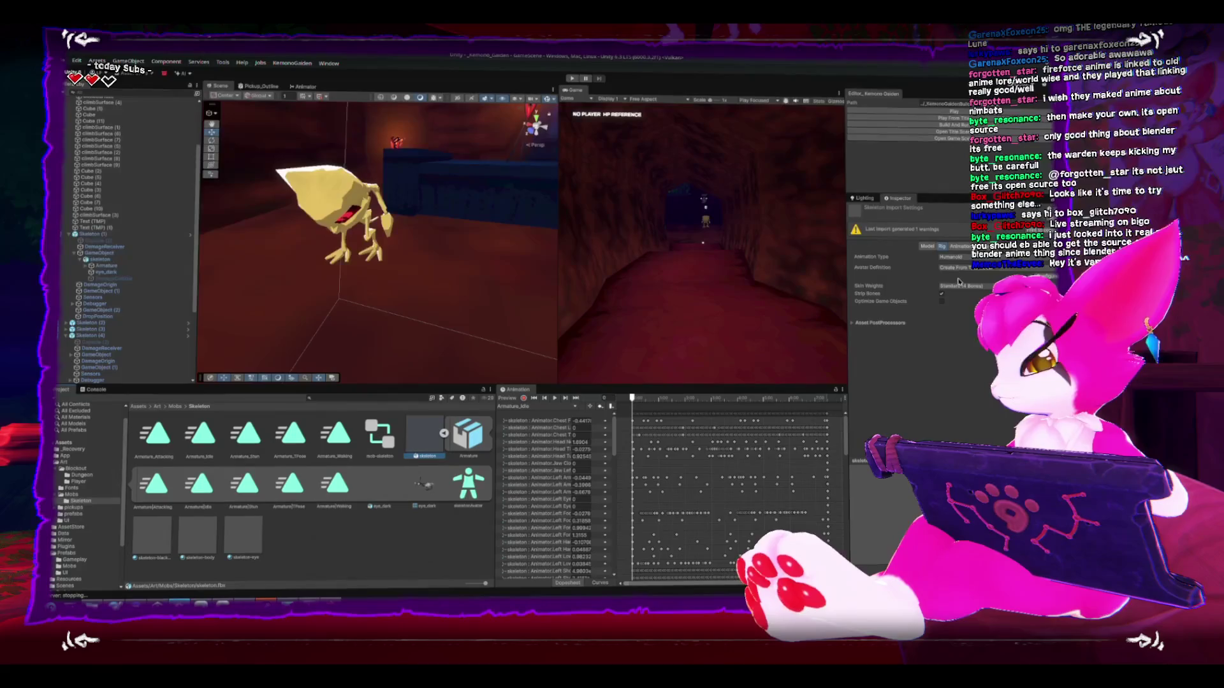
pyautogui.hotkey('ctrl', 'z')
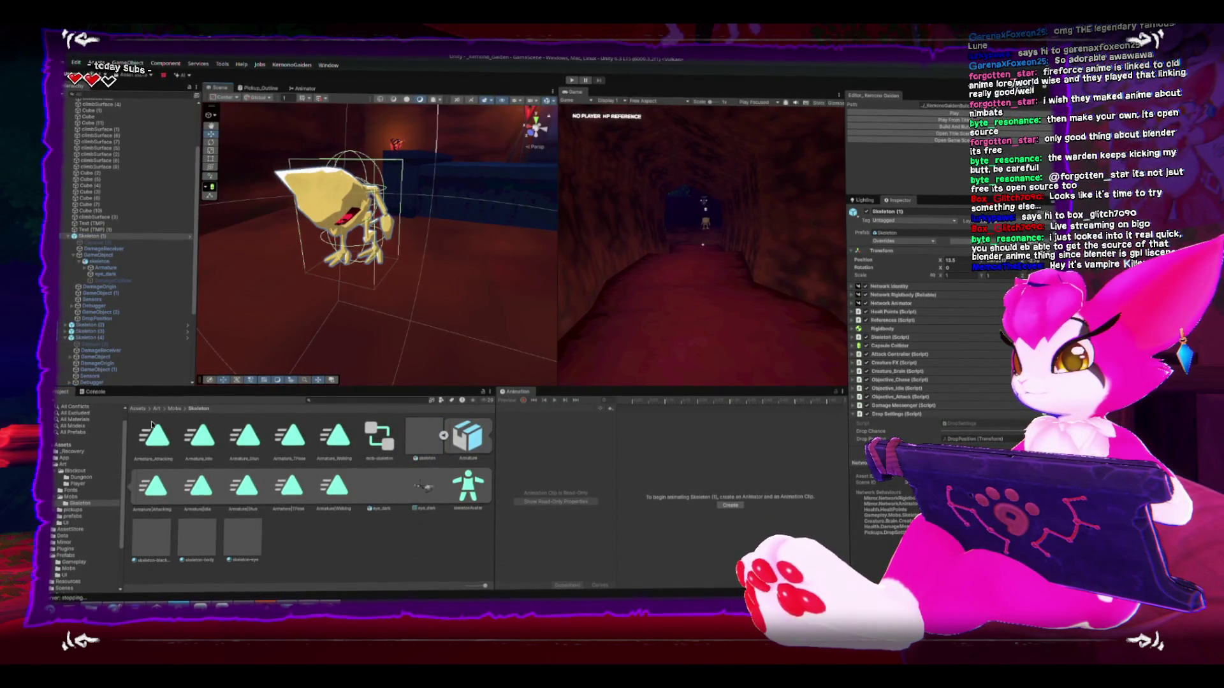
# Step: Change Skeleton_anim's import Animation Type to Humanoid and apply the change
pyautogui.click(86, 496)
pyautogui.click(290, 435)
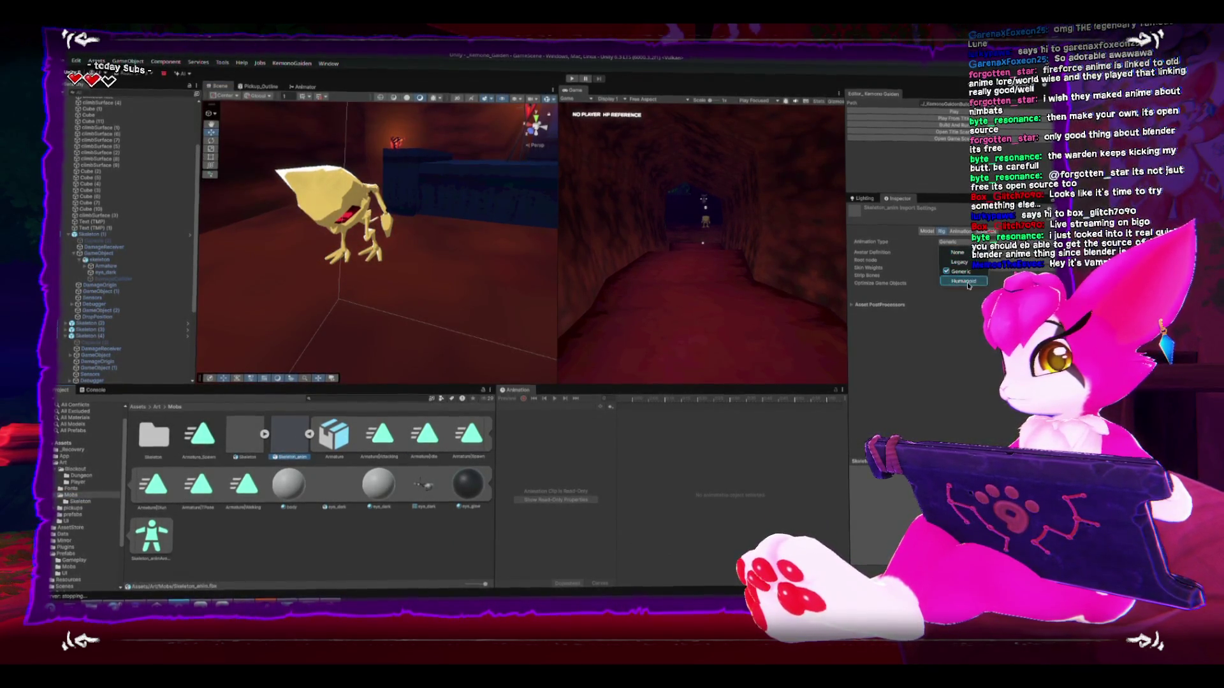
pyautogui.click(954, 240)
pyautogui.click(954, 255)
pyautogui.click(1198, 333)
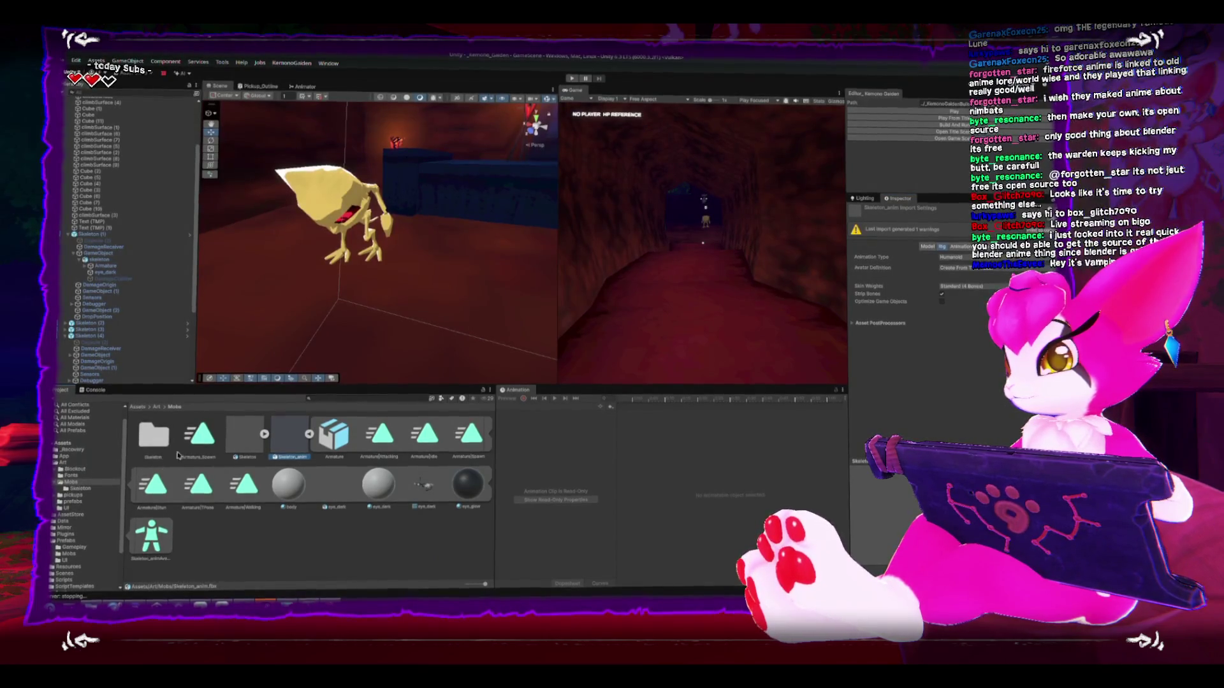
pyautogui.click(186, 451)
# Step: Delete the old Armature_Spawn clip and extract the model's Spawn clip into the Skeleton folder
pyautogui.press('Delete')
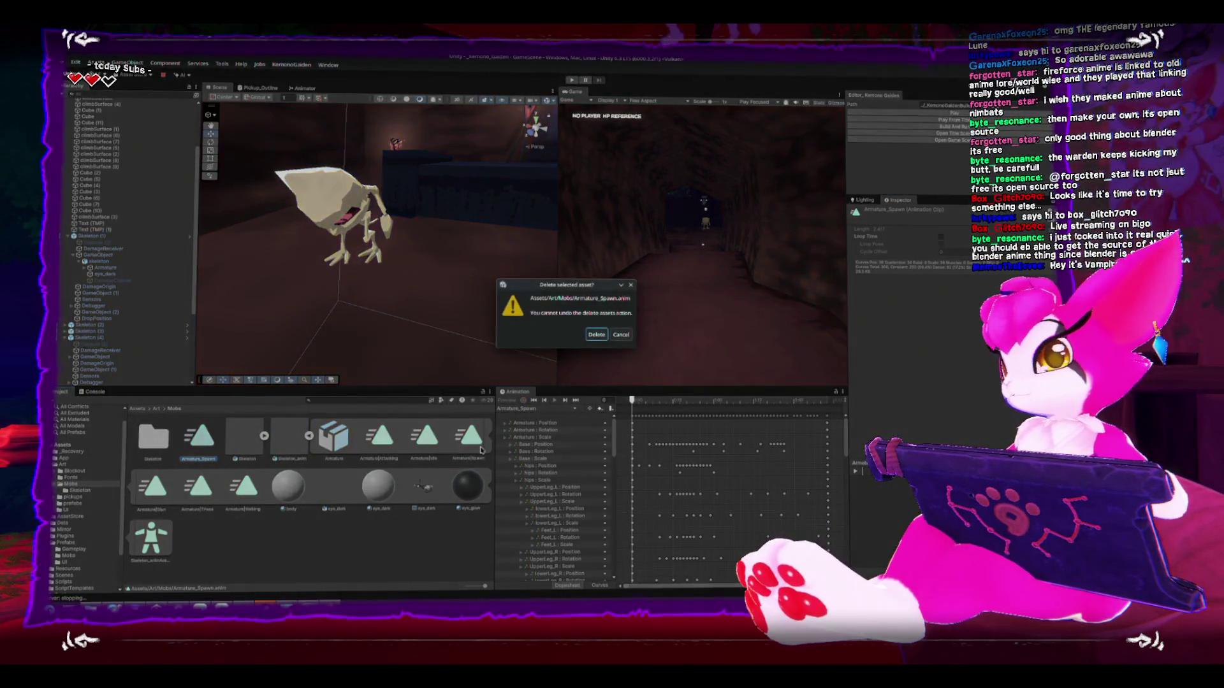
pyautogui.click(594, 334)
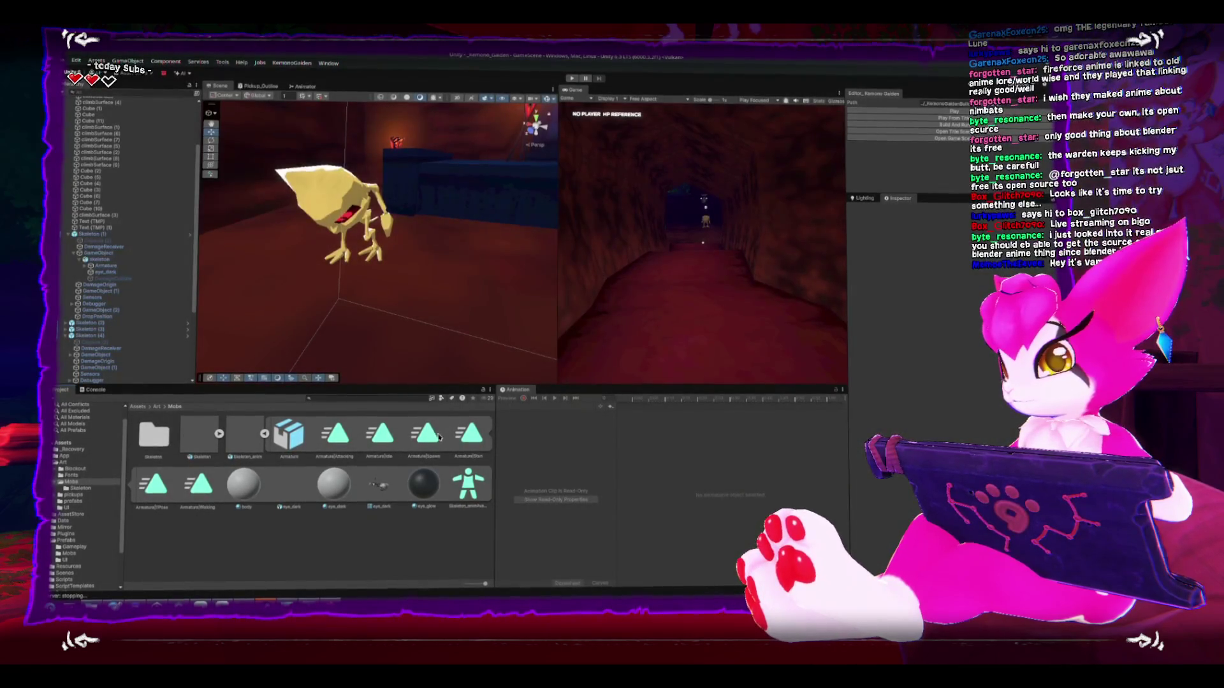
pyautogui.click(436, 438)
pyautogui.moveTo(432, 438); pyautogui.dragTo(160, 441)
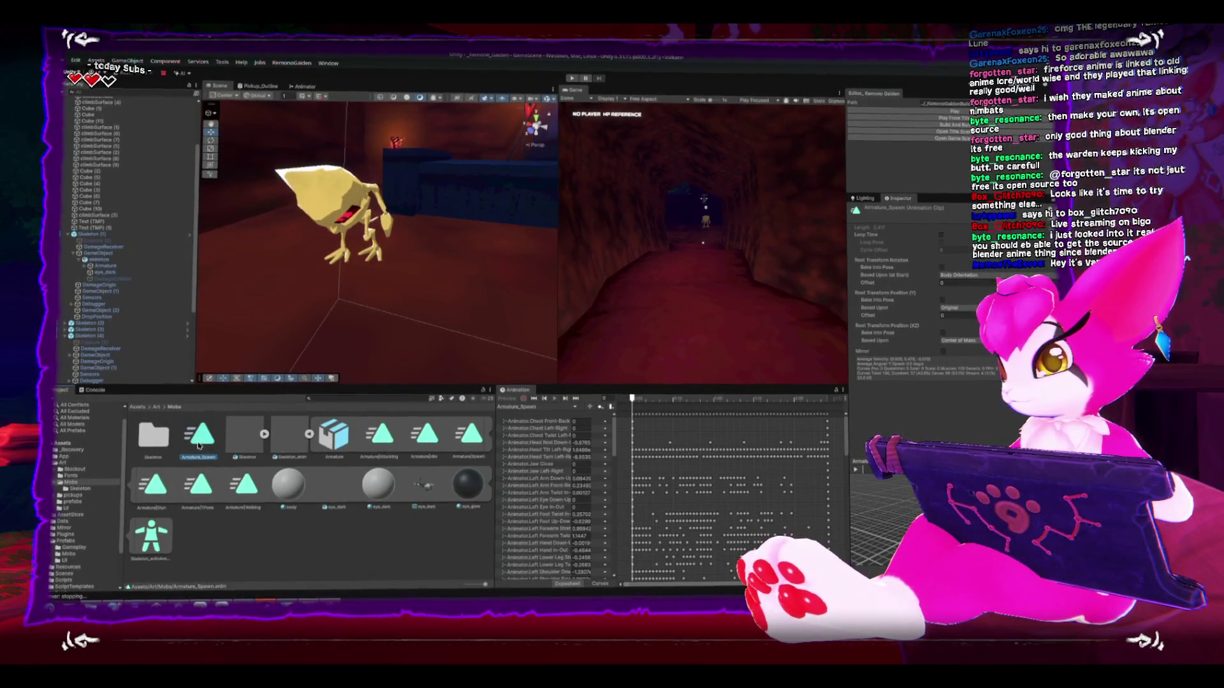
# Step: Swap the animator's Armature_Spawn state for the clip from the Mobs/Skeleton folder
pyautogui.click(344, 173)
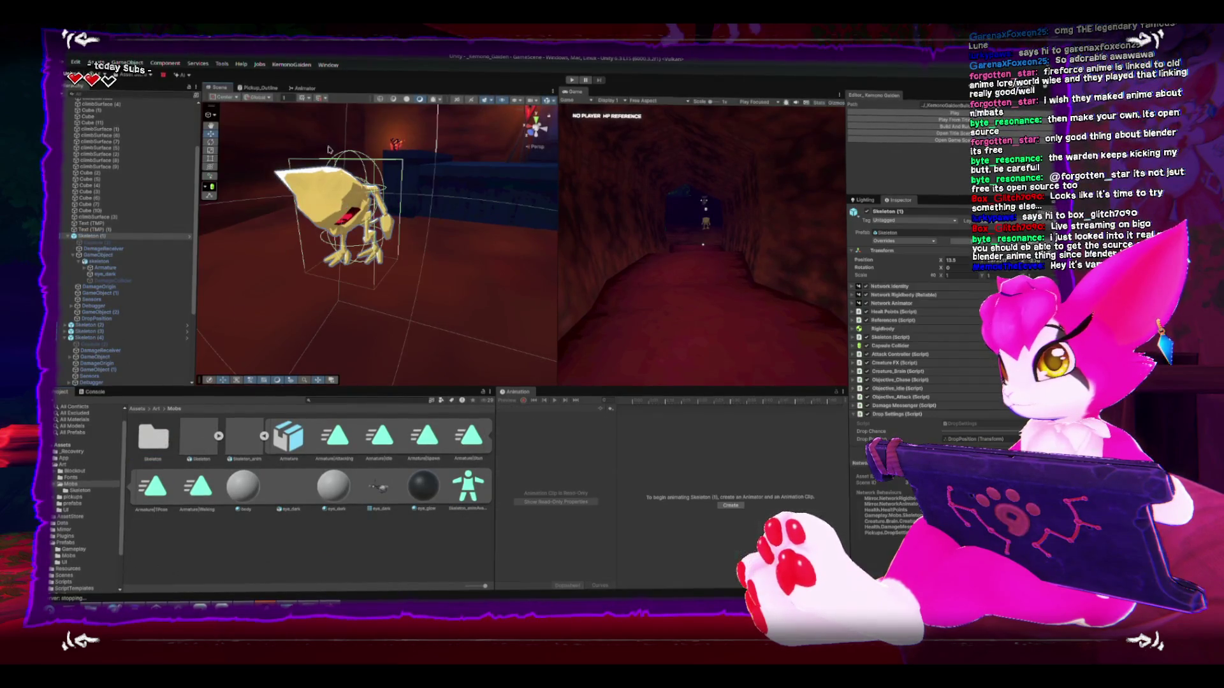
pyautogui.click(304, 88)
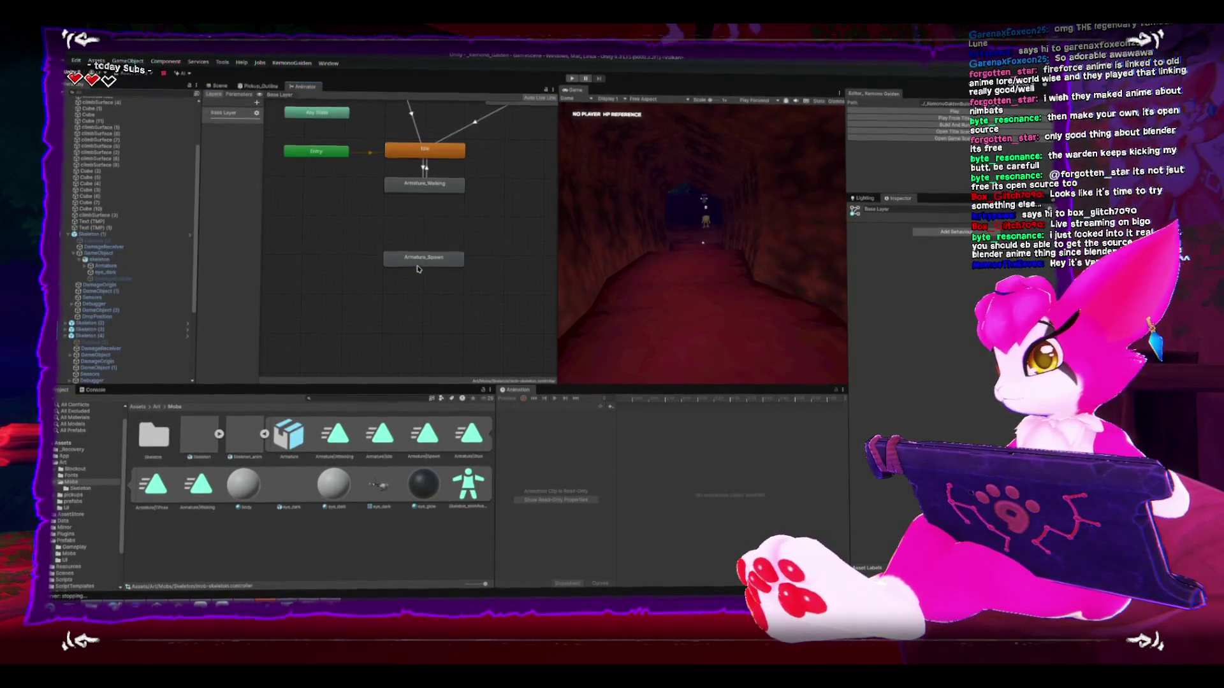
pyautogui.click(424, 257)
pyautogui.press('Delete')
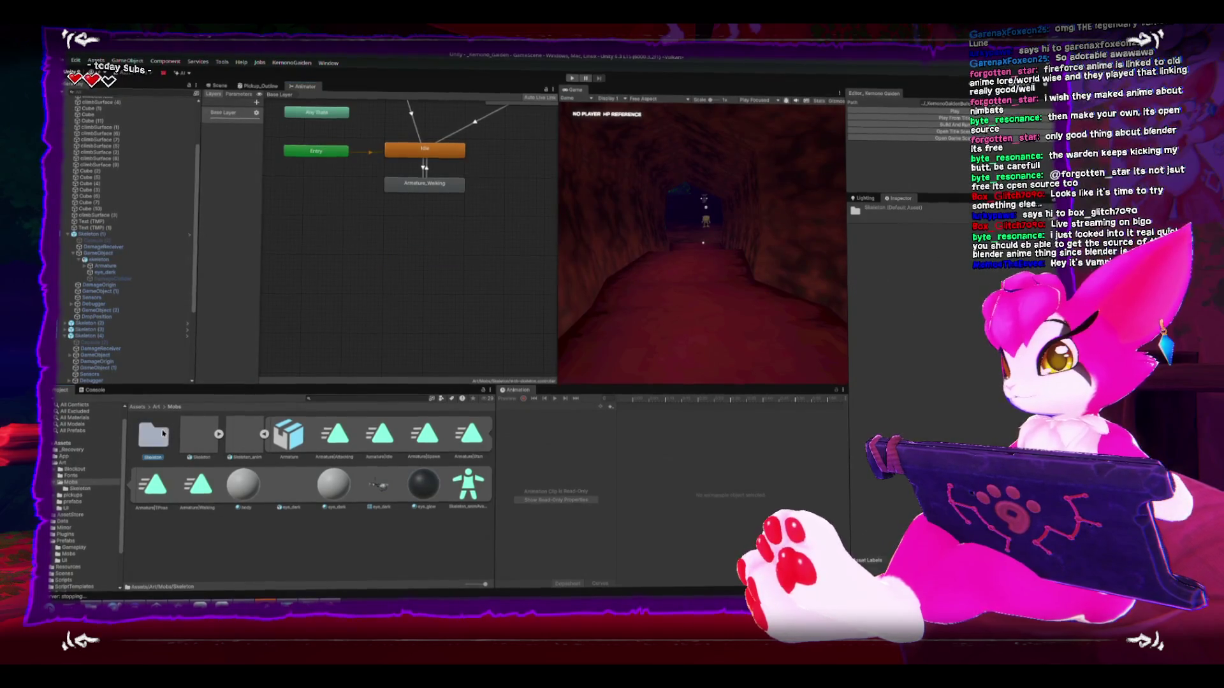
pyautogui.doubleClick(159, 436)
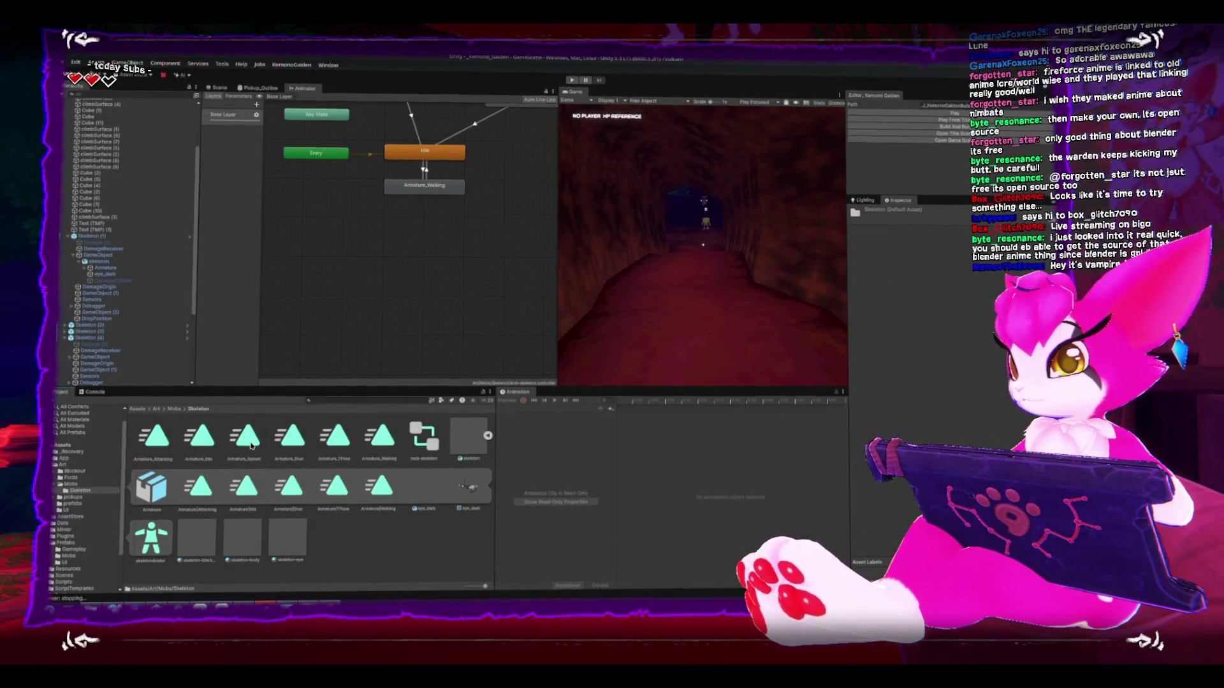
pyautogui.moveTo(436, 242); pyautogui.dragTo(424, 241)
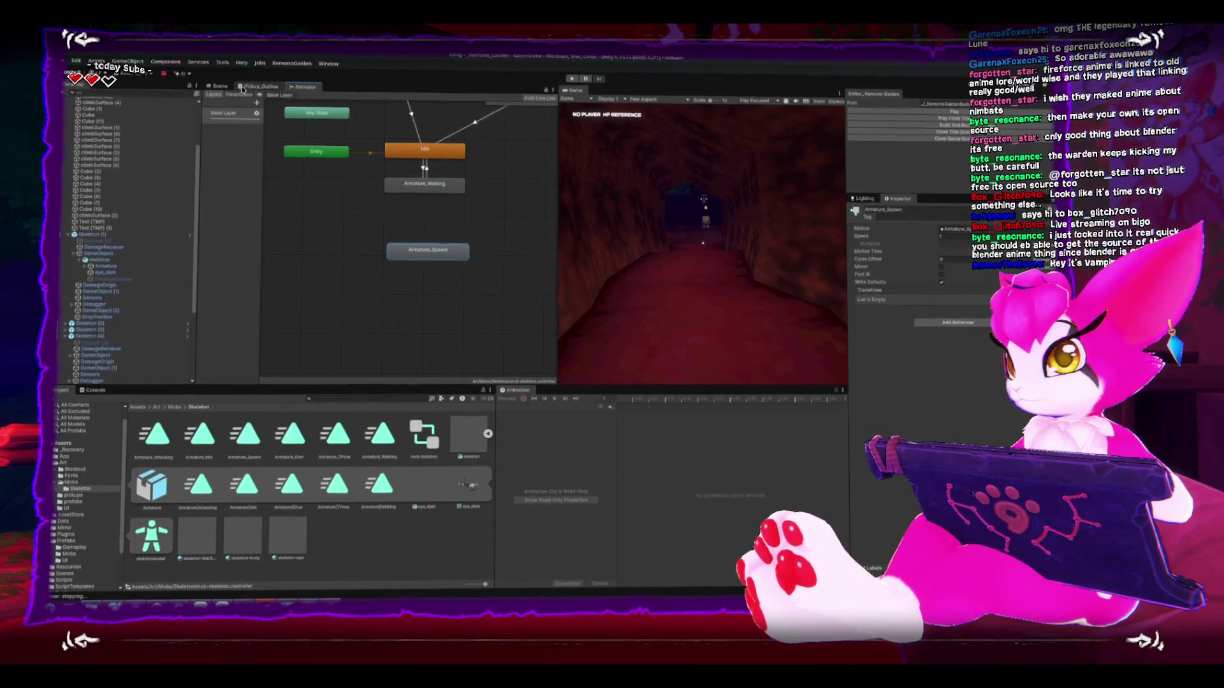
# Step: Return to the Scene view, select the skeleton and list its animation clips
pyautogui.click(219, 85)
pyautogui.click(454, 337)
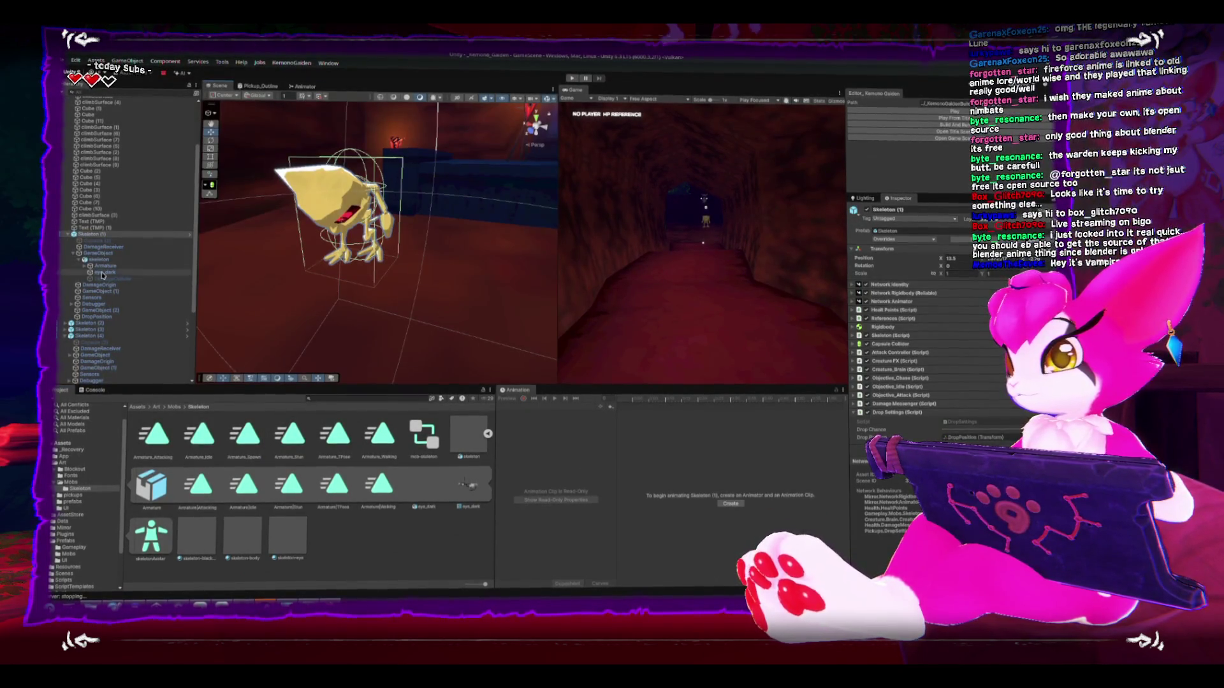
pyautogui.click(536, 408)
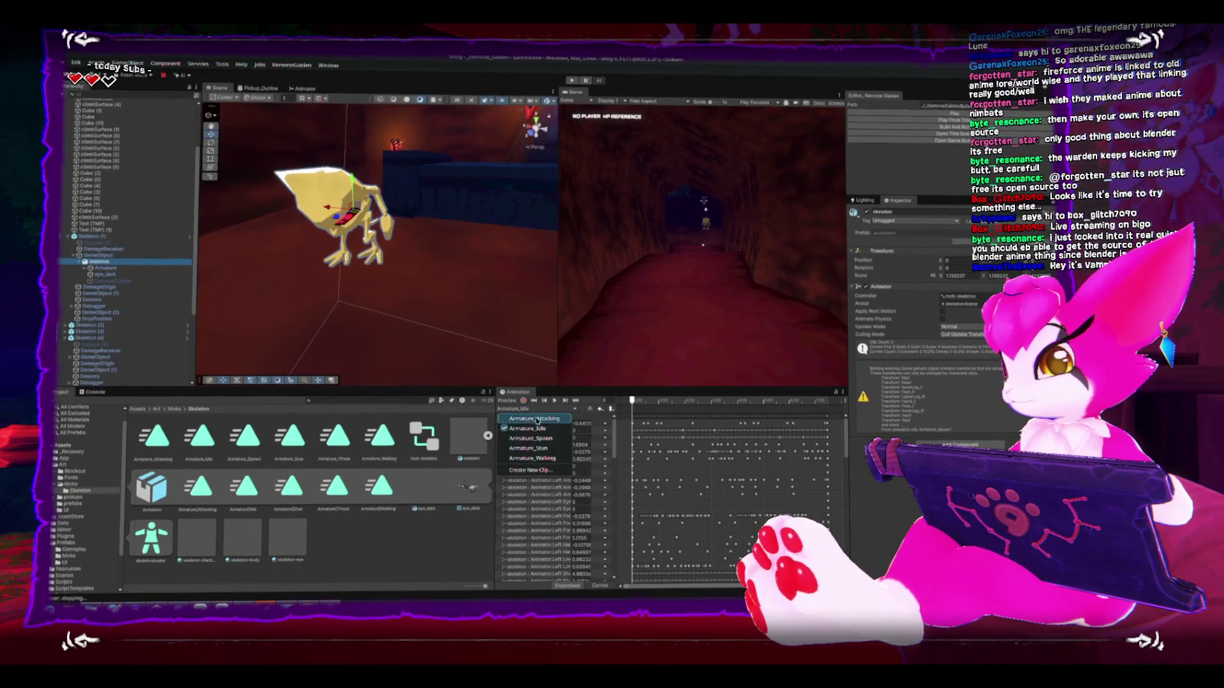
# Step: Preview Armature_Spawn on the skeleton and check the clip's root height basis options
pyautogui.click(556, 436)
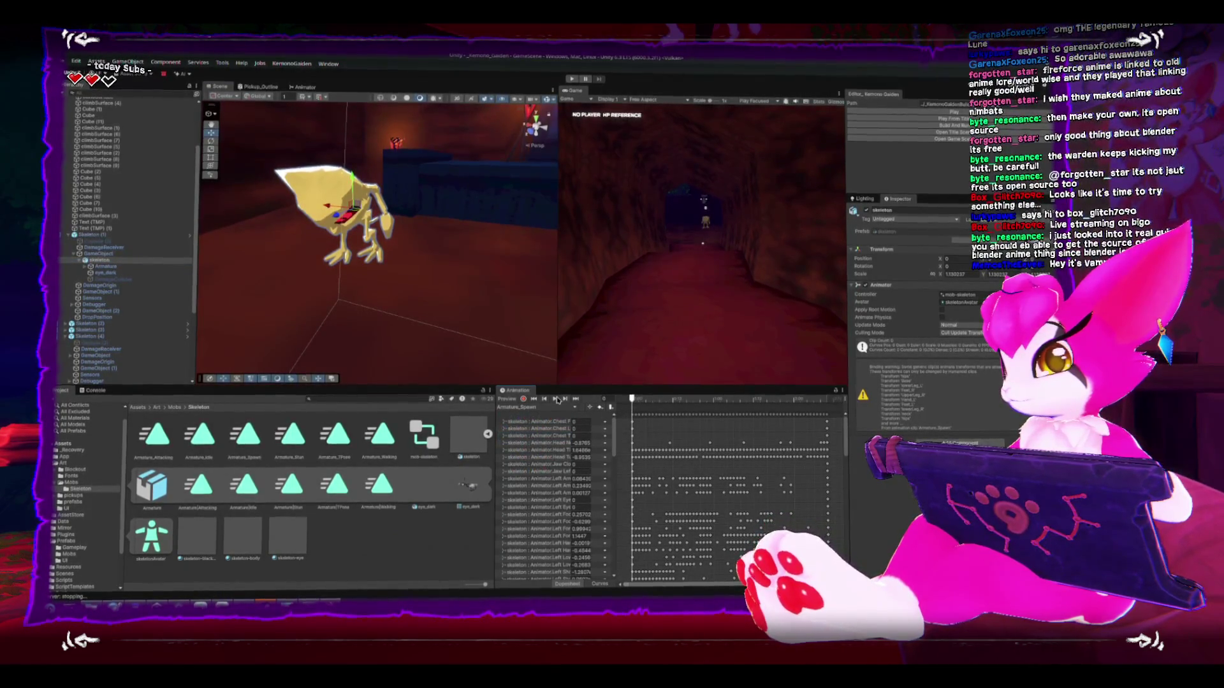
pyautogui.click(554, 400)
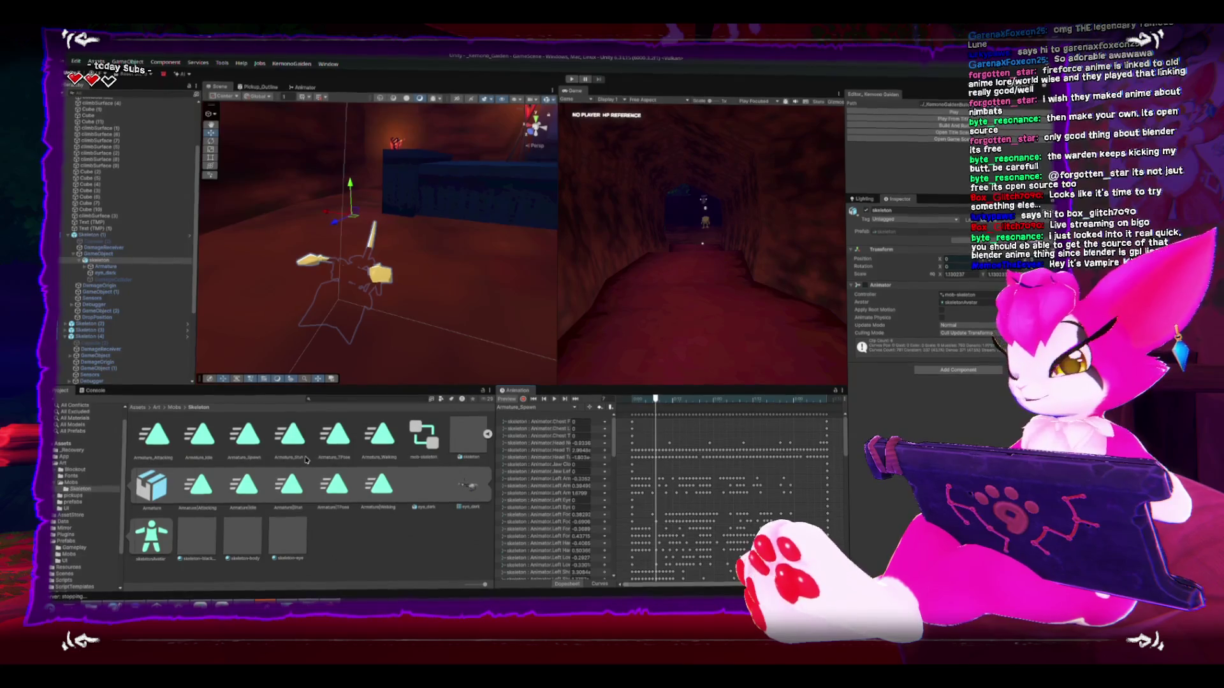
pyautogui.click(245, 446)
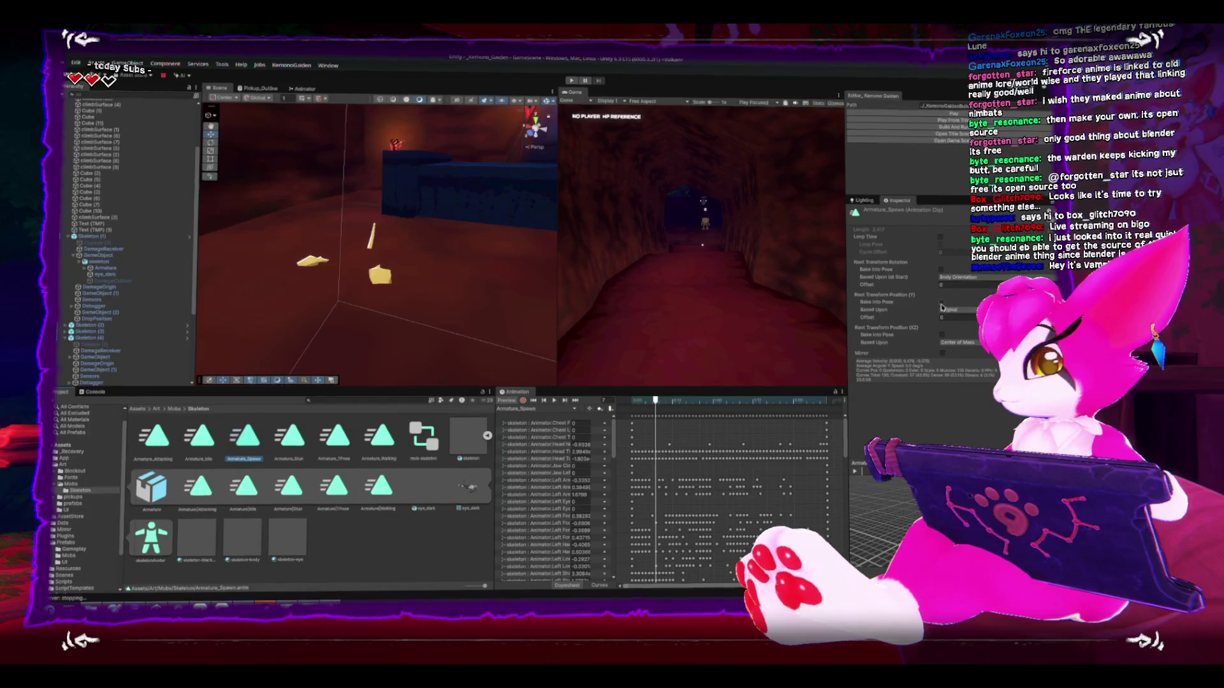
pyautogui.click(945, 308)
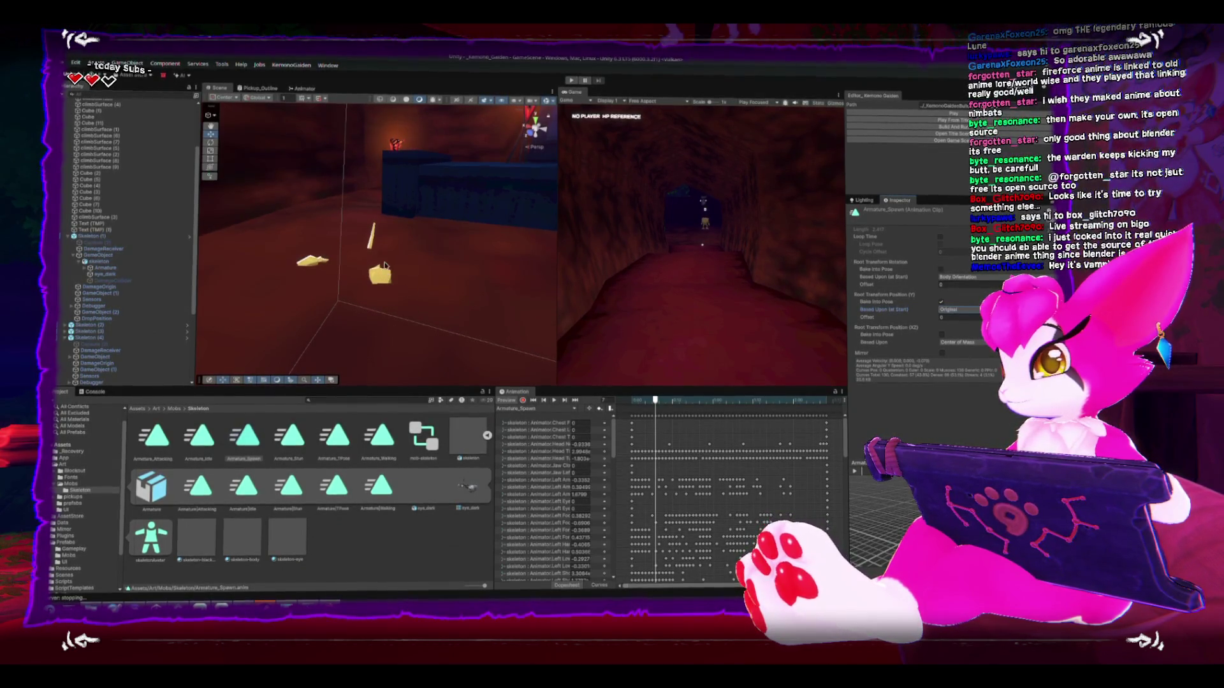
# Step: Reselect the child skeleton model and replay the Armature_Spawn preview
pyautogui.click(384, 265)
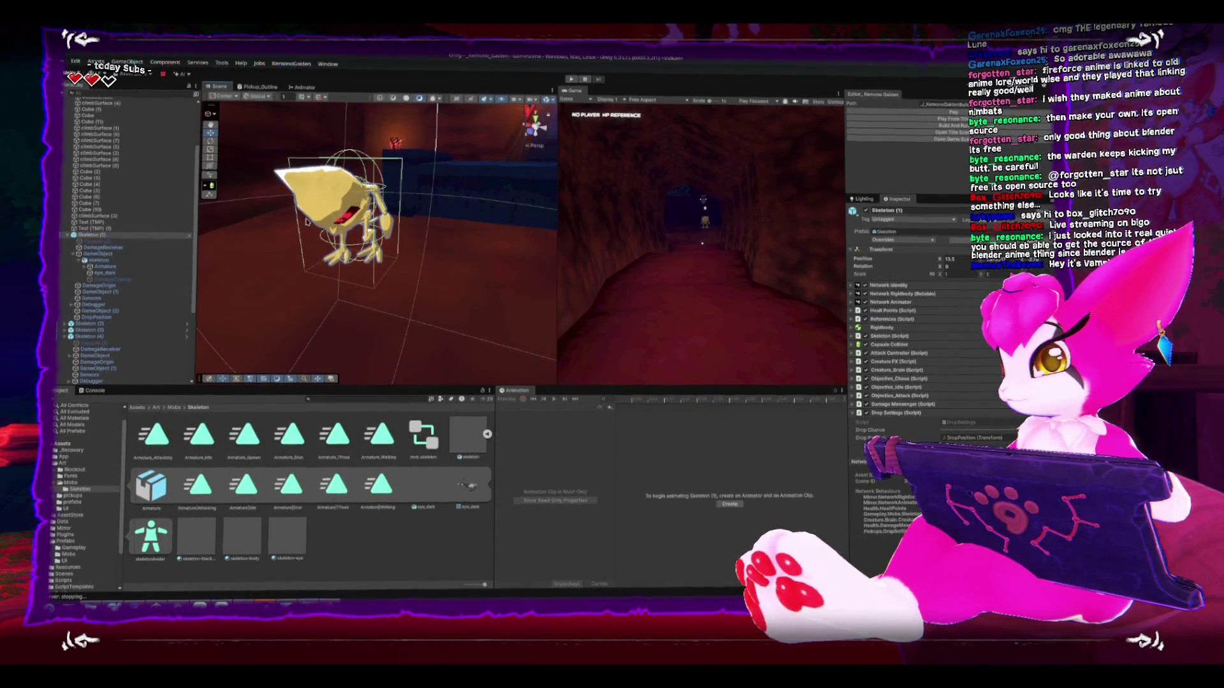
pyautogui.click(101, 260)
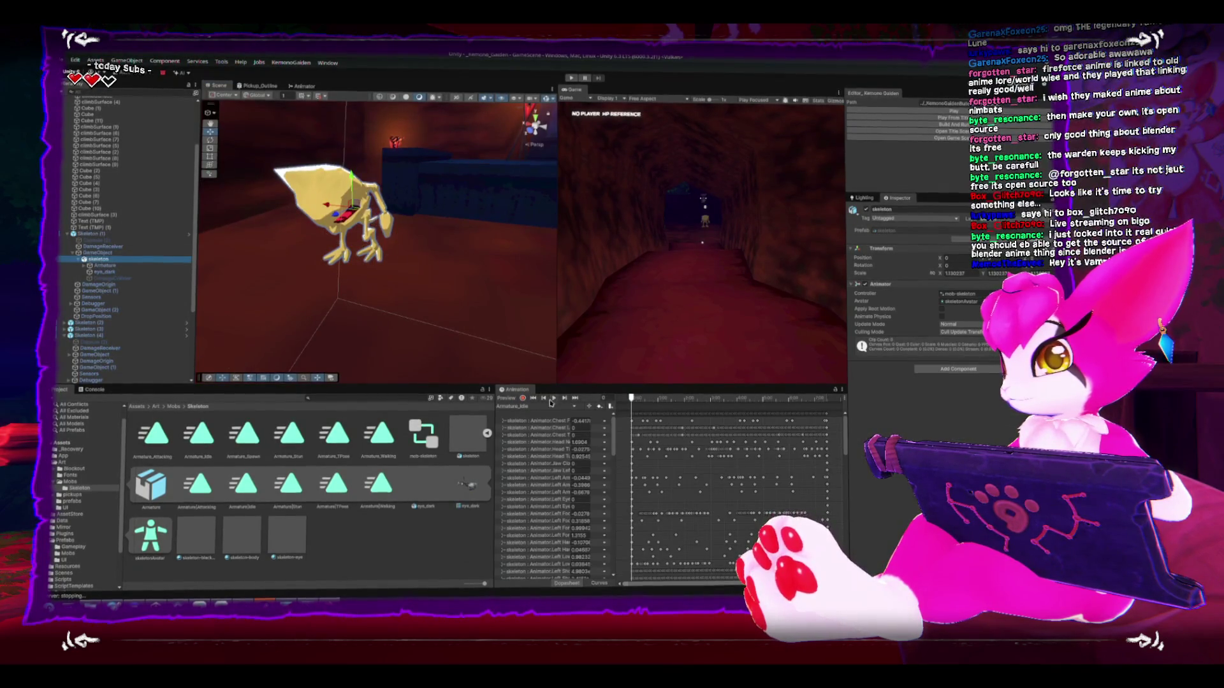
pyautogui.click(551, 406)
pyautogui.click(551, 437)
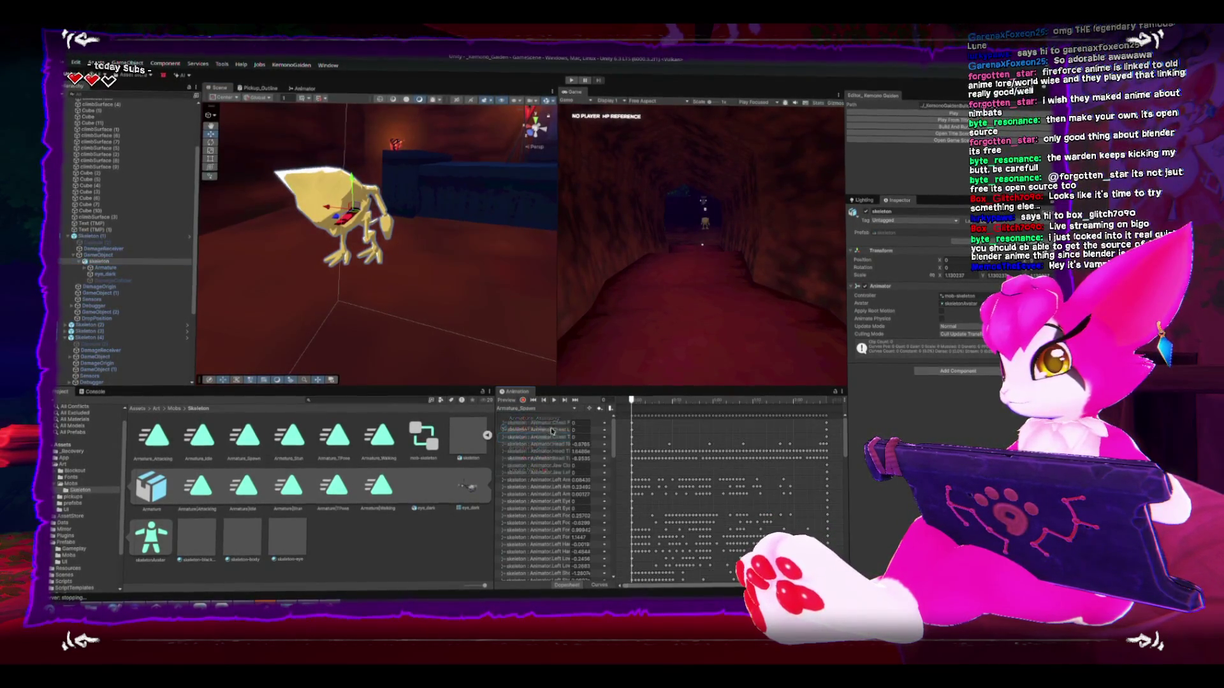
pyautogui.click(554, 402)
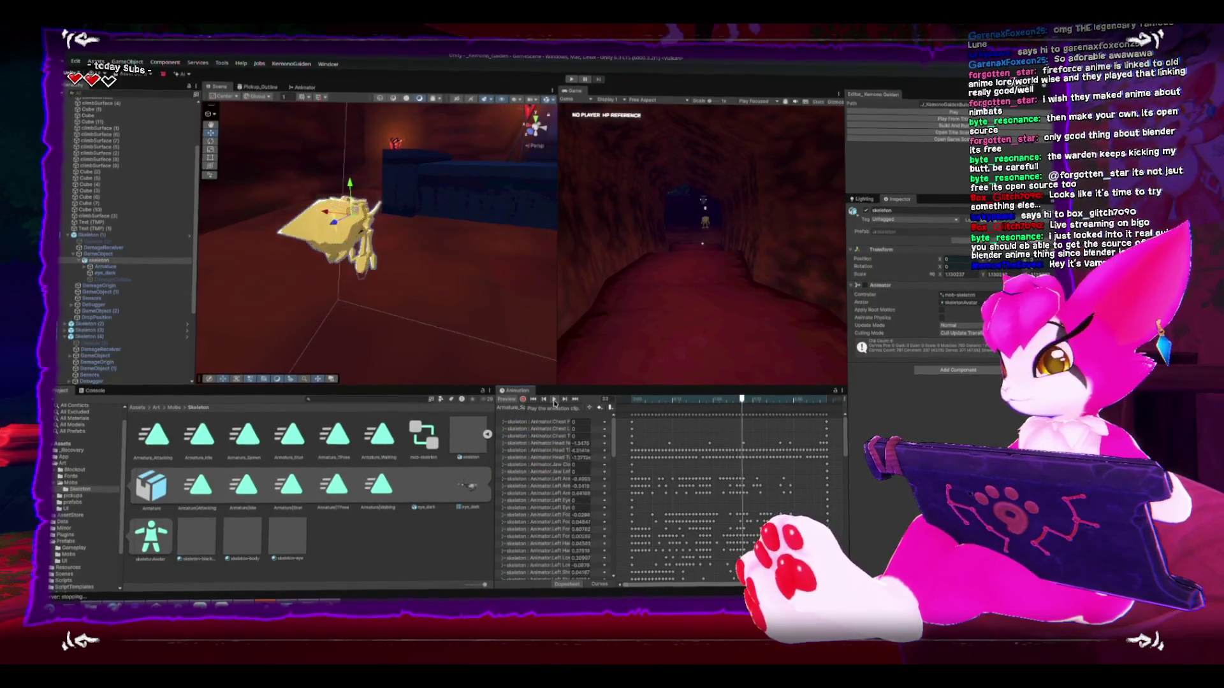
# Step: Orbit around the skeleton while it spawns, then show the Animator graph
pyautogui.scroll(-3)
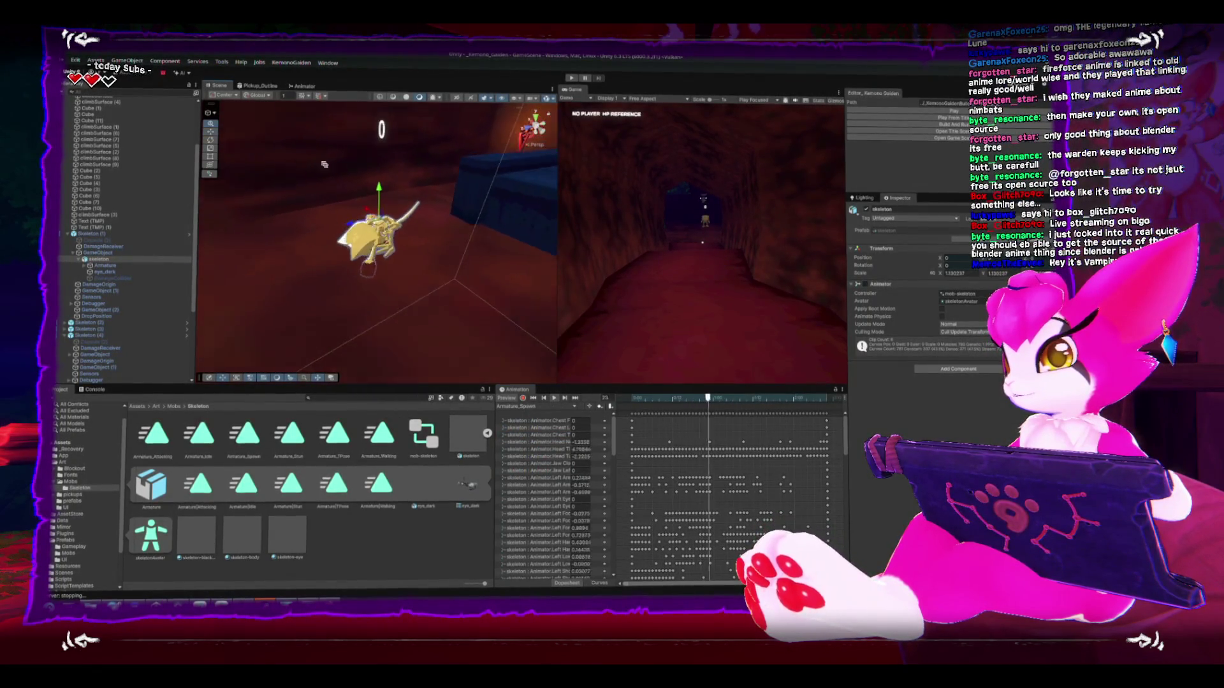
pyautogui.moveTo(349, 221); pyautogui.dragTo(379, 242)
pyautogui.scroll(3)
pyautogui.scroll(-3)
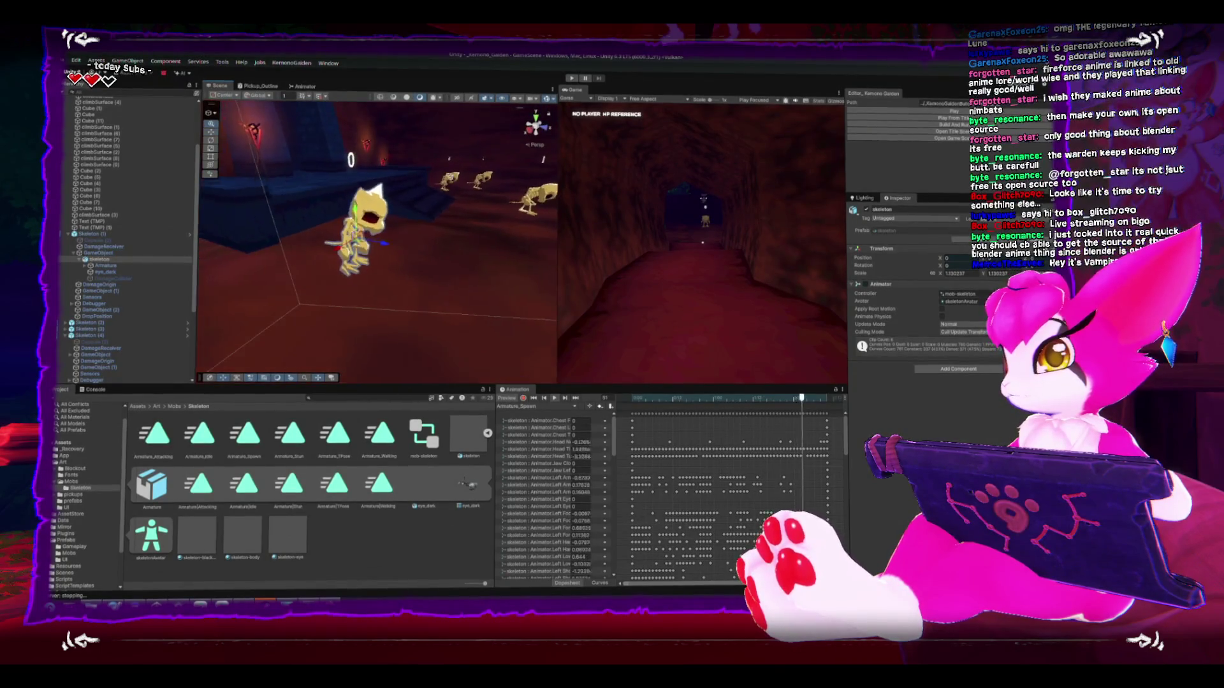
pyautogui.scroll(3)
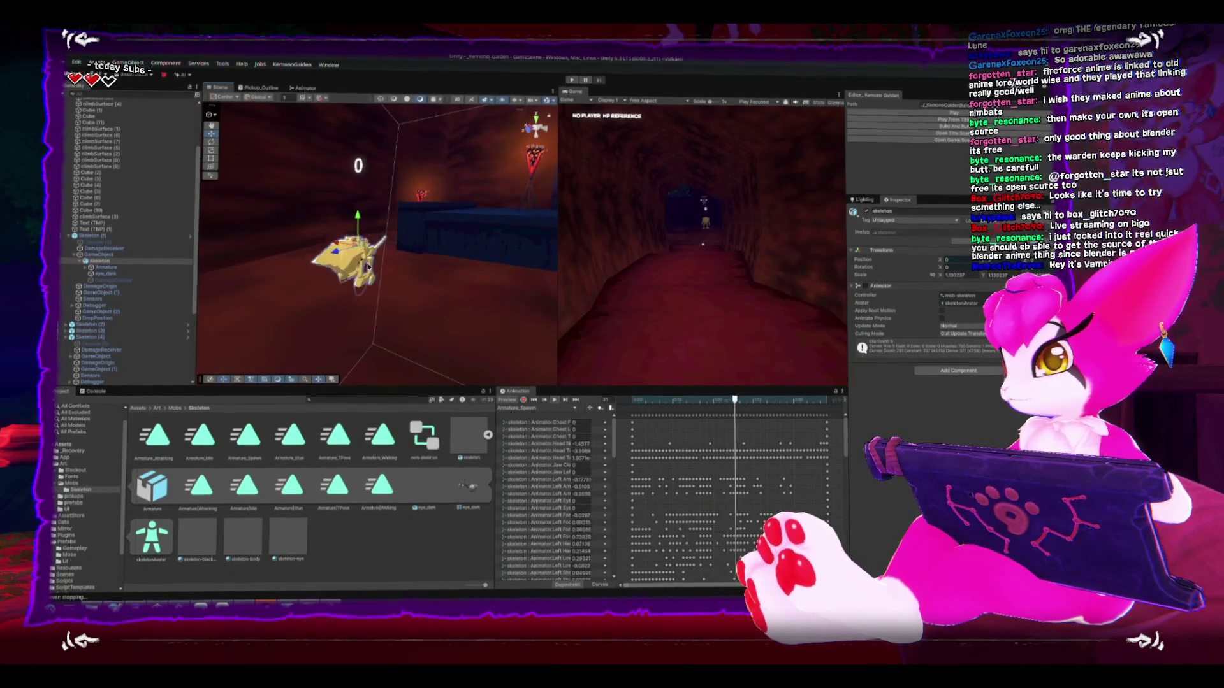
pyautogui.click(307, 89)
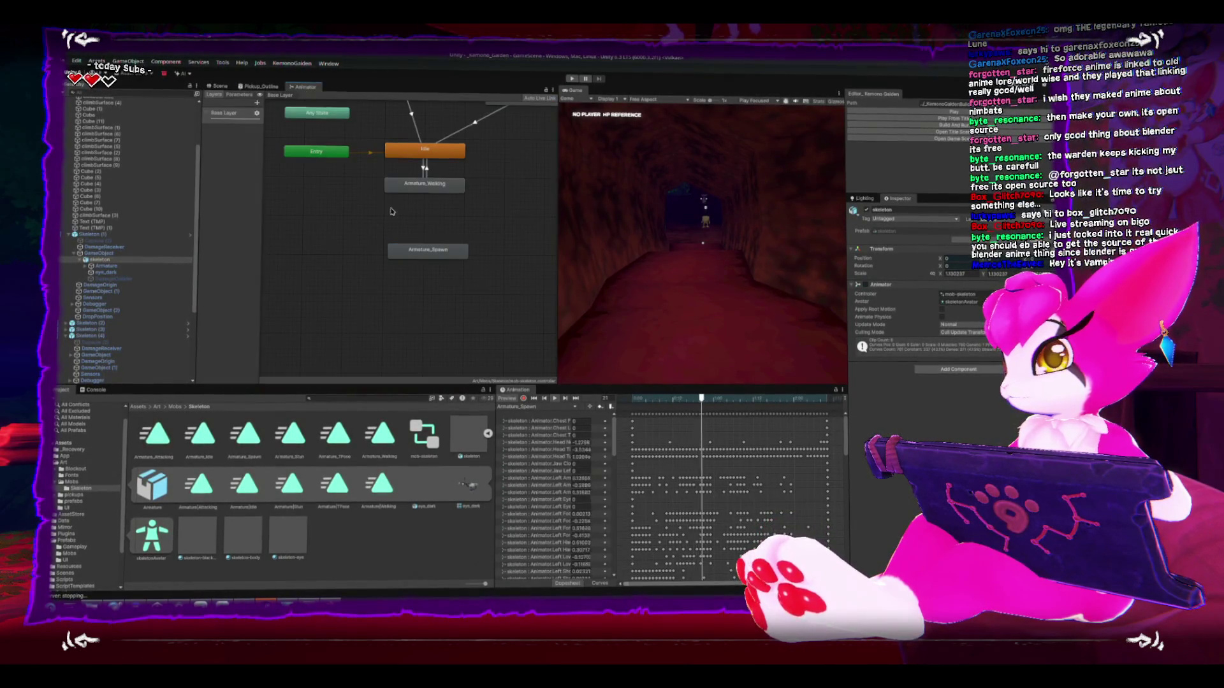
# Step: Rearrange the animator state graph, moving the Armature_Spawn state up and left
pyautogui.moveTo(404, 217); pyautogui.dragTo(395, 244)
pyautogui.scroll(-3)
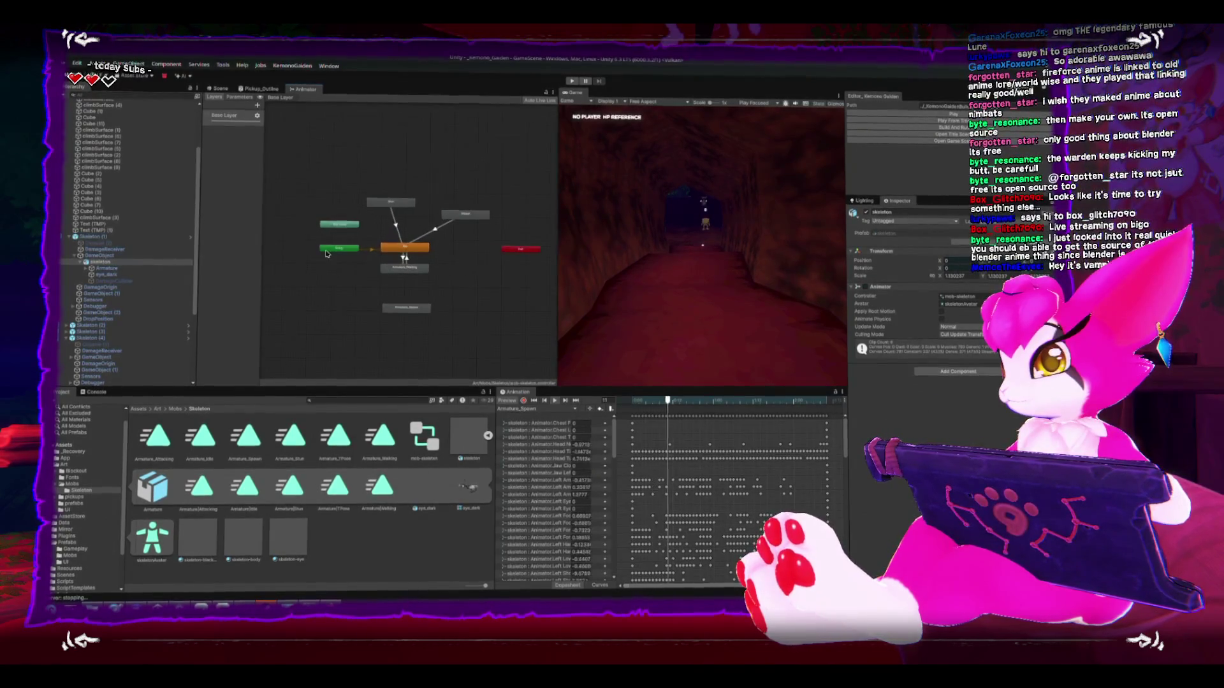
pyautogui.moveTo(311, 215); pyautogui.dragTo(341, 258)
pyautogui.moveTo(396, 306); pyautogui.dragTo(350, 291)
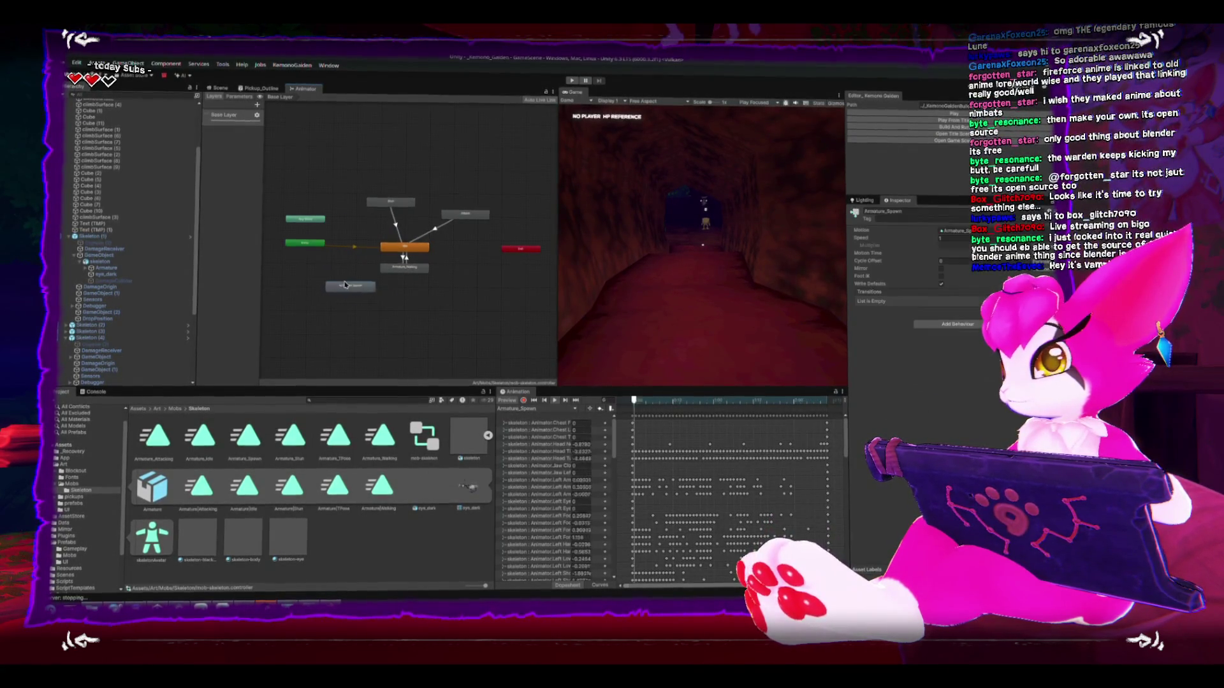
pyautogui.moveTo(278, 196); pyautogui.dragTo(281, 243)
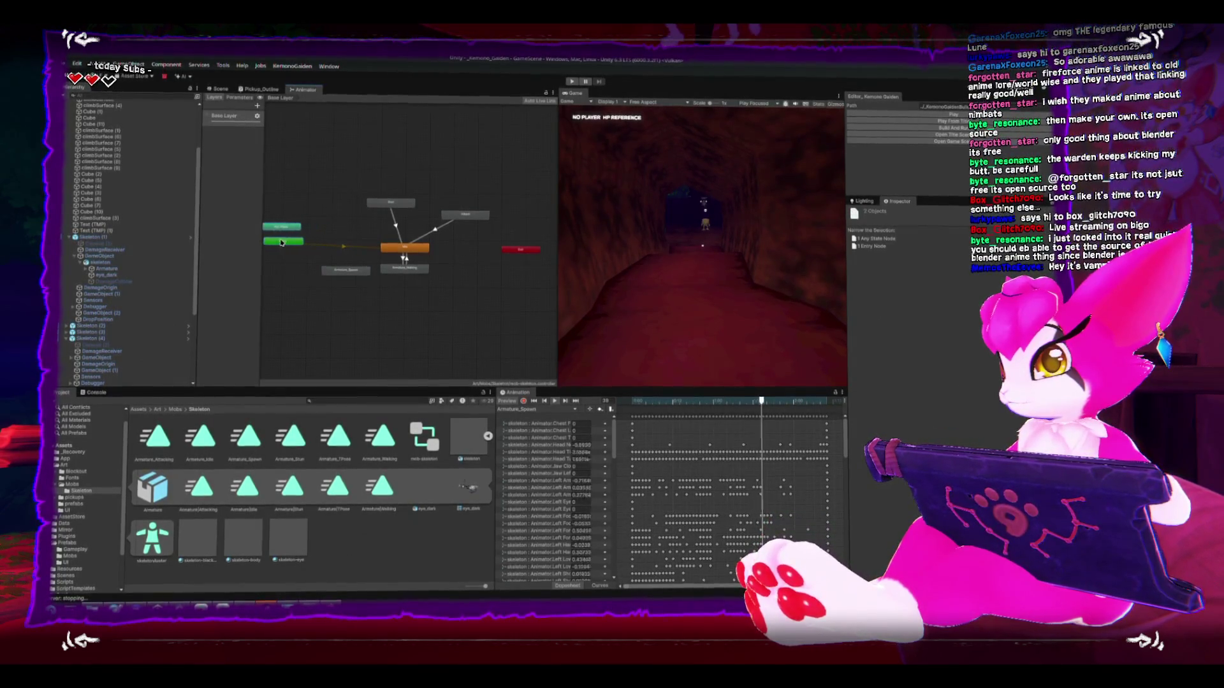
# Step: Return to the scene view and frame the selected skeleton in the room
pyautogui.click(348, 272)
pyautogui.hotkey('ctrl', '1')
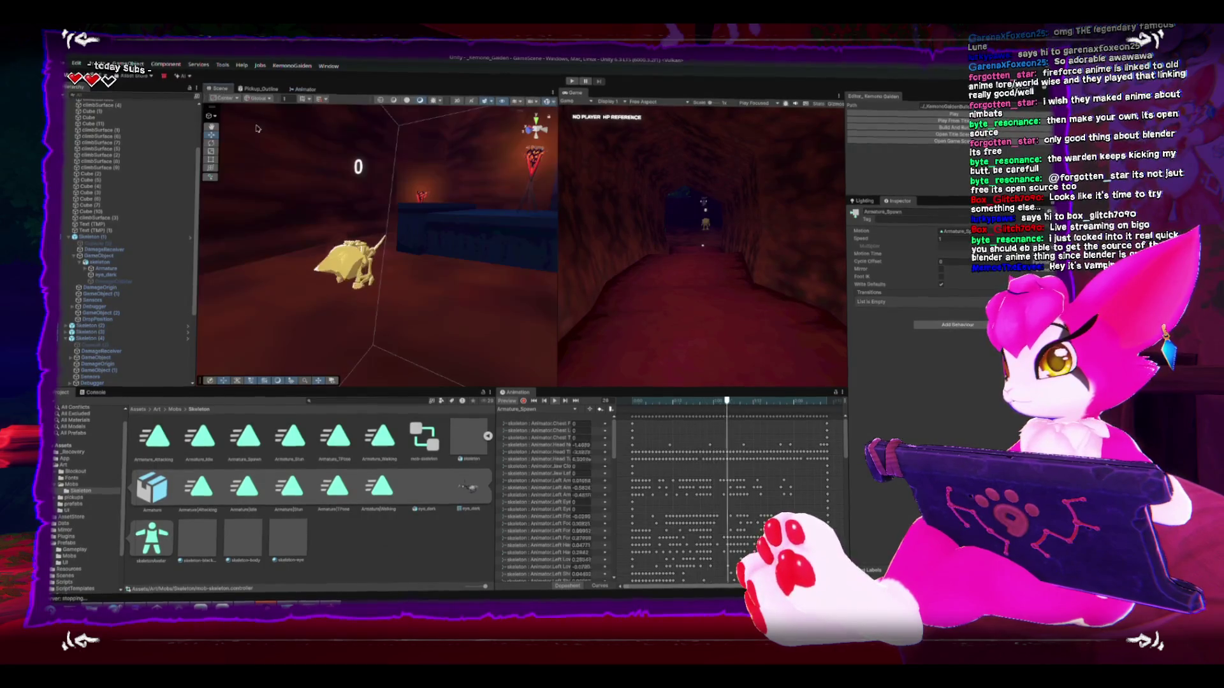
pyautogui.scroll(3)
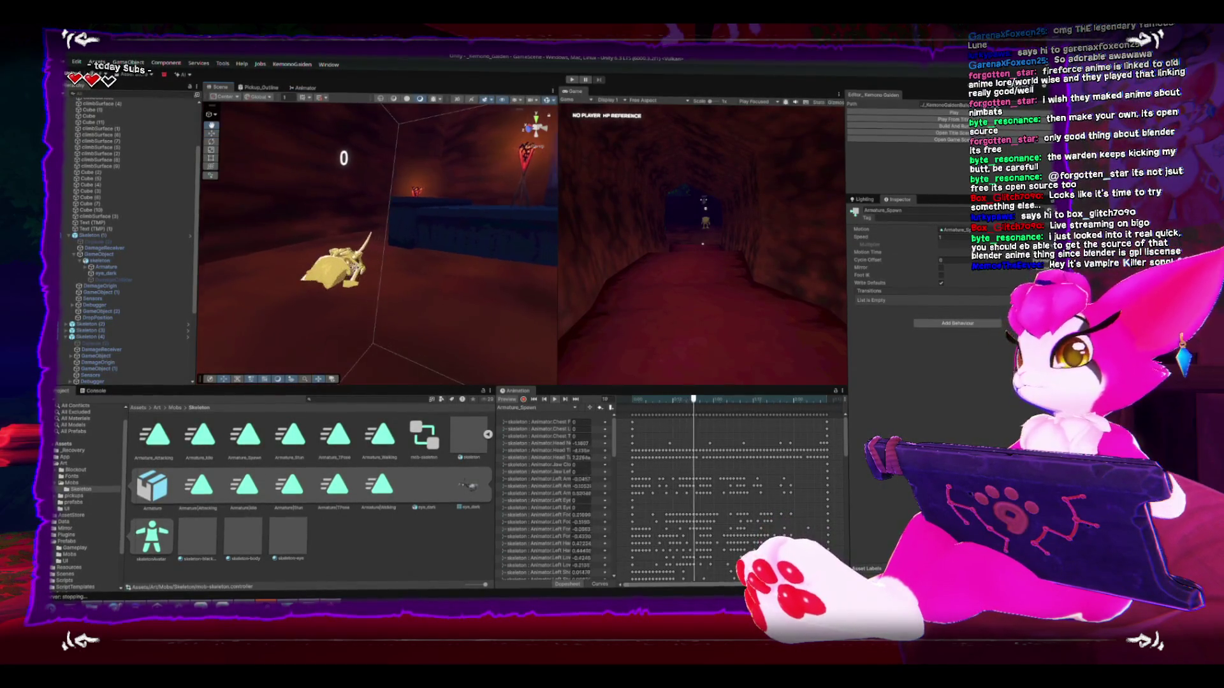
pyautogui.hotkey('shift', 'space')
pyautogui.scroll(-3)
pyautogui.moveTo(593, 305); pyautogui.dragTo(590, 125)
pyautogui.press('f')
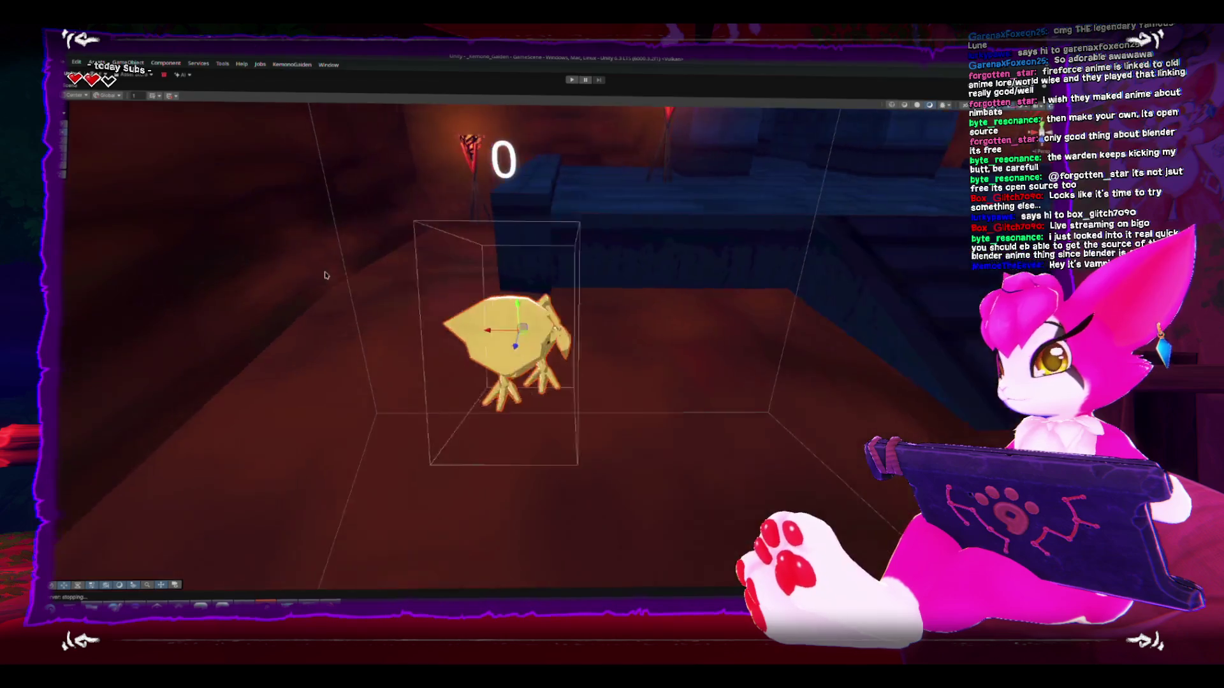
pyautogui.moveTo(574, 309); pyautogui.dragTo(450, 292)
pyautogui.hotkey('shift', 'space')
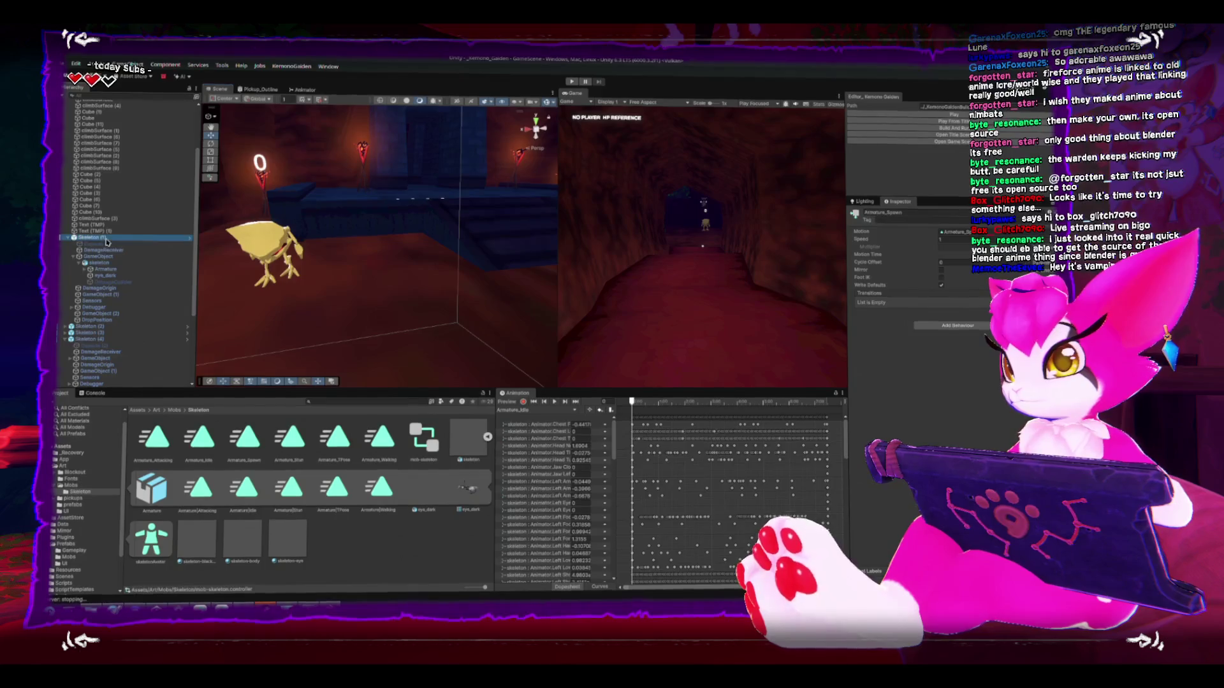
# Step: Select the child skeleton model and preview its spawn animation from several angles
pyautogui.click(162, 275)
pyautogui.click(111, 263)
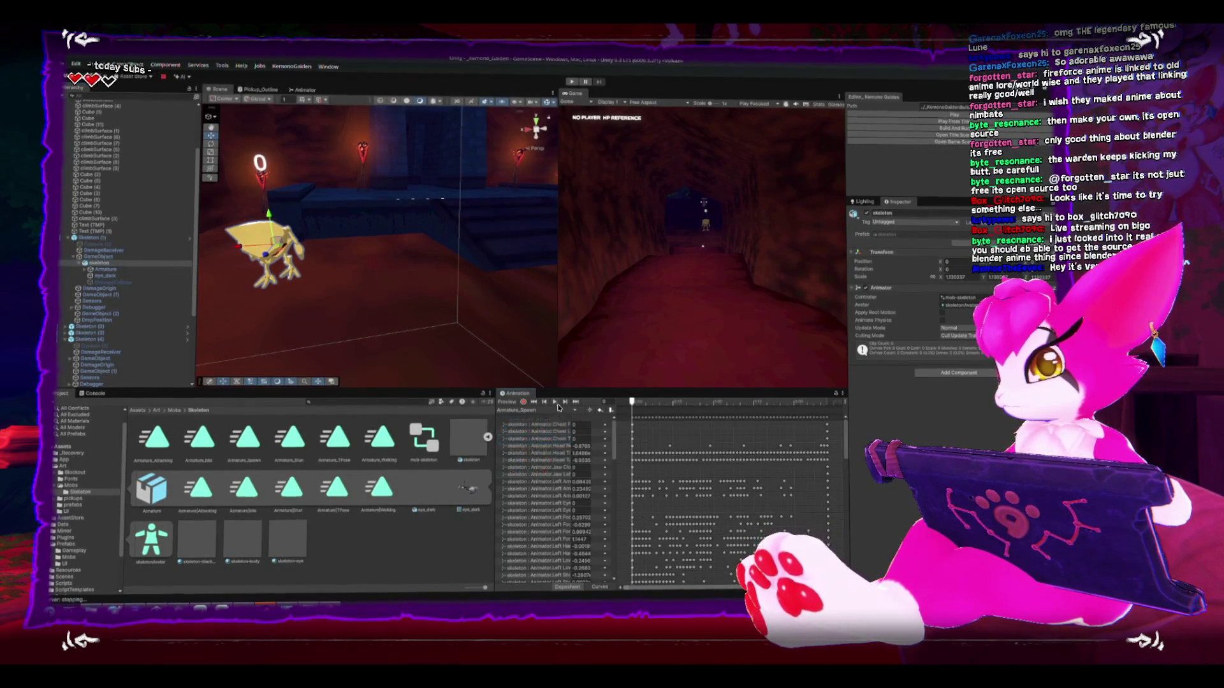
pyautogui.click(554, 402)
pyautogui.moveTo(395, 255); pyautogui.dragTo(360, 250)
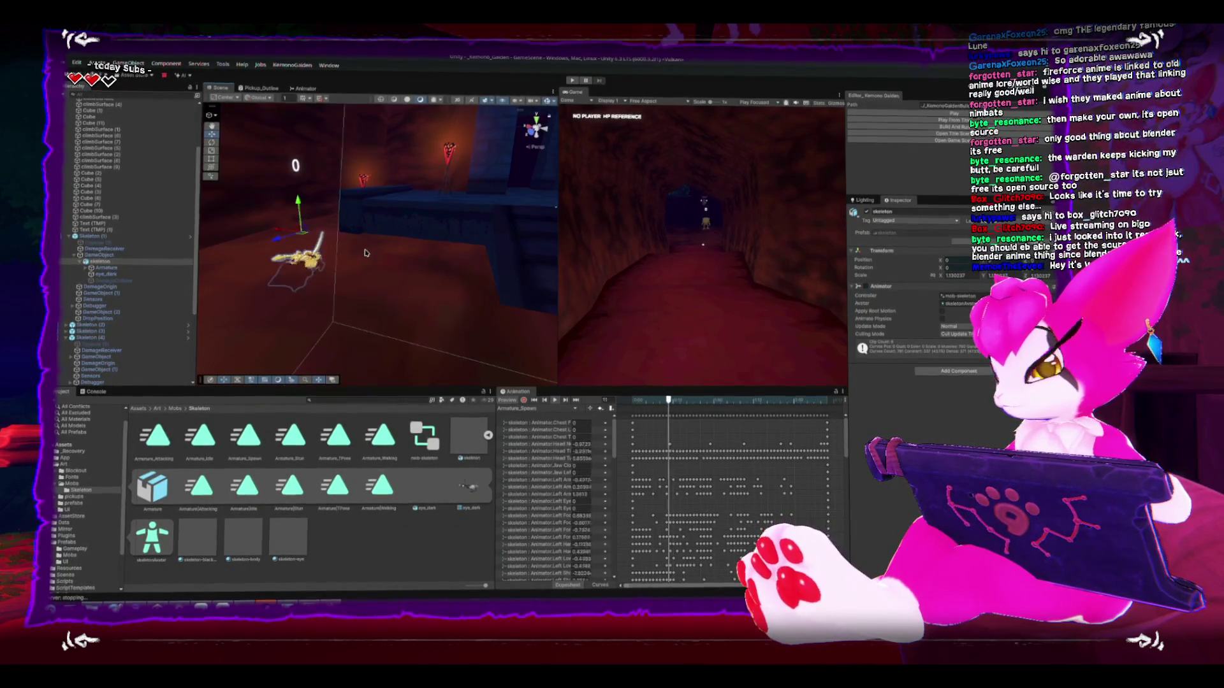
pyautogui.moveTo(360, 248); pyautogui.dragTo(376, 283)
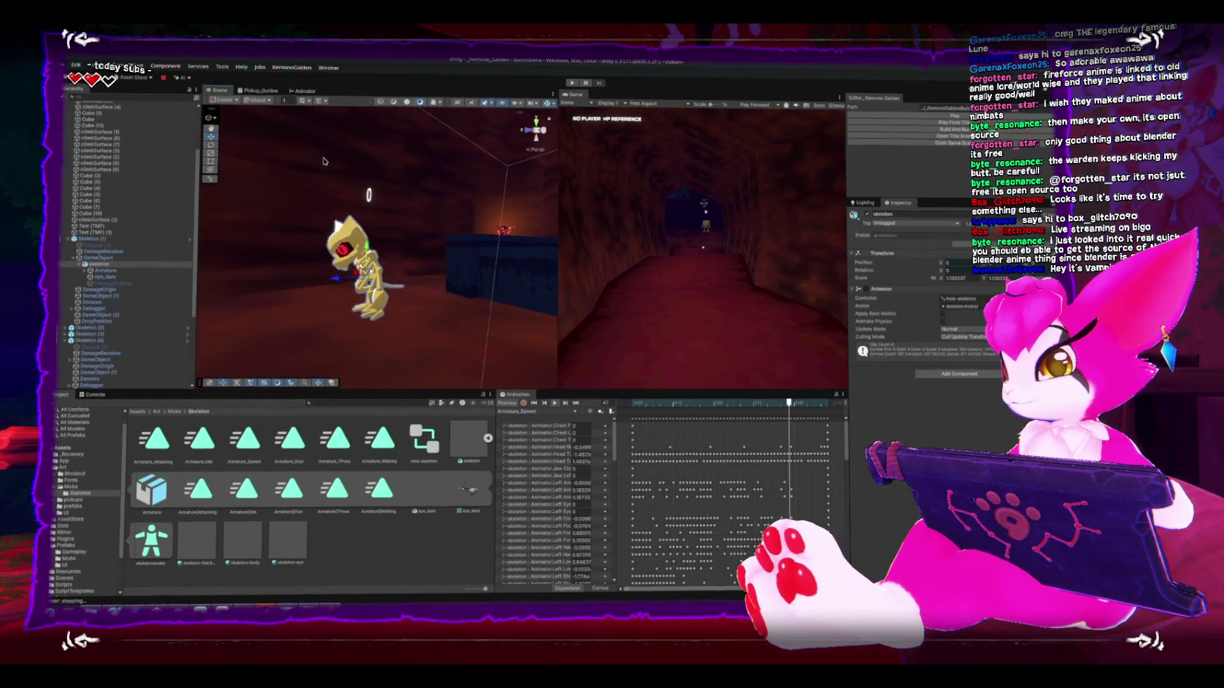
pyautogui.moveTo(367, 219); pyautogui.dragTo(408, 259)
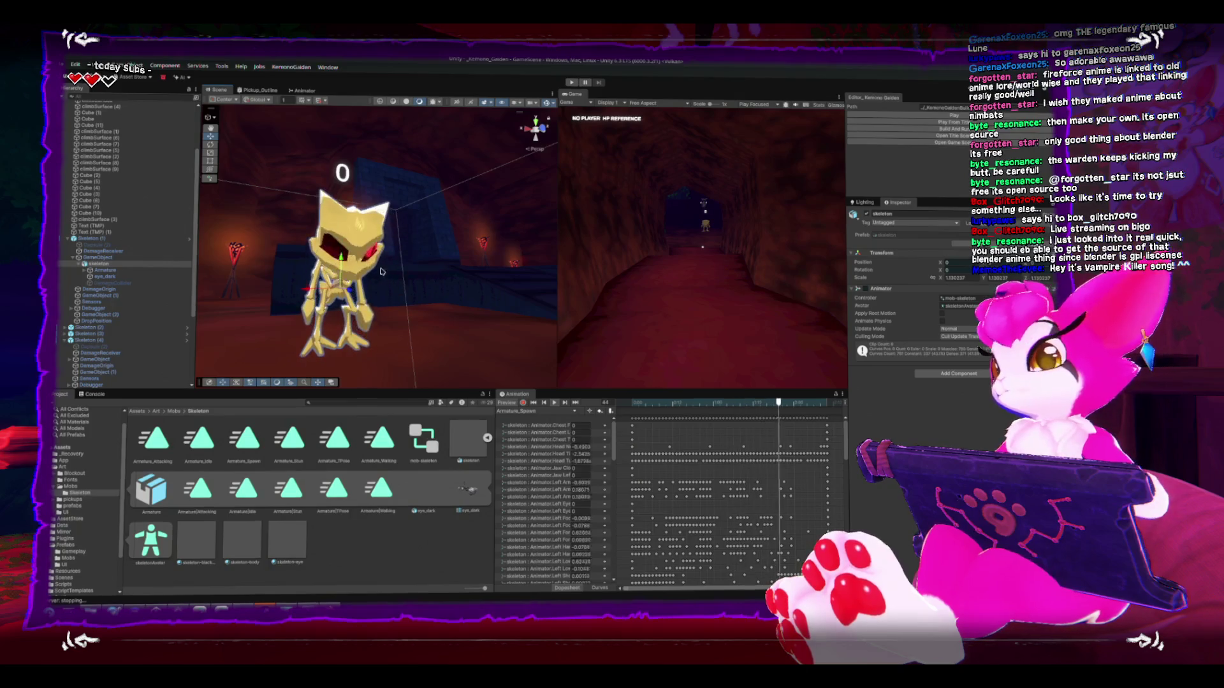
# Step: Select the Skeleton (1) enemy and narrow the Hierarchy to widen the Scene view
pyautogui.click(455, 288)
pyautogui.moveTo(455, 289); pyautogui.dragTo(390, 447)
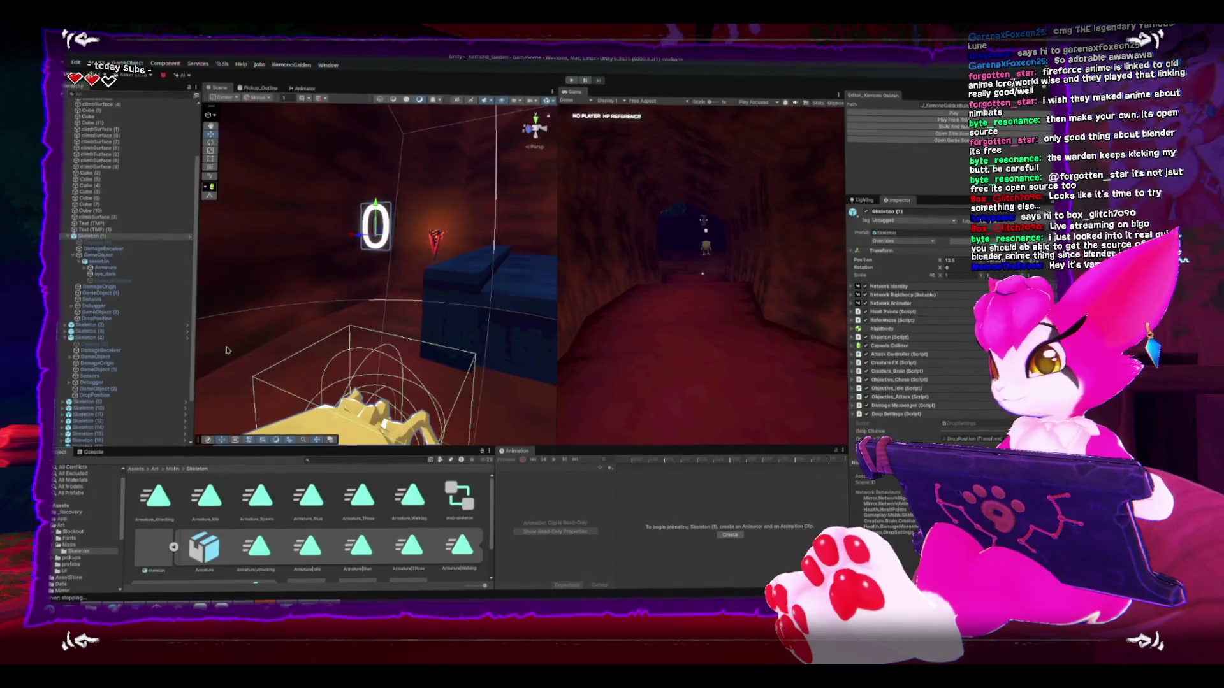
pyautogui.moveTo(198, 348); pyautogui.dragTo(190, 348)
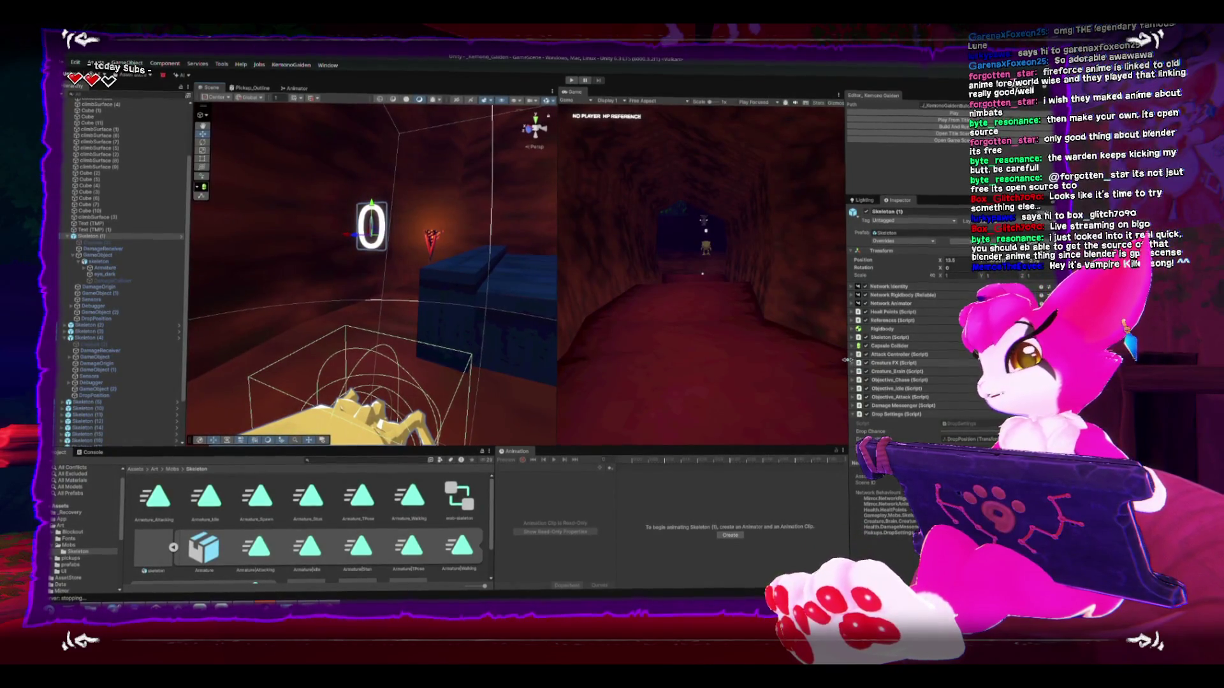
pyautogui.scroll(3)
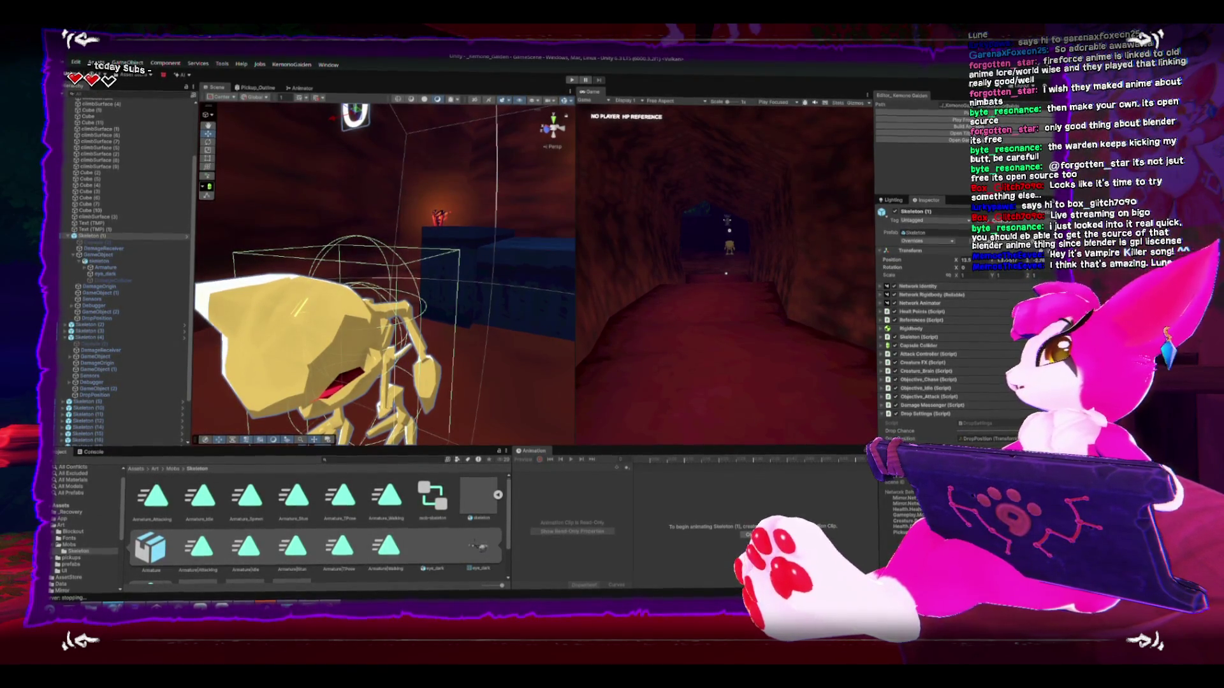
# Step: Bring the browser showing 'castlevania circle of the moon' image results to the front
pyautogui.hotkey('alt', 'Tab')
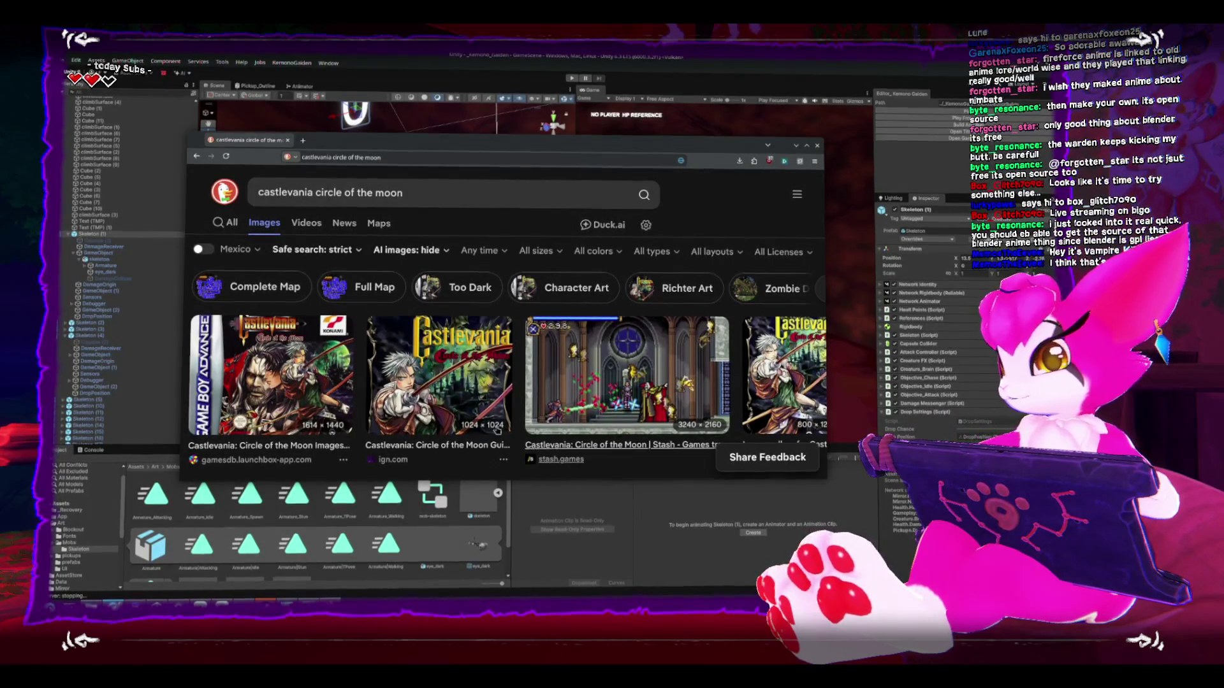
# Step: Browse the Circle of the Moon image results for reference, then switch back to Unity
pyautogui.scroll(-3)
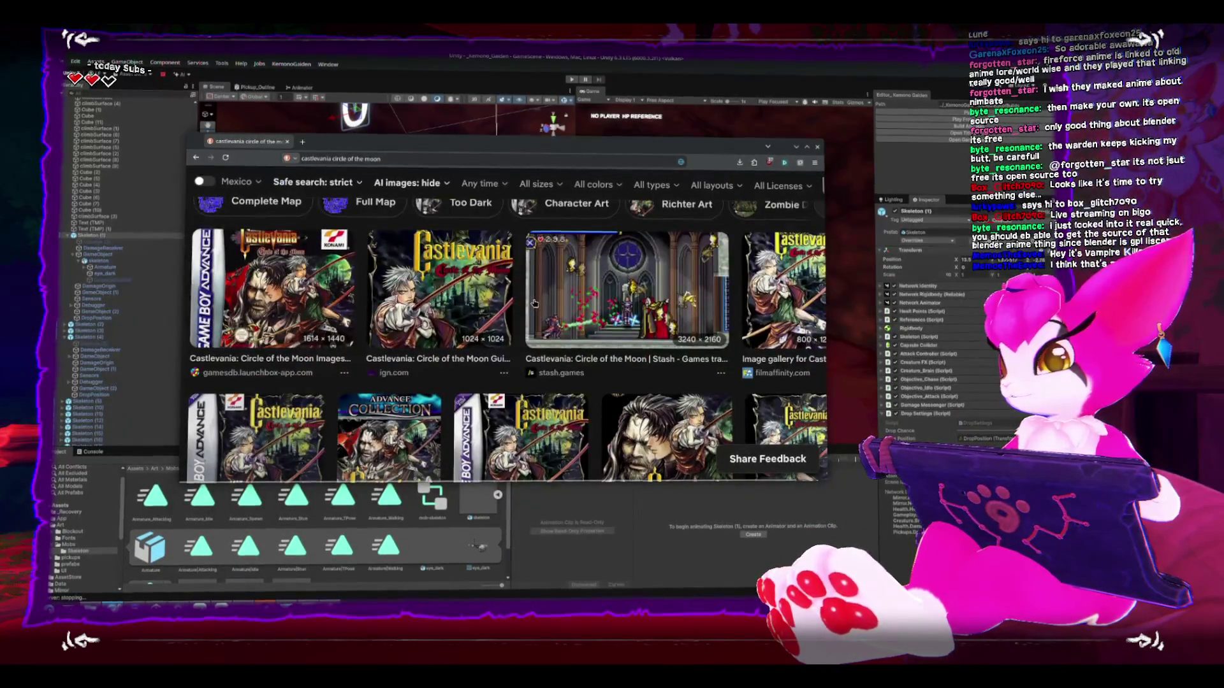
pyautogui.scroll(-3)
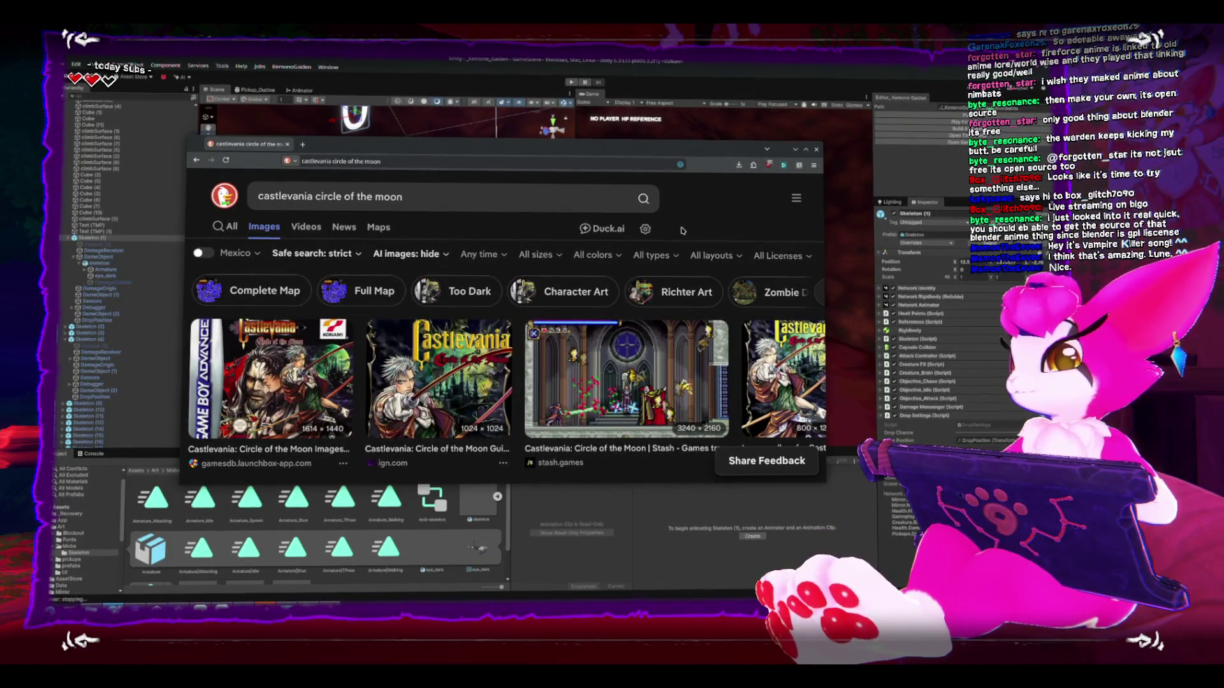
pyautogui.scroll(-3)
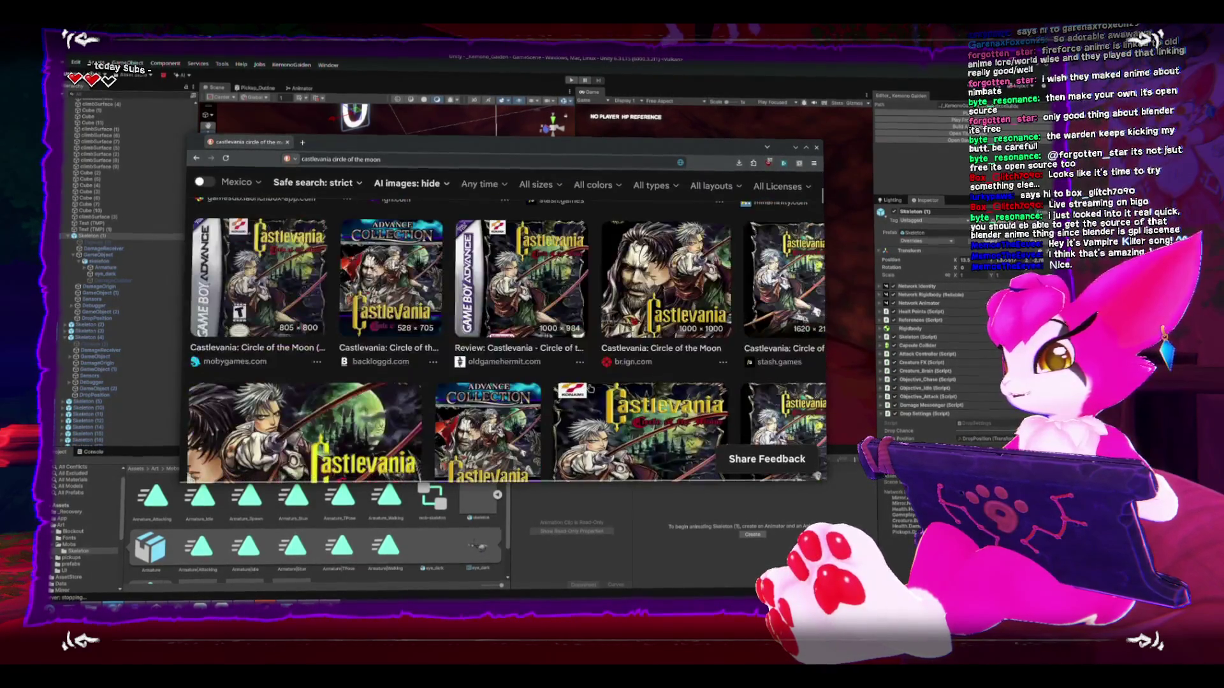
pyautogui.scroll(3)
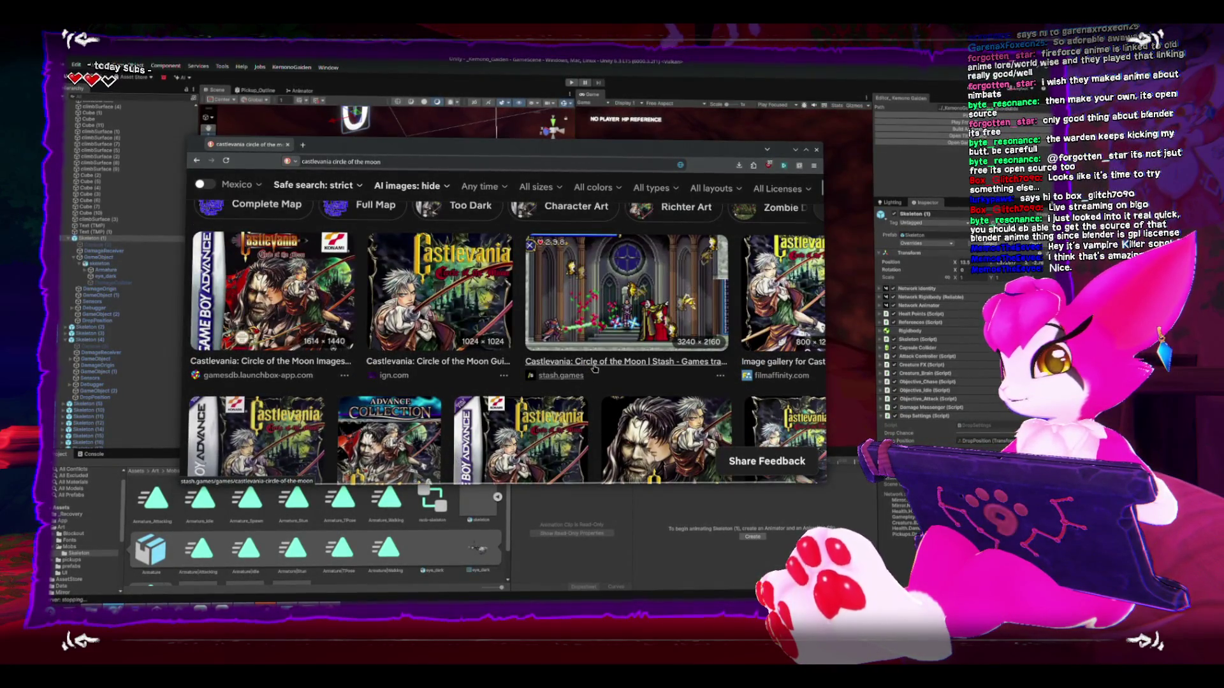
pyautogui.scroll(-3)
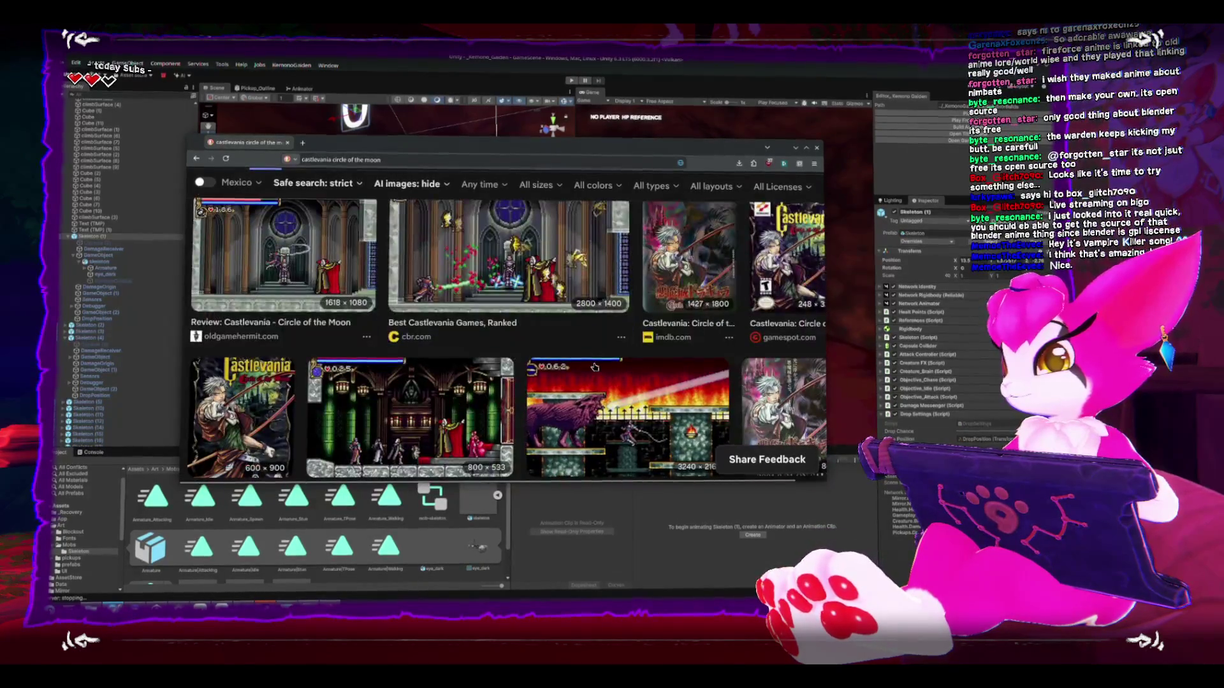
pyautogui.scroll(3)
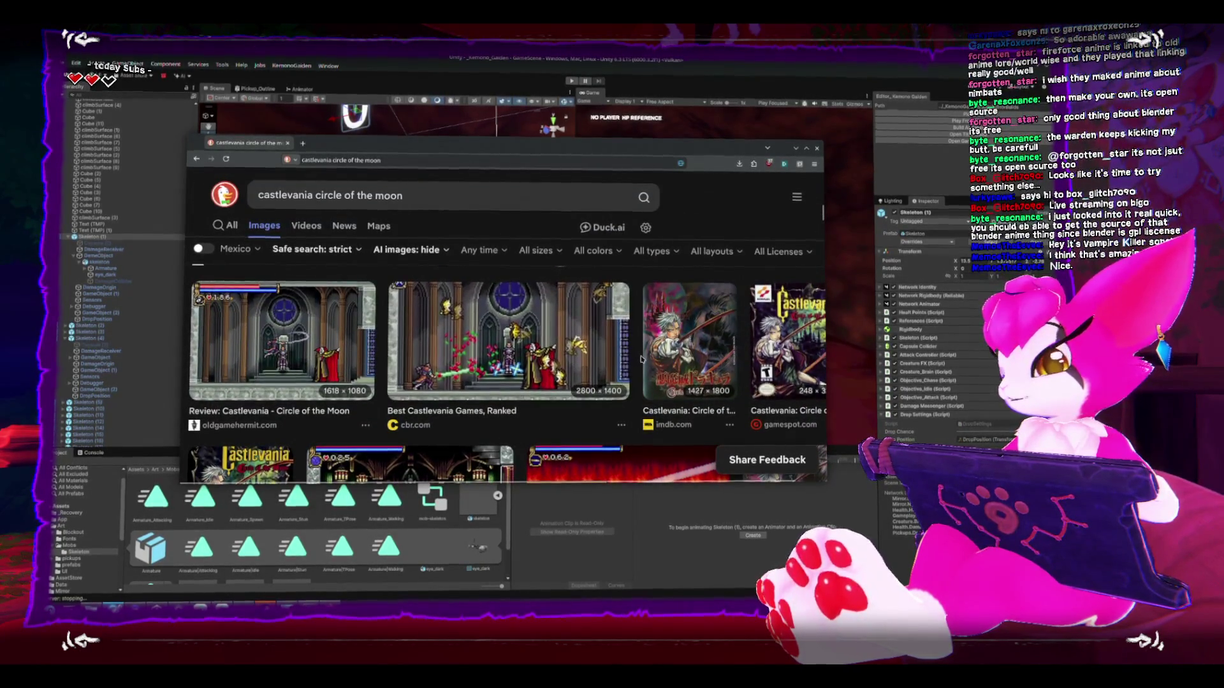
pyautogui.scroll(-3)
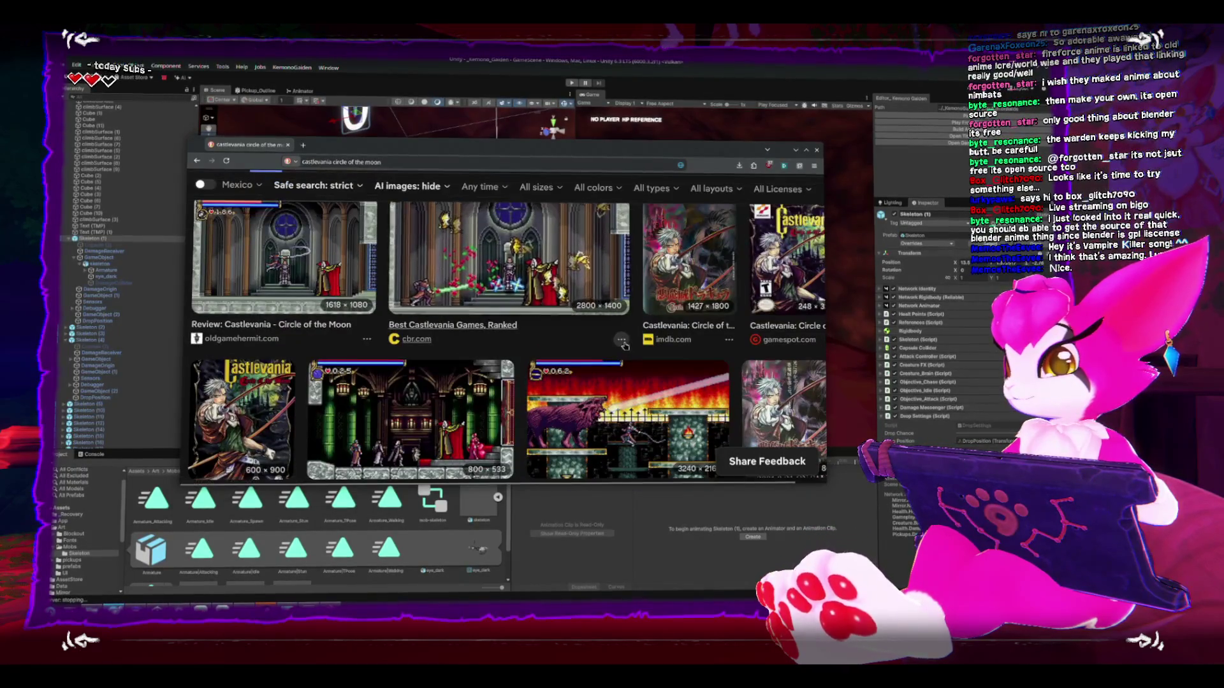
pyautogui.scroll(-3)
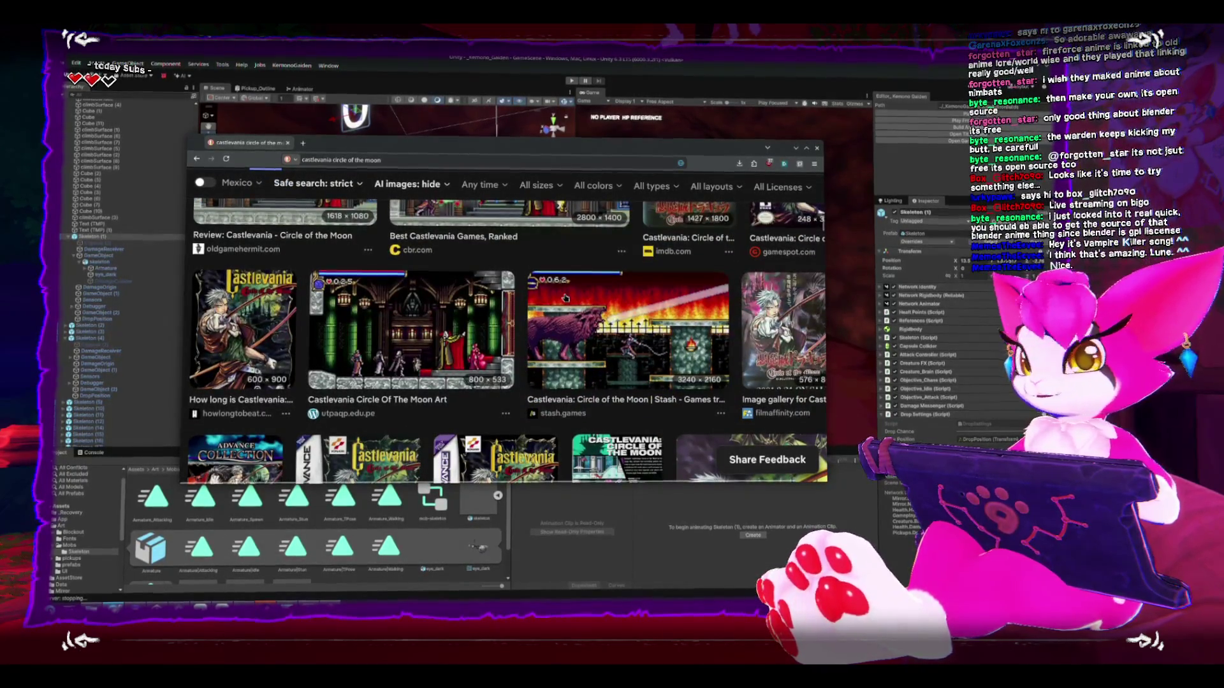
pyautogui.scroll(-3)
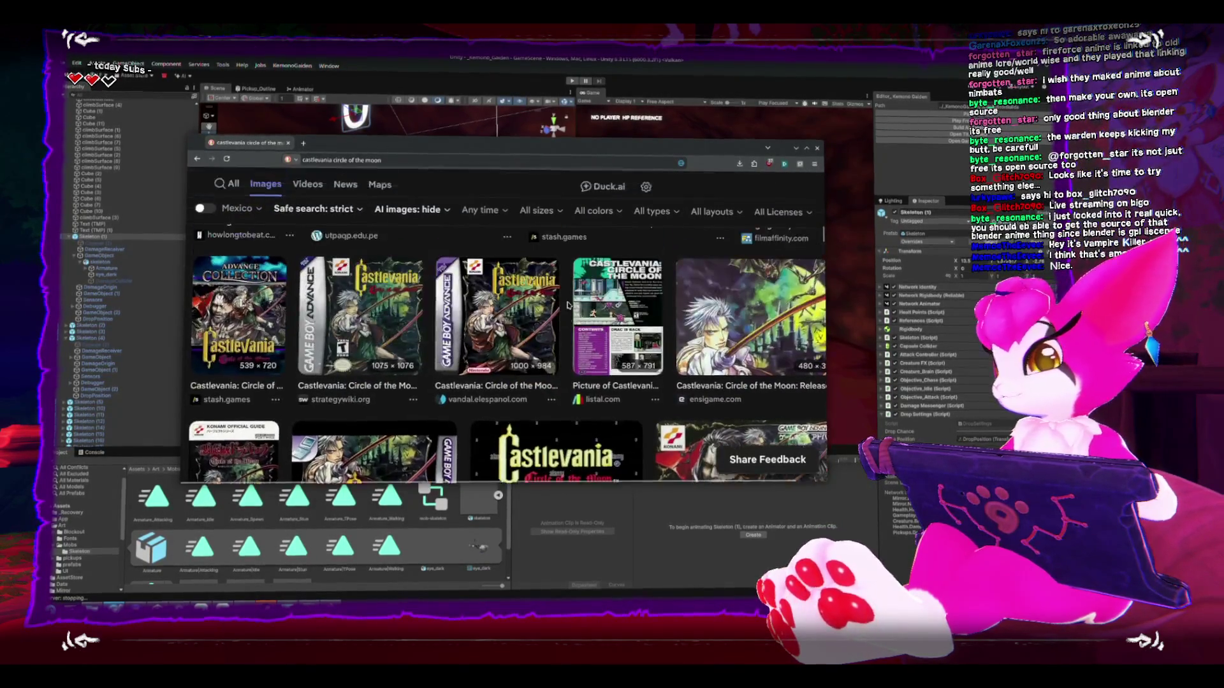
pyautogui.scroll(3)
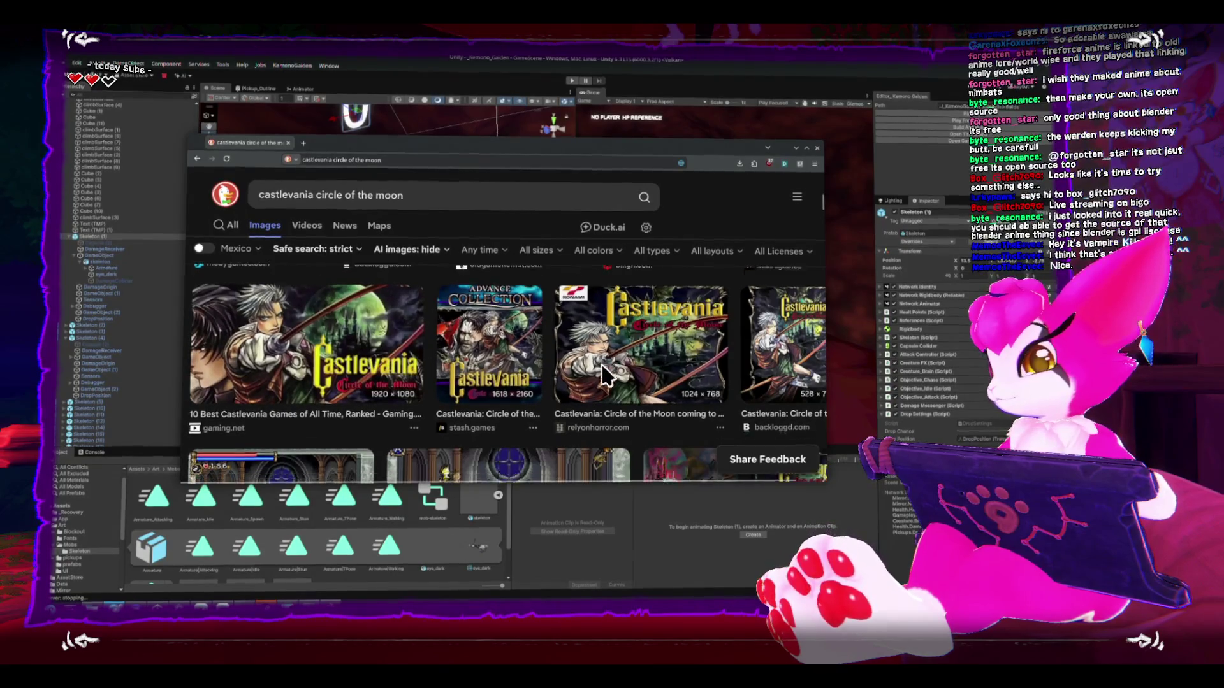
pyautogui.scroll(-3)
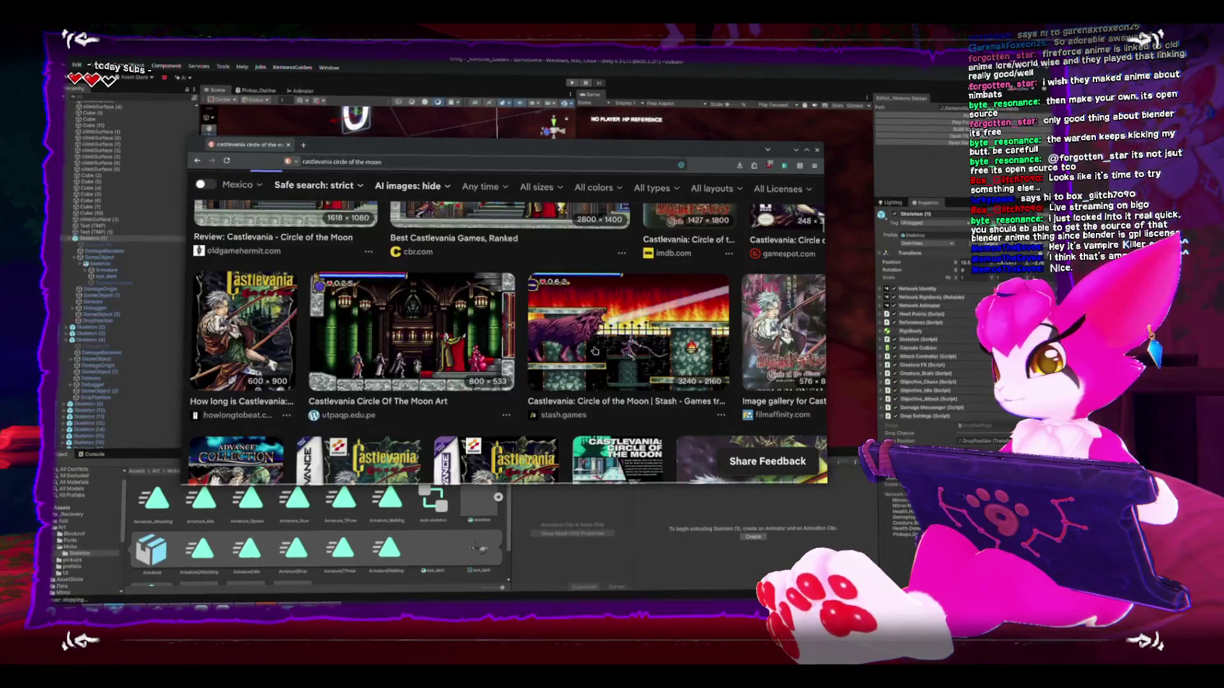
pyautogui.scroll(-3)
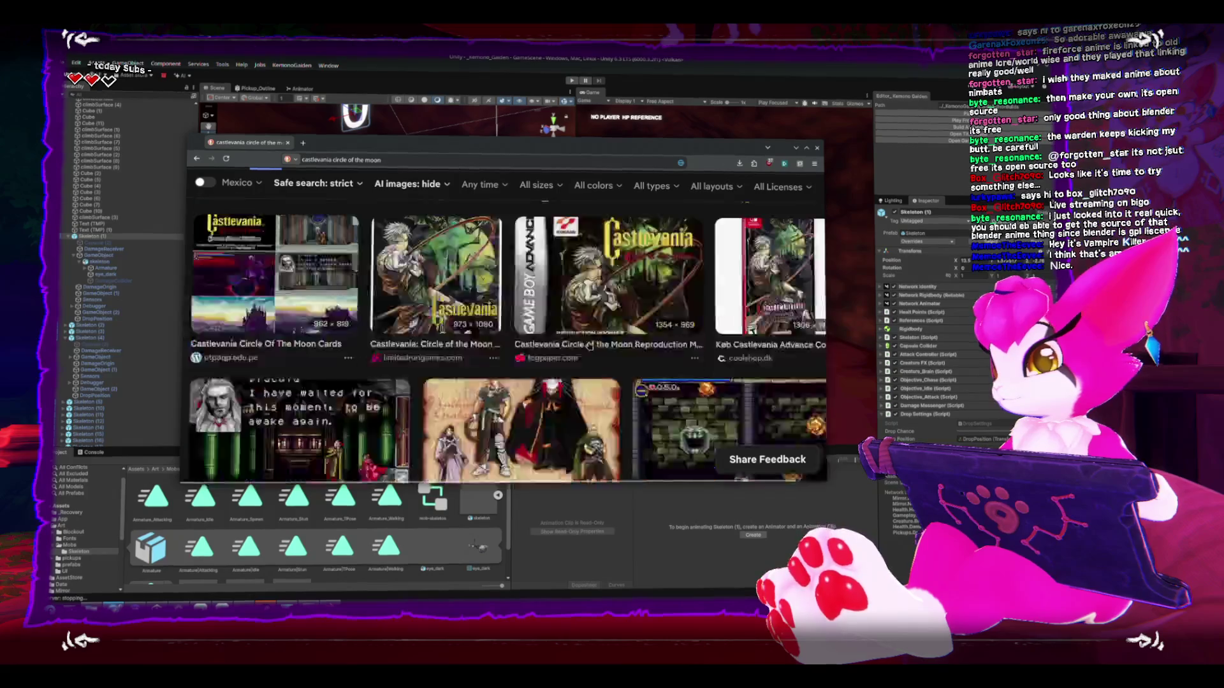
pyautogui.scroll(-3)
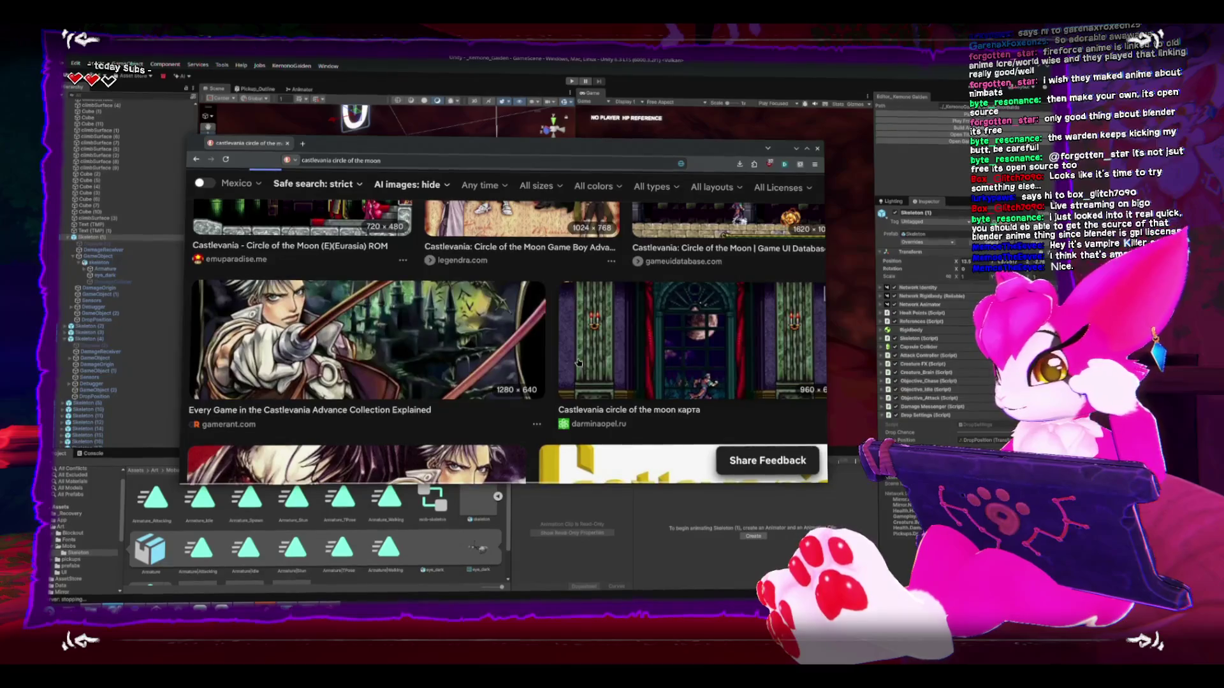
pyautogui.scroll(-3)
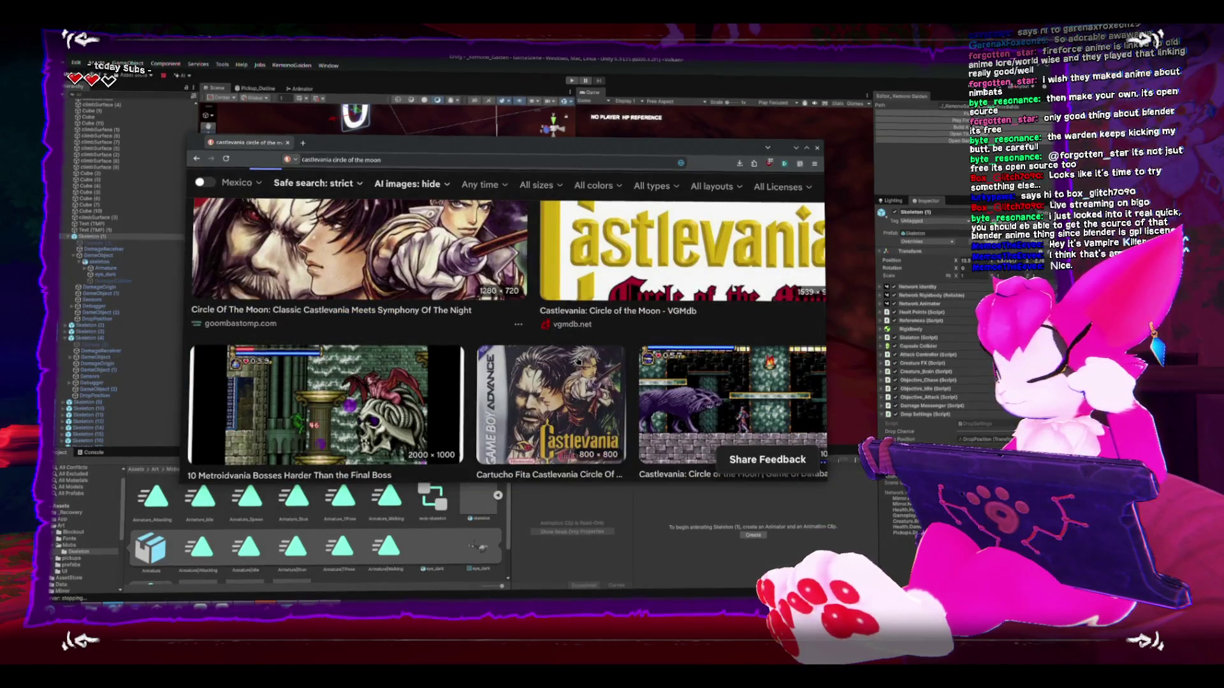
pyautogui.scroll(-3)
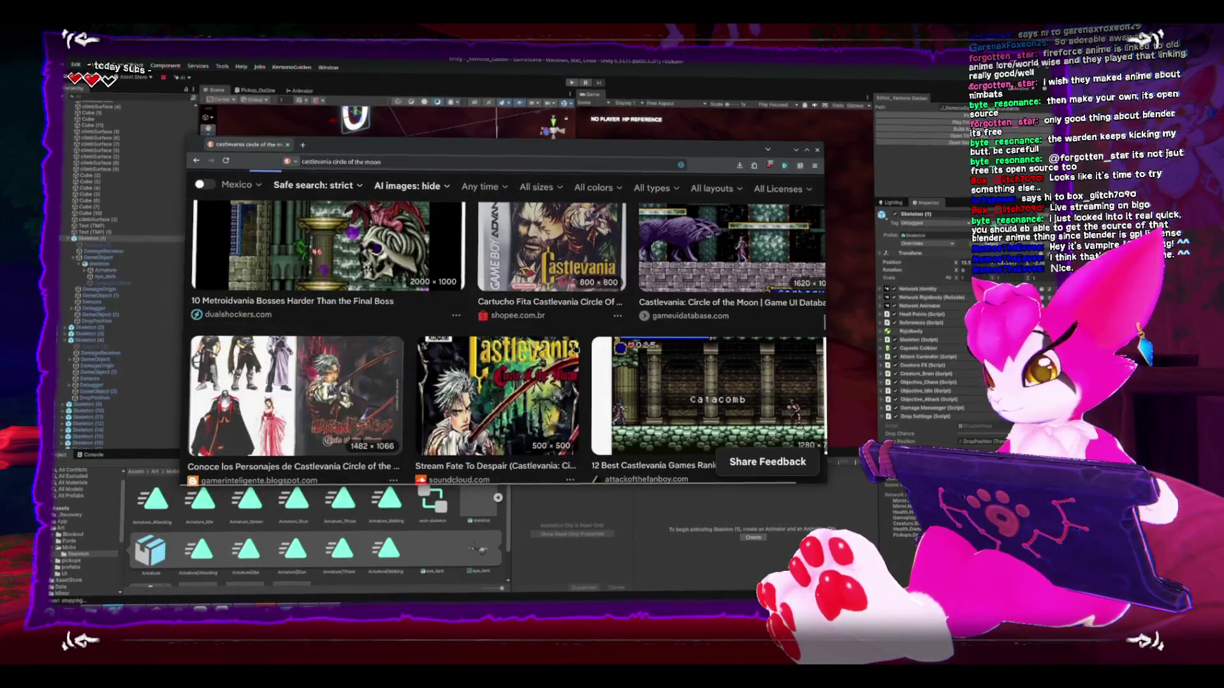
pyautogui.hotkey('alt', 'Tab')
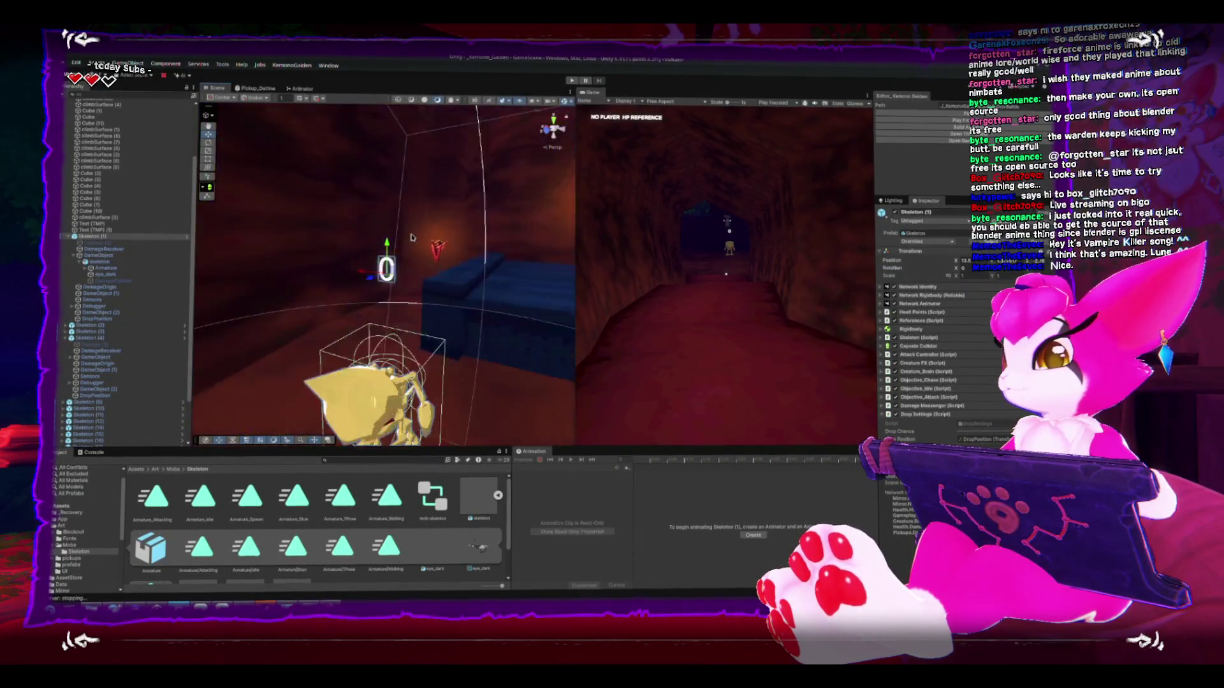
# Step: Frame the skeleton and orbit in close to view it from the front
pyautogui.press('f')
pyautogui.moveTo(371, 220); pyautogui.dragTo(440, 255)
pyautogui.click(117, 243)
pyautogui.doubleClick(146, 239)
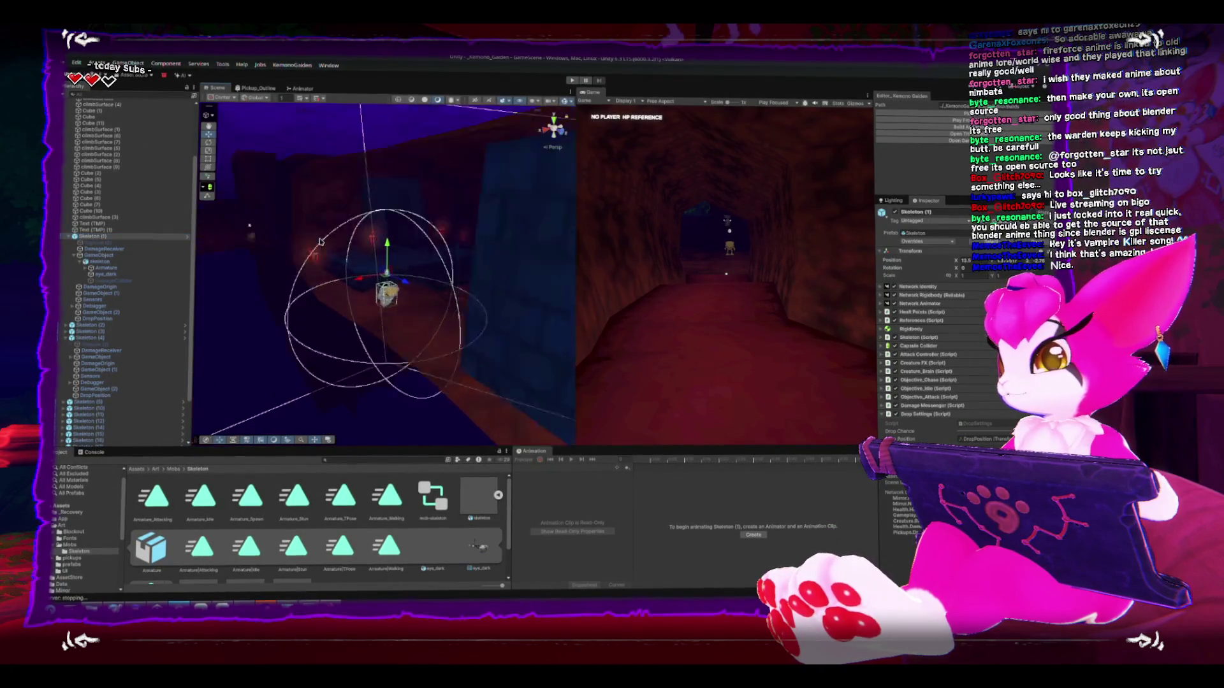
pyautogui.moveTo(524, 268); pyautogui.dragTo(561, 313)
pyautogui.moveTo(374, 277); pyautogui.dragTo(355, 242)
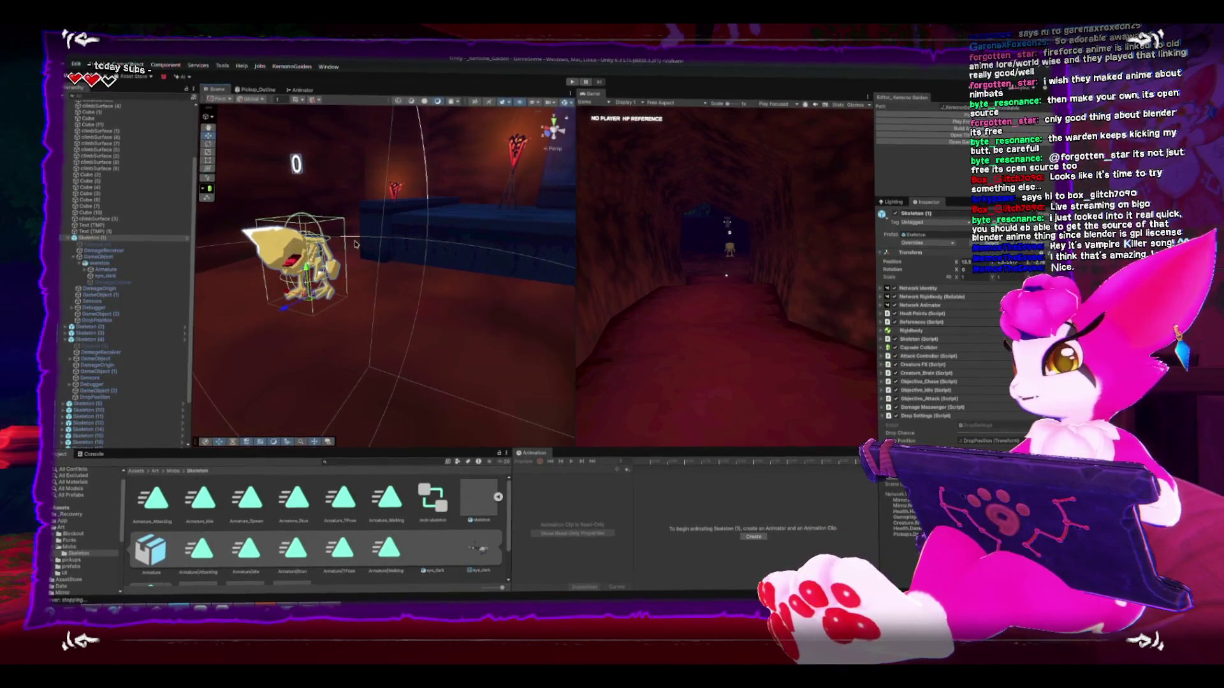
pyautogui.moveTo(349, 276); pyautogui.dragTo(404, 231)
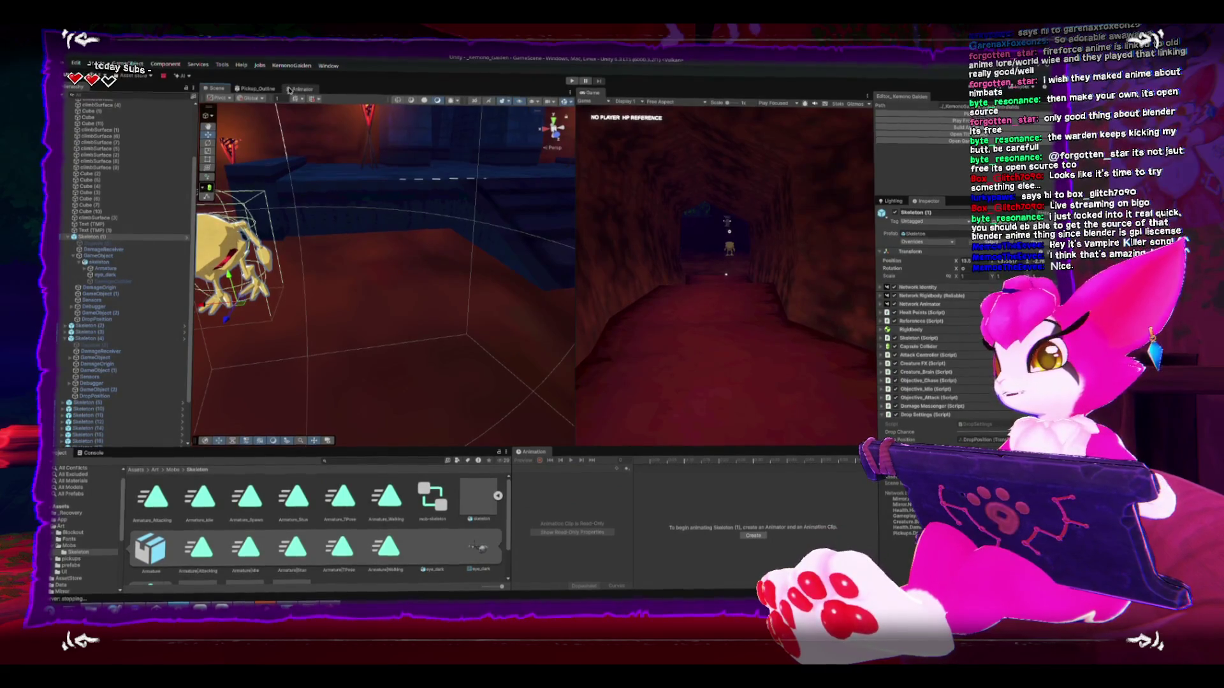
# Step: Make Armature_Spawn the layer default state and add a transition from it to Idle
pyautogui.click(302, 89)
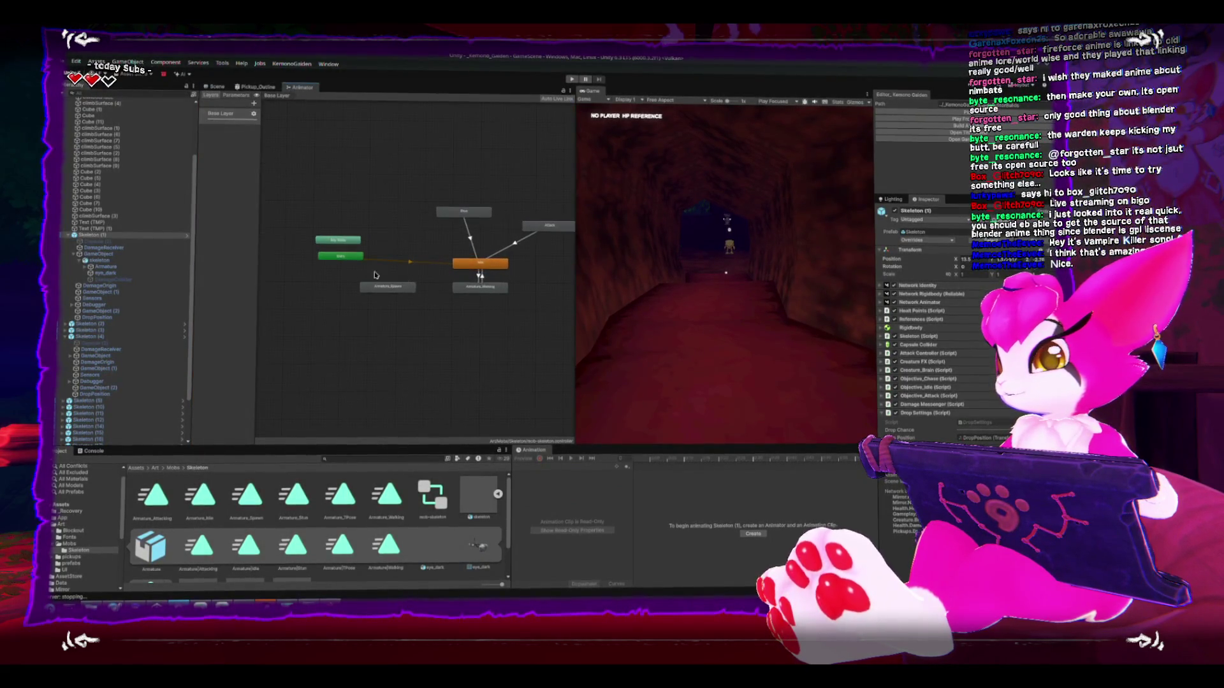
pyautogui.scroll(3)
pyautogui.click(383, 275)
pyautogui.rightClick(389, 283)
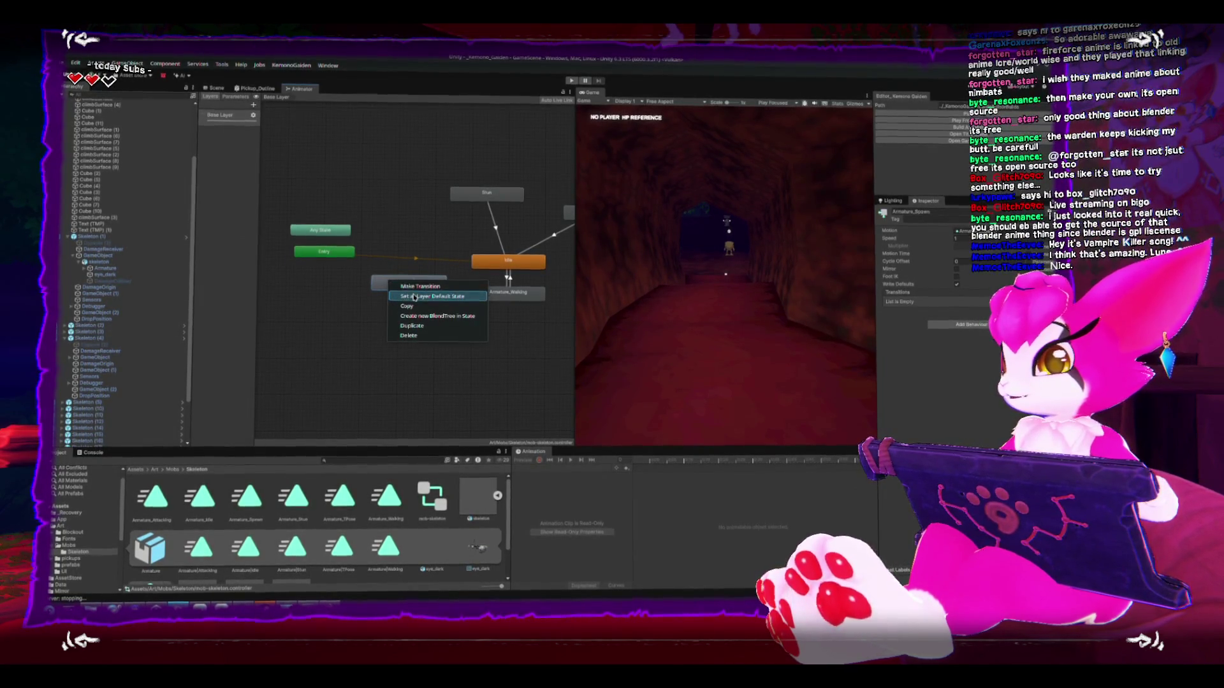
pyautogui.click(432, 297)
pyautogui.rightClick(434, 282)
pyautogui.click(463, 288)
pyautogui.click(508, 259)
# Step: Reposition the Armature_Spawn node and return to the 3D scene view
pyautogui.moveTo(408, 280); pyautogui.dragTo(402, 260)
pyautogui.click(315, 232)
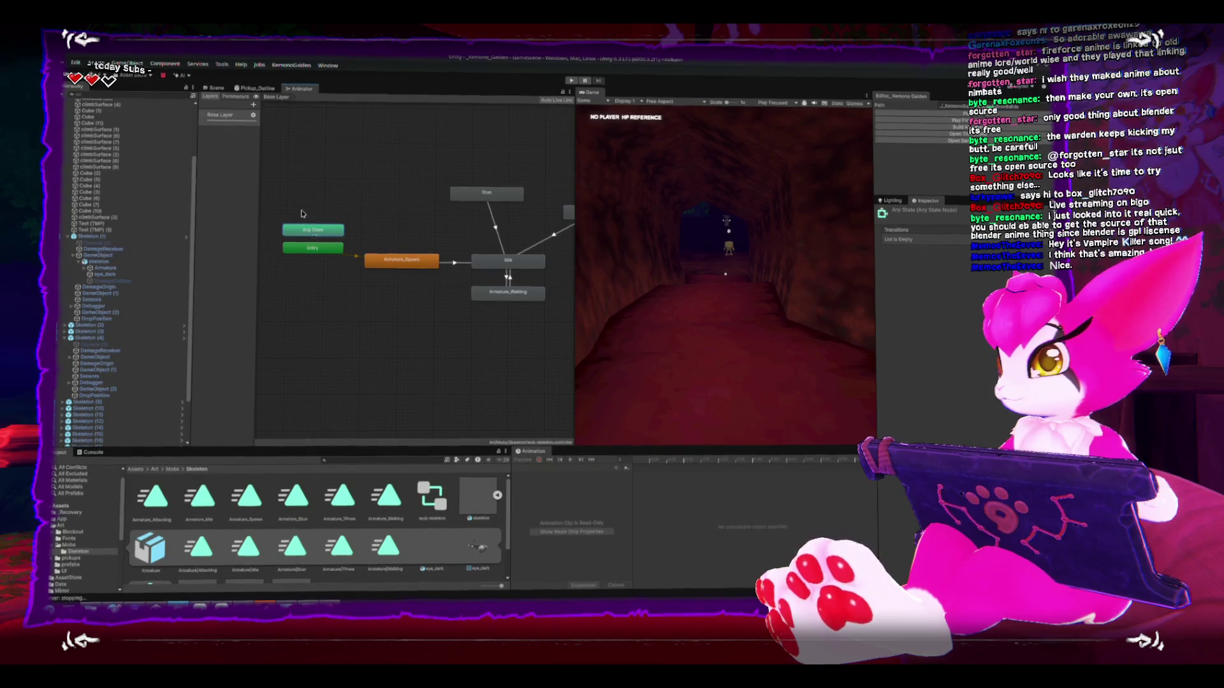
pyautogui.hotkey('ctrl', '1')
pyautogui.scroll(-3)
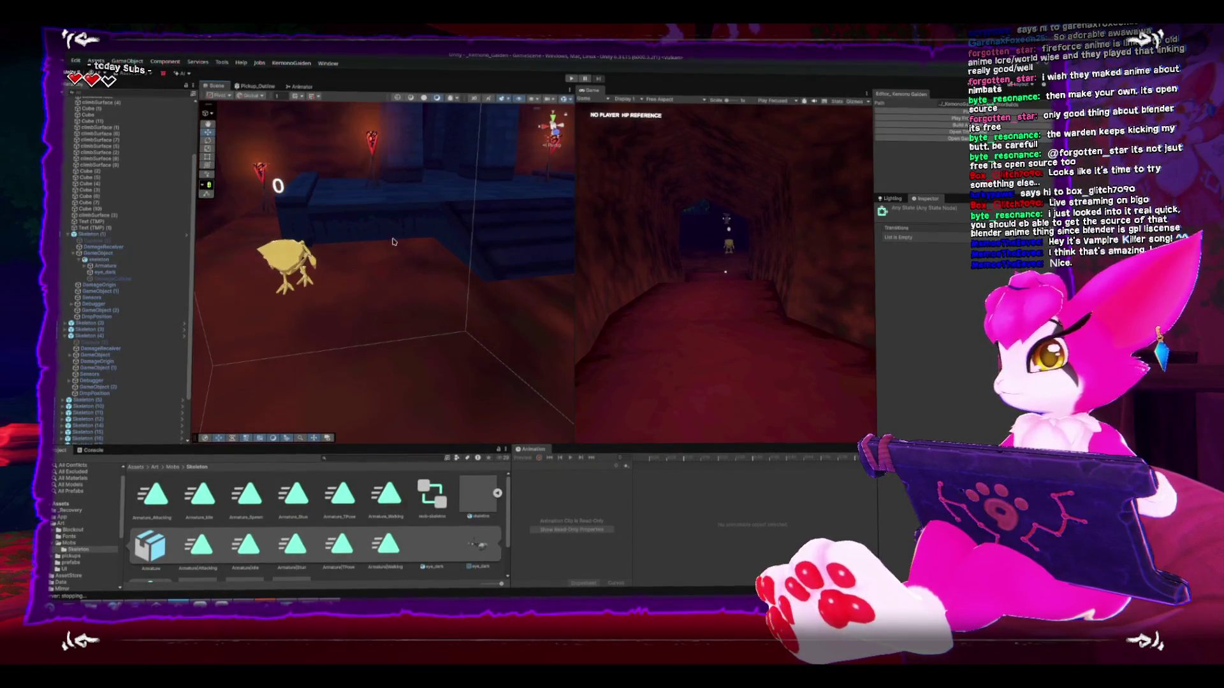
# Step: Play-test the platform's skeletons, then pause the game and exit play mode
pyautogui.moveTo(429, 255); pyautogui.dragTo(375, 247)
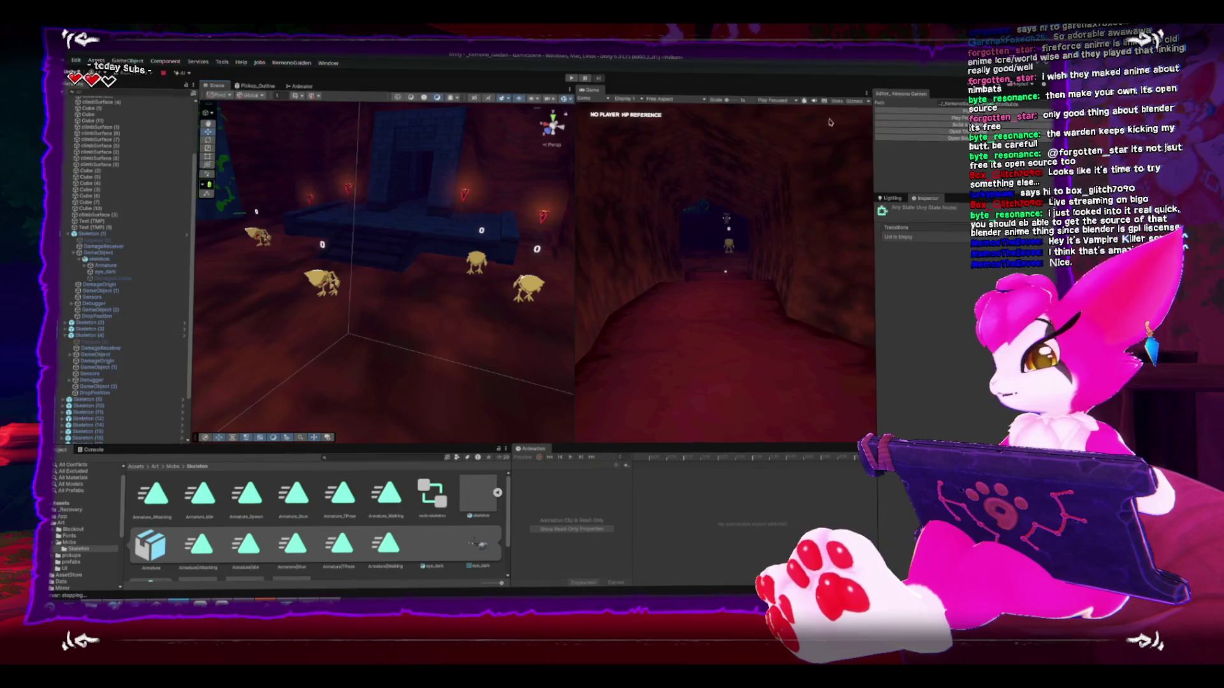
pyautogui.click(931, 118)
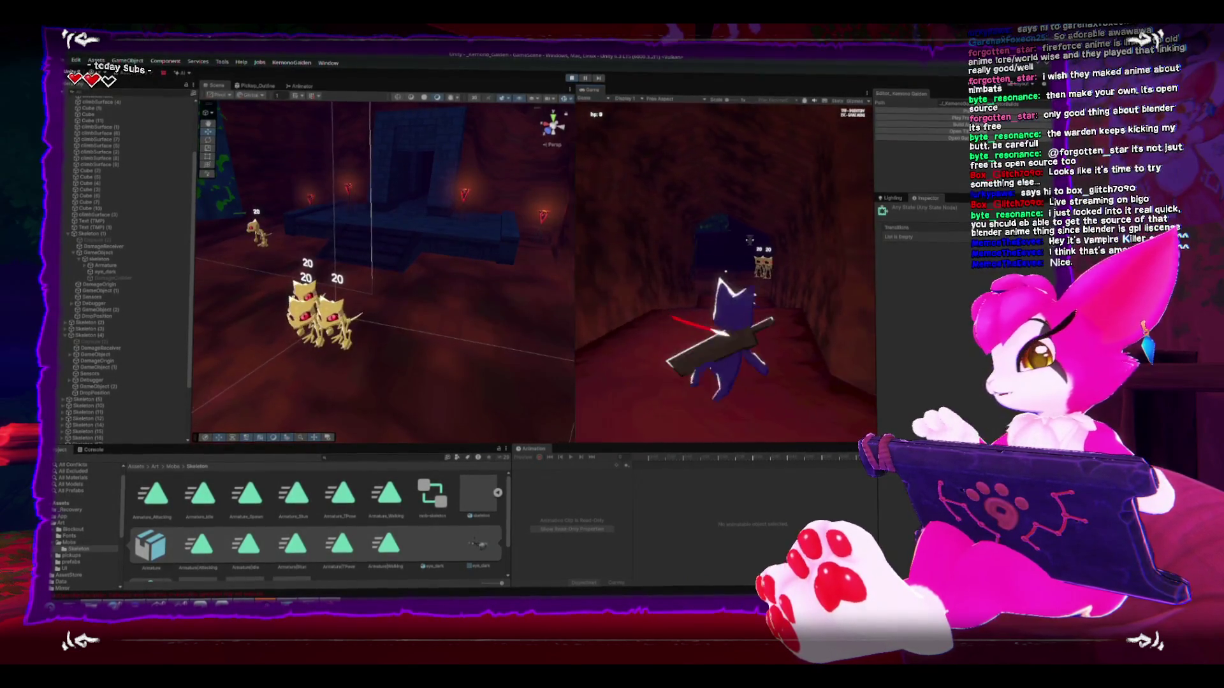
pyautogui.press('Escape')
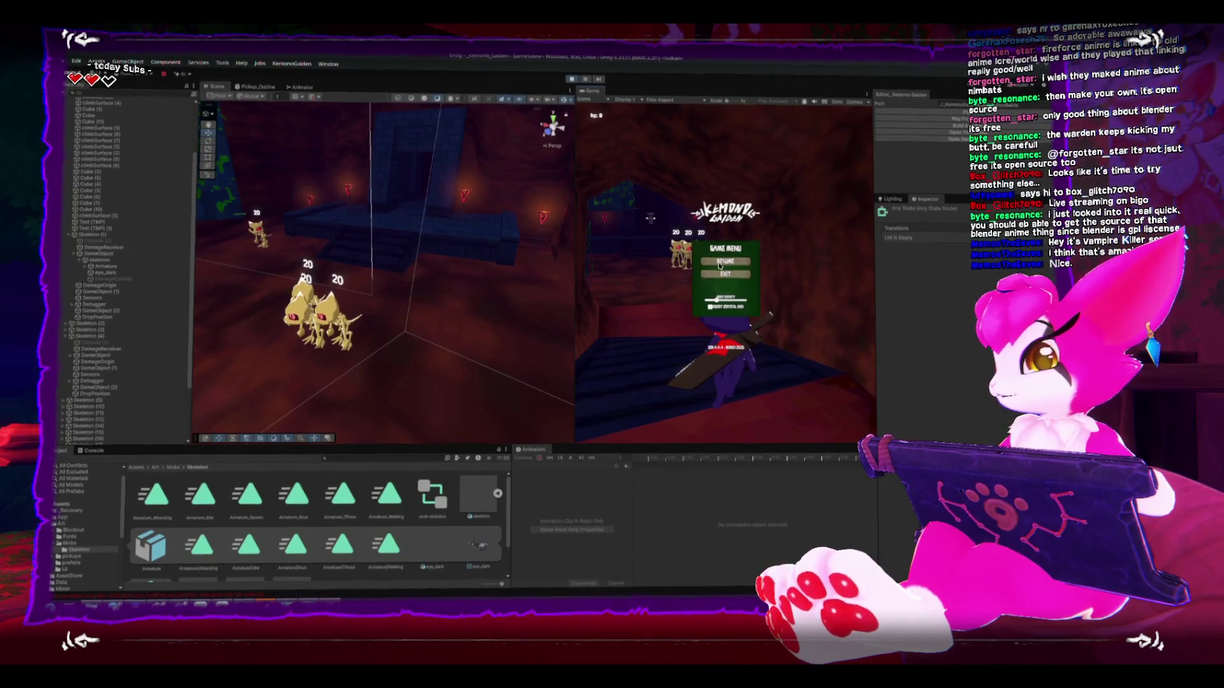
pyautogui.click(570, 78)
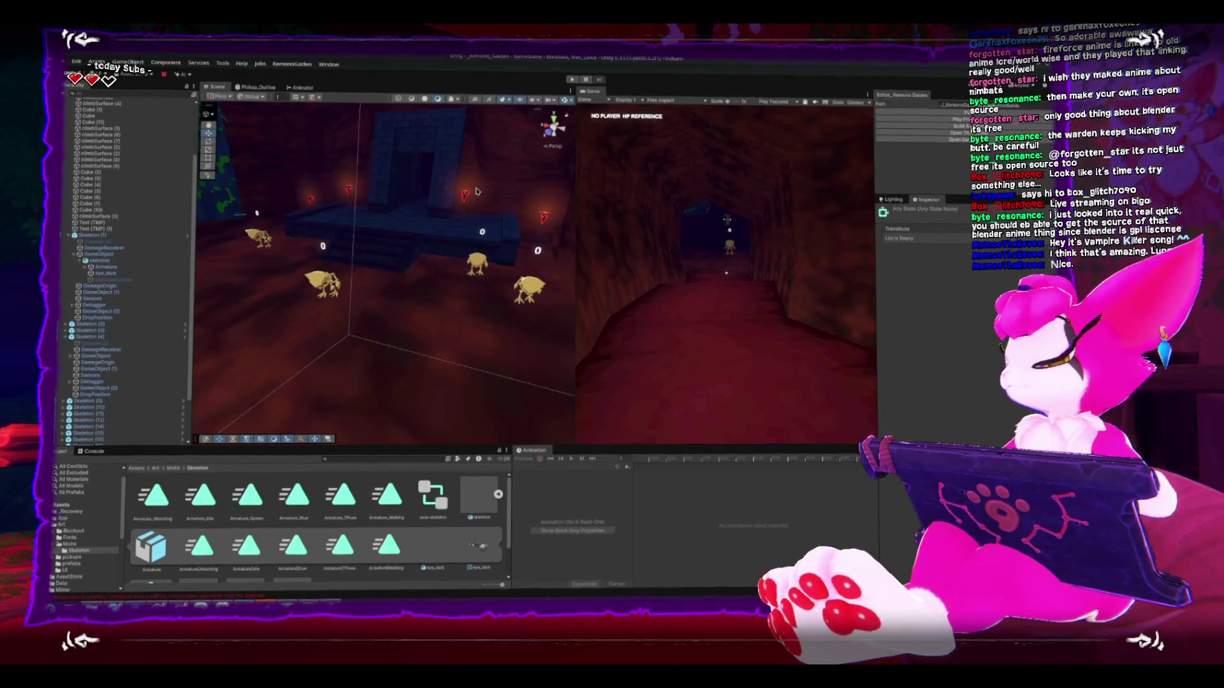
# Step: Select Skeleton (4), frame it, and orbit around it to view it from the front and sides
pyautogui.moveTo(382, 280); pyautogui.dragTo(350, 296)
pyautogui.click(349, 296)
pyautogui.press('f')
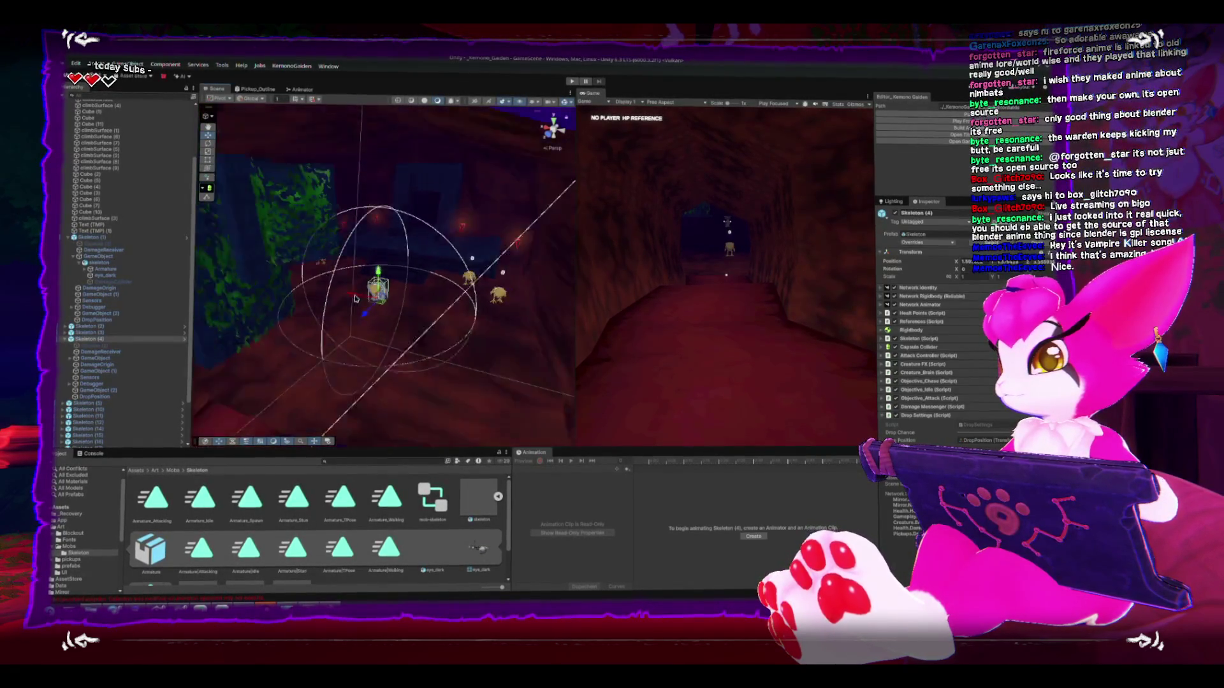
pyautogui.scroll(-3)
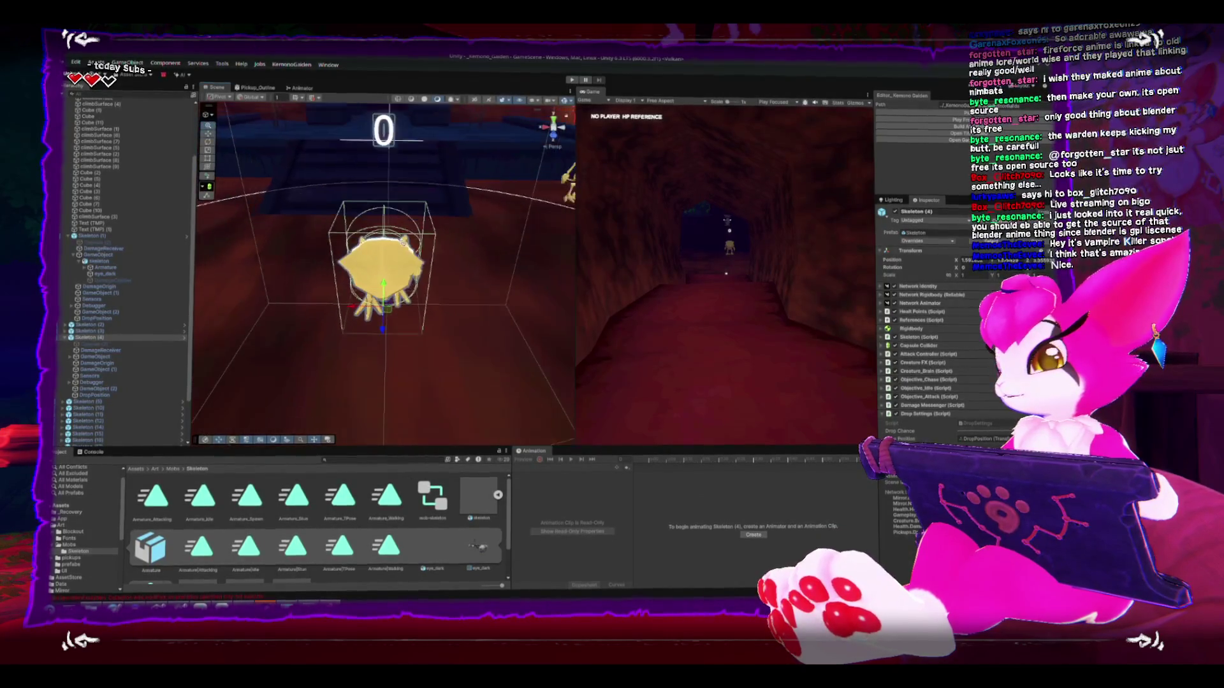
pyautogui.moveTo(350, 296); pyautogui.dragTo(437, 294)
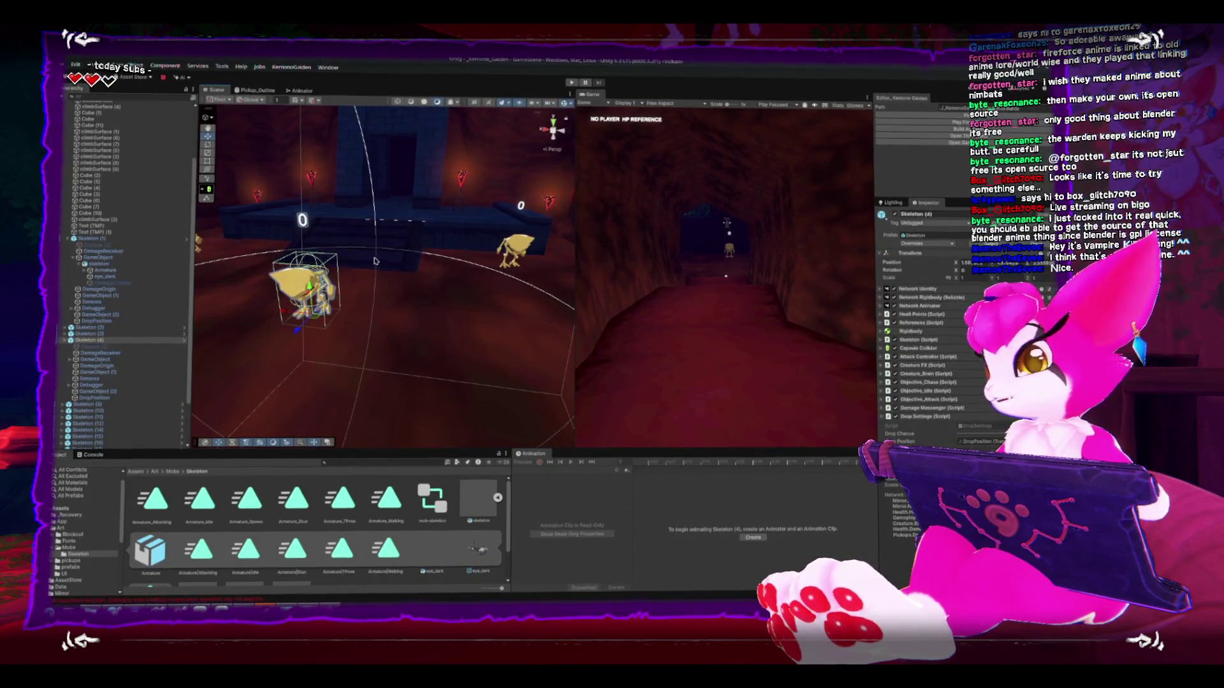
pyautogui.press('f')
pyautogui.moveTo(419, 243); pyautogui.dragTo(450, 228)
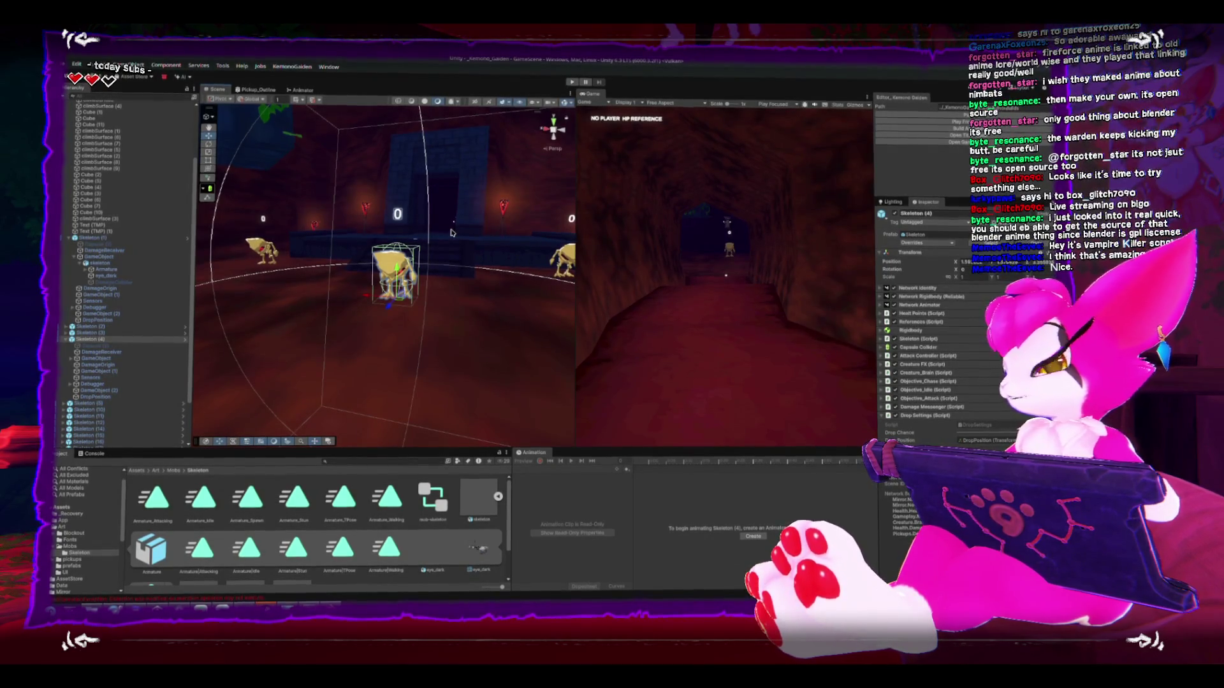
pyautogui.moveTo(420, 199); pyautogui.dragTo(429, 292)
pyautogui.scroll(3)
pyautogui.scroll(-3)
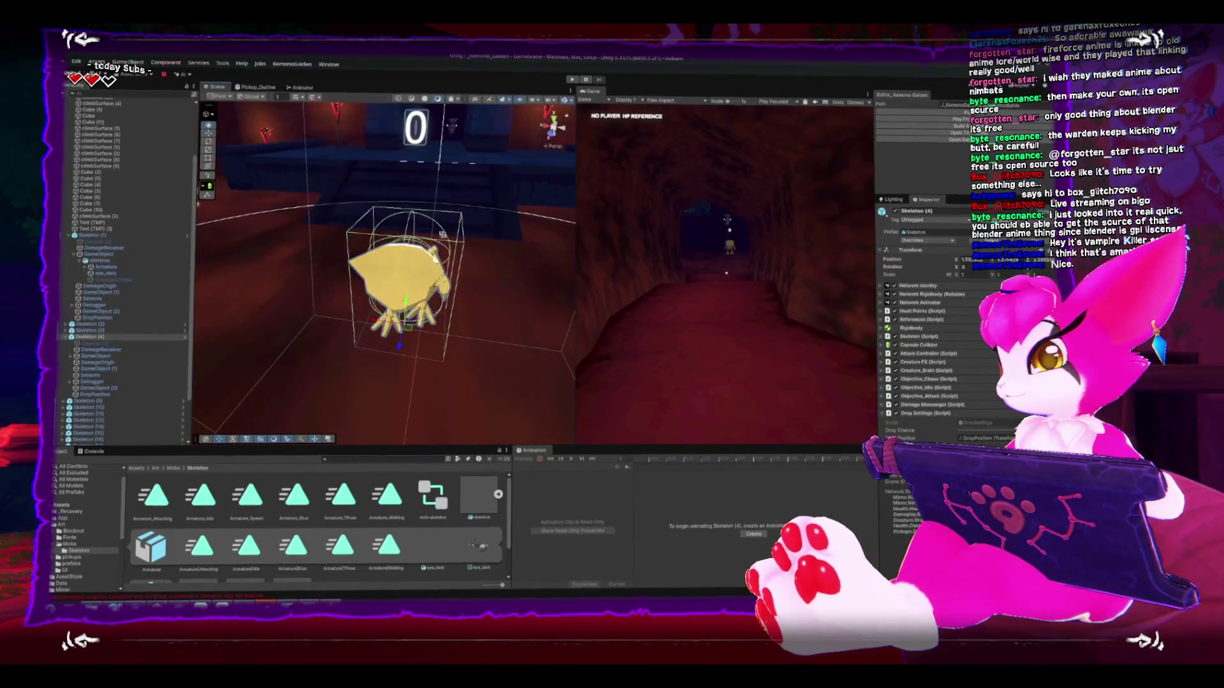
pyautogui.moveTo(386, 191); pyautogui.dragTo(427, 197)
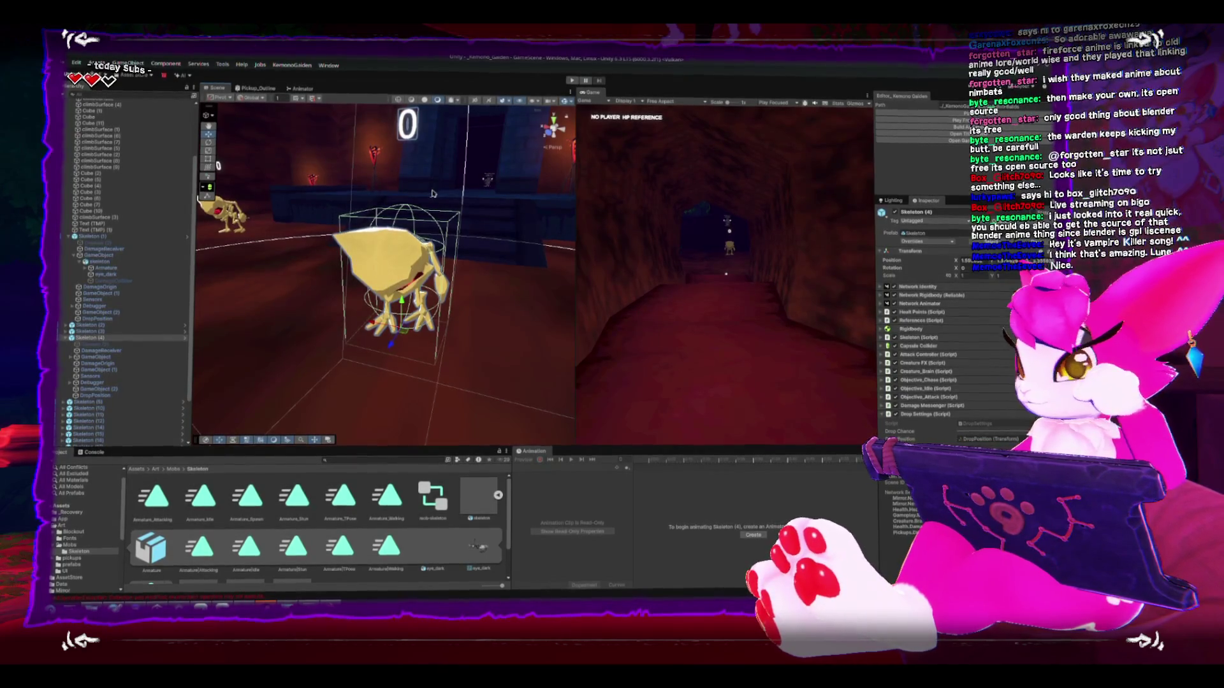
pyautogui.moveTo(442, 204); pyautogui.dragTo(450, 216)
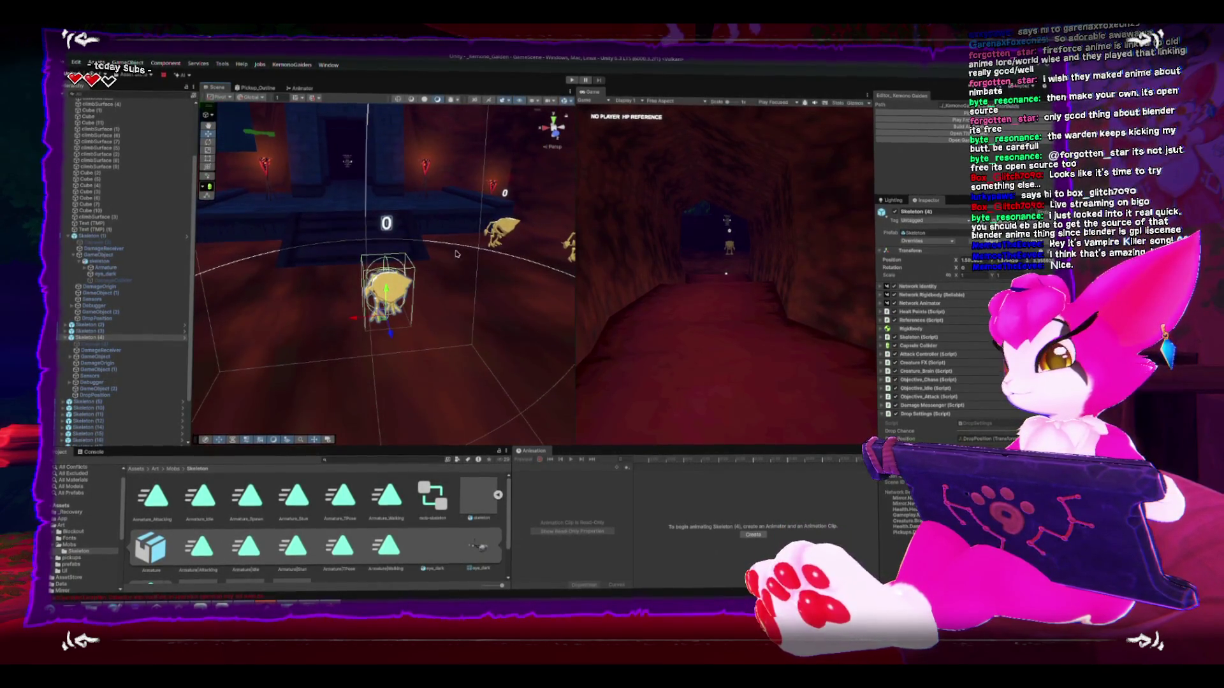
pyautogui.moveTo(428, 300); pyautogui.dragTo(338, 291)
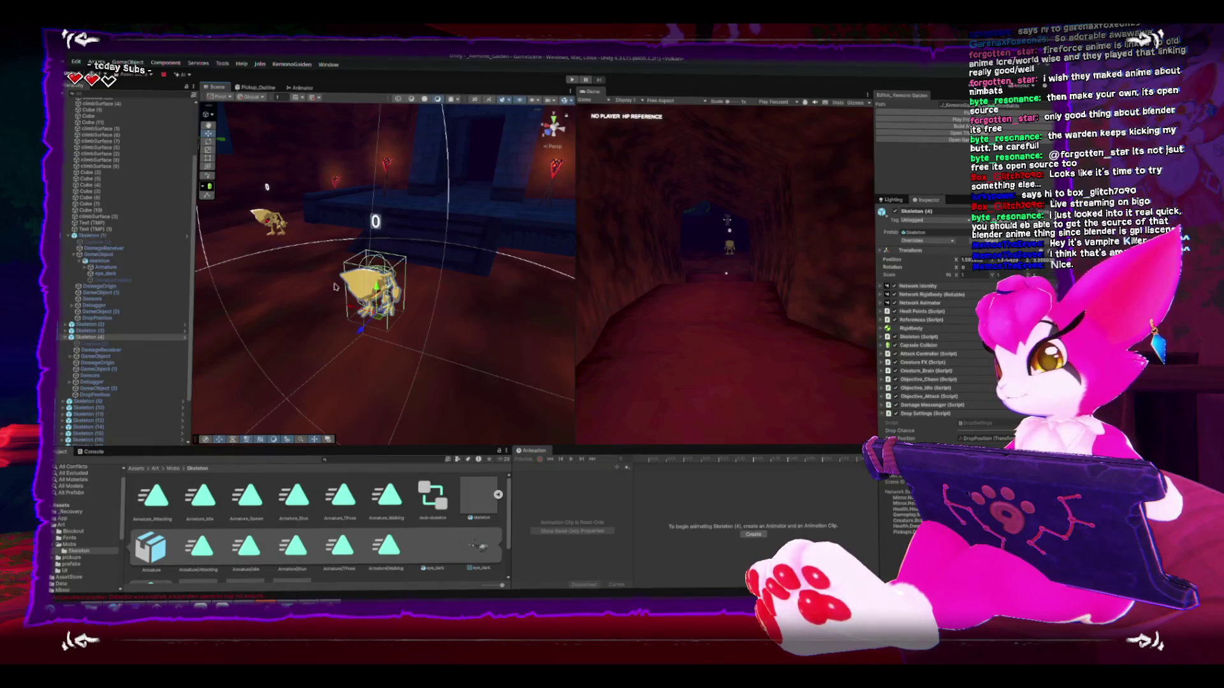
pyautogui.press('f')
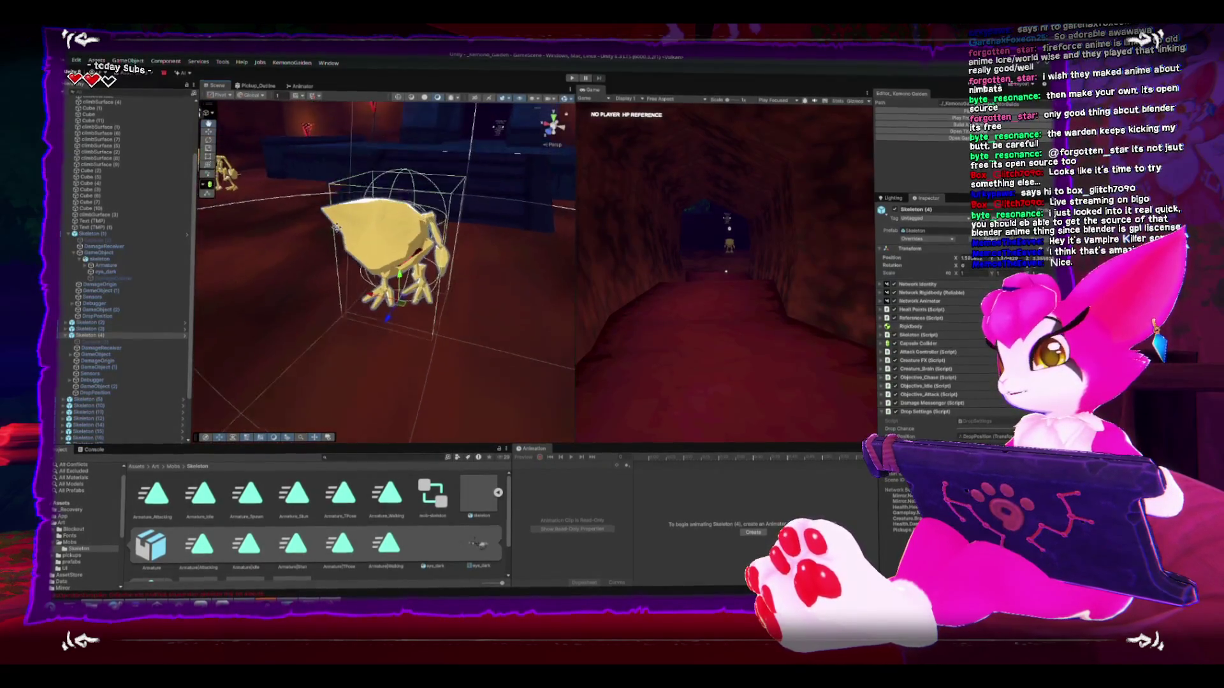
pyautogui.scroll(-3)
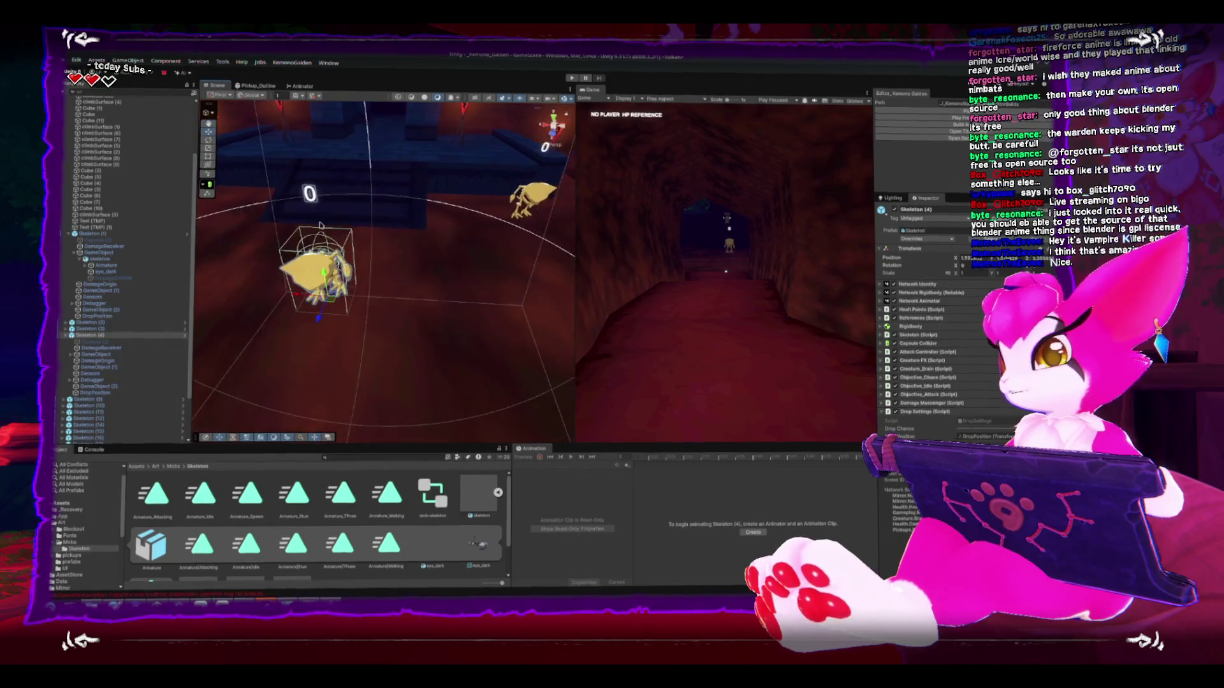
pyautogui.moveTo(320, 224); pyautogui.dragTo(332, 220)
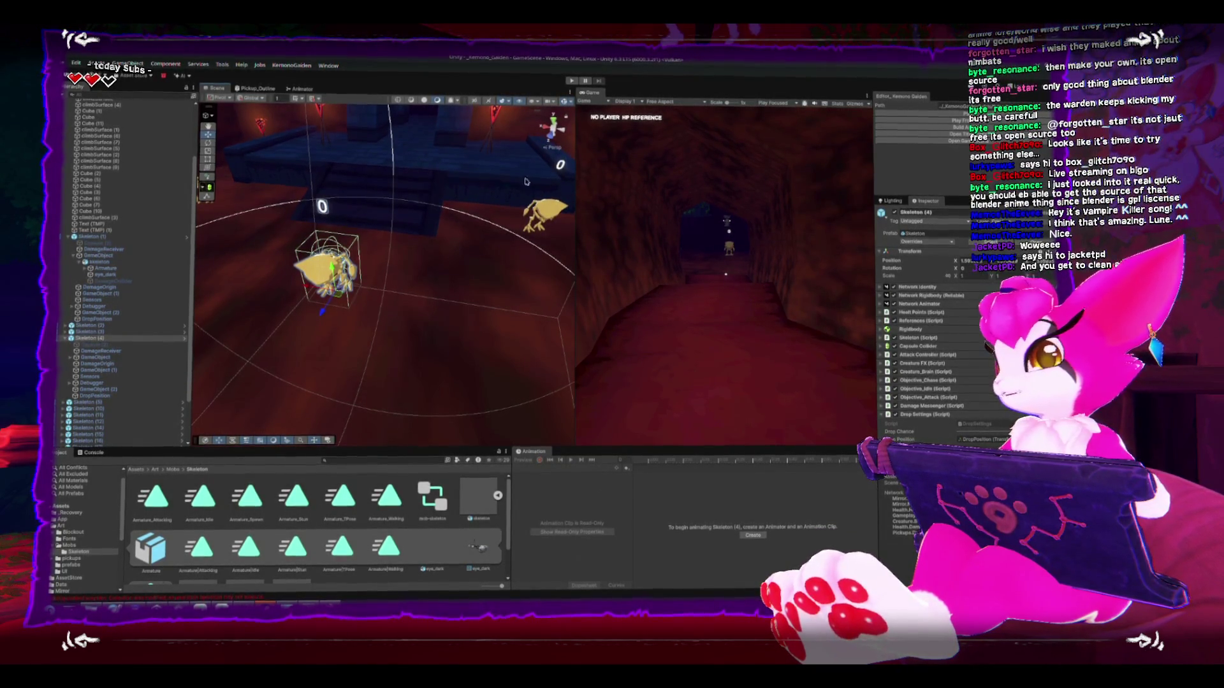
pyautogui.hotkey('shift', 'space')
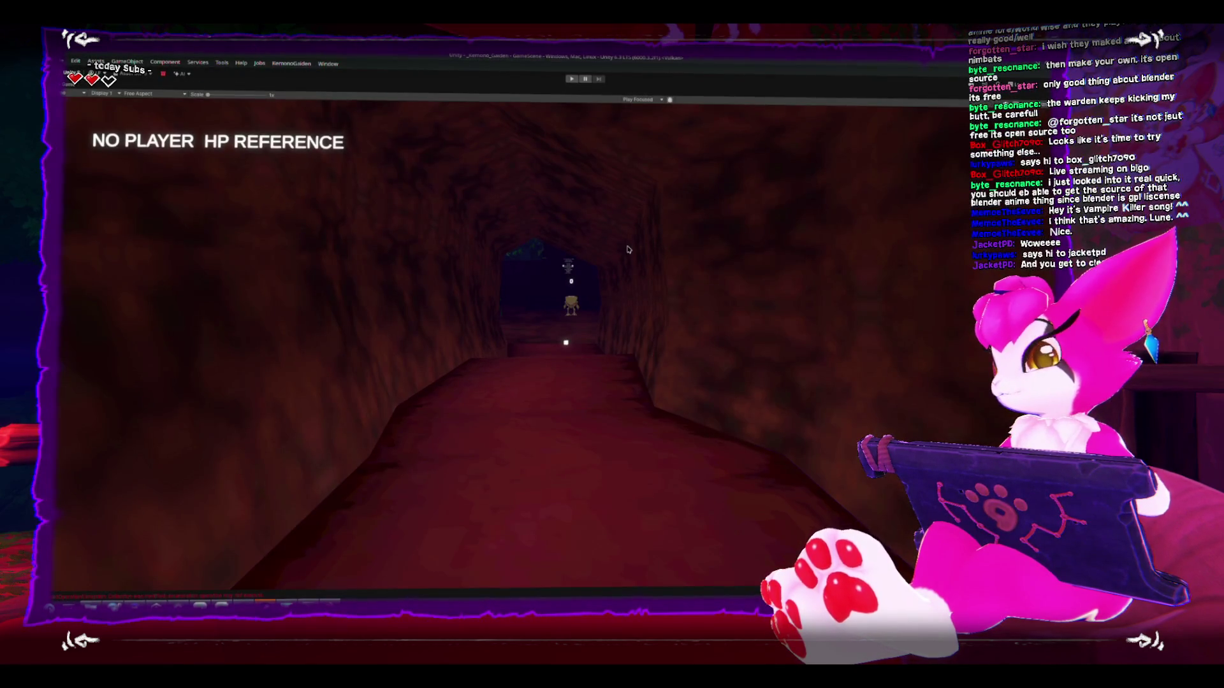
# Step: Maximize the Game view, move the character back into the corridor, and pause on the Game Menu
pyautogui.hotkey('shift', 'space')
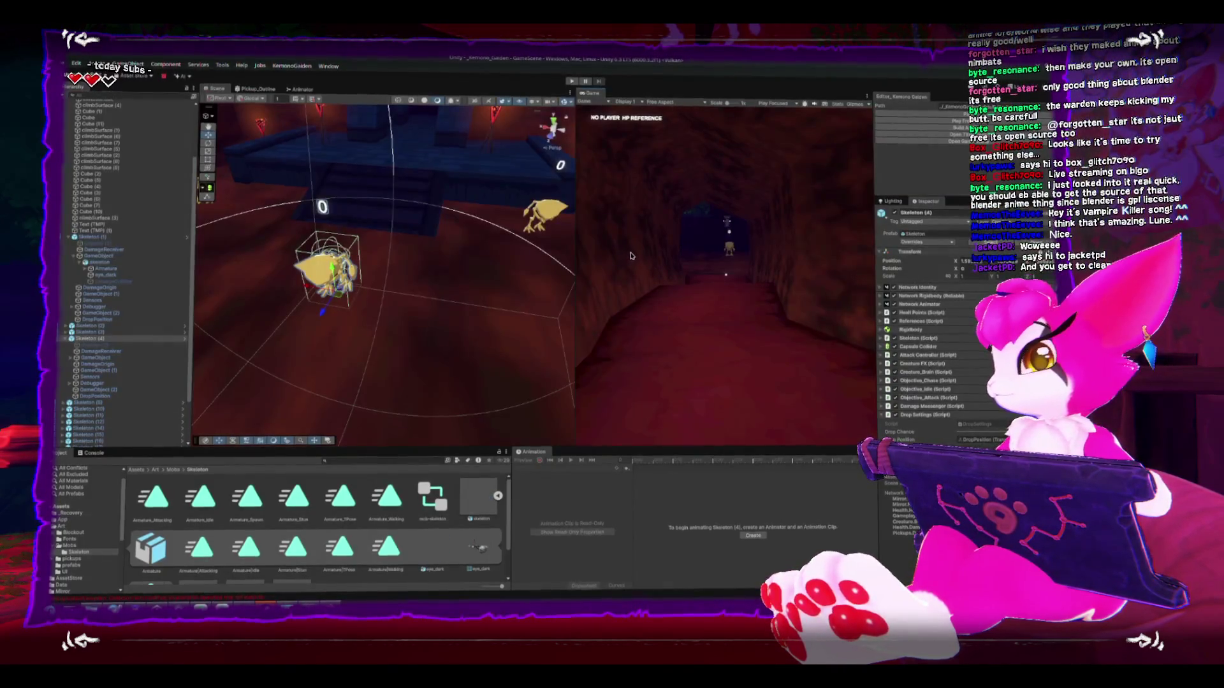
pyautogui.hotkey('shift', 'space')
pyautogui.hotkey('shift', 'space')
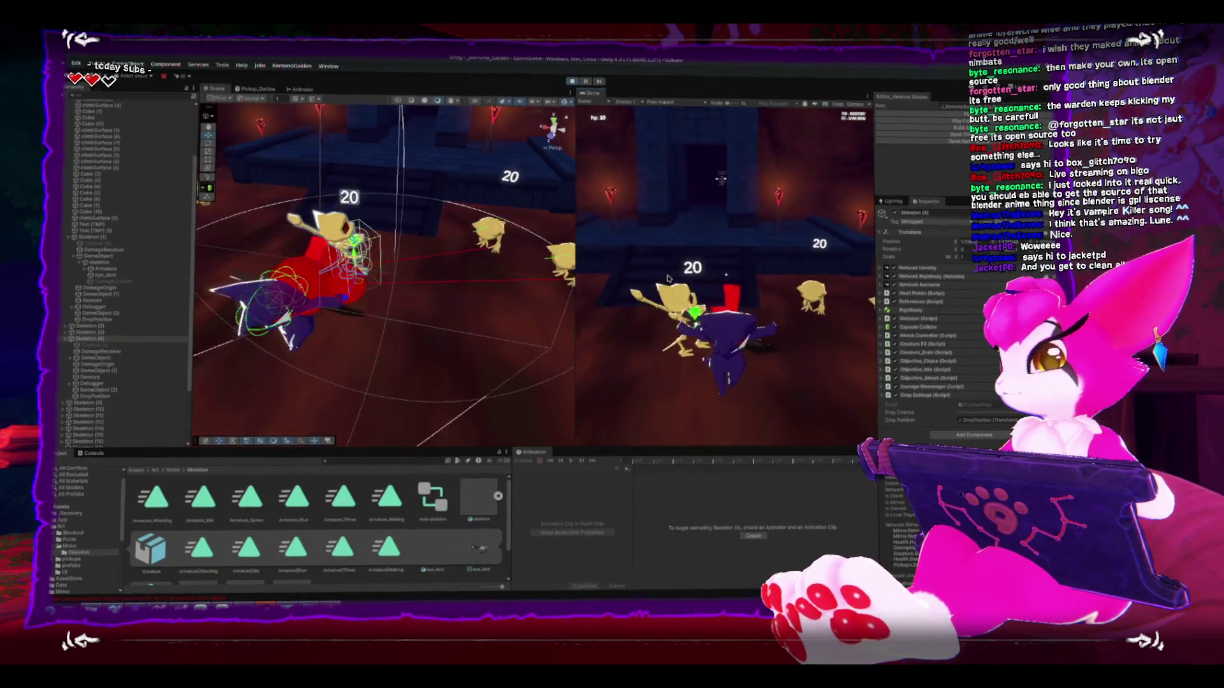
pyautogui.press('s')
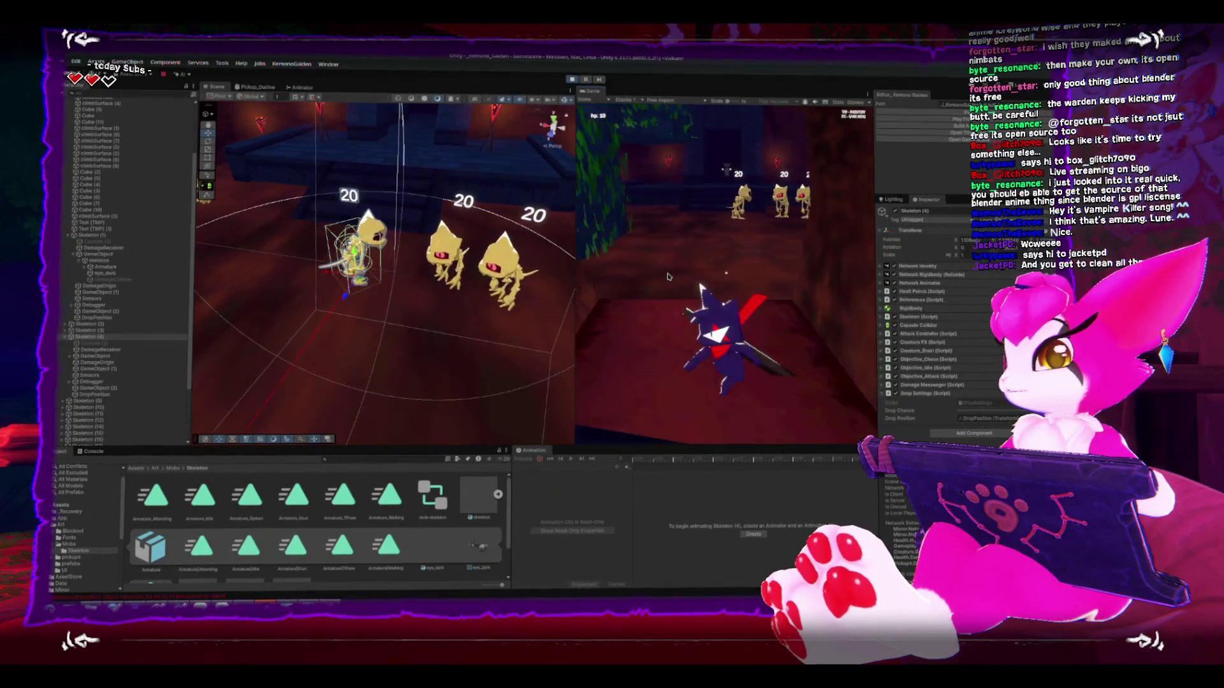
pyautogui.press('Escape')
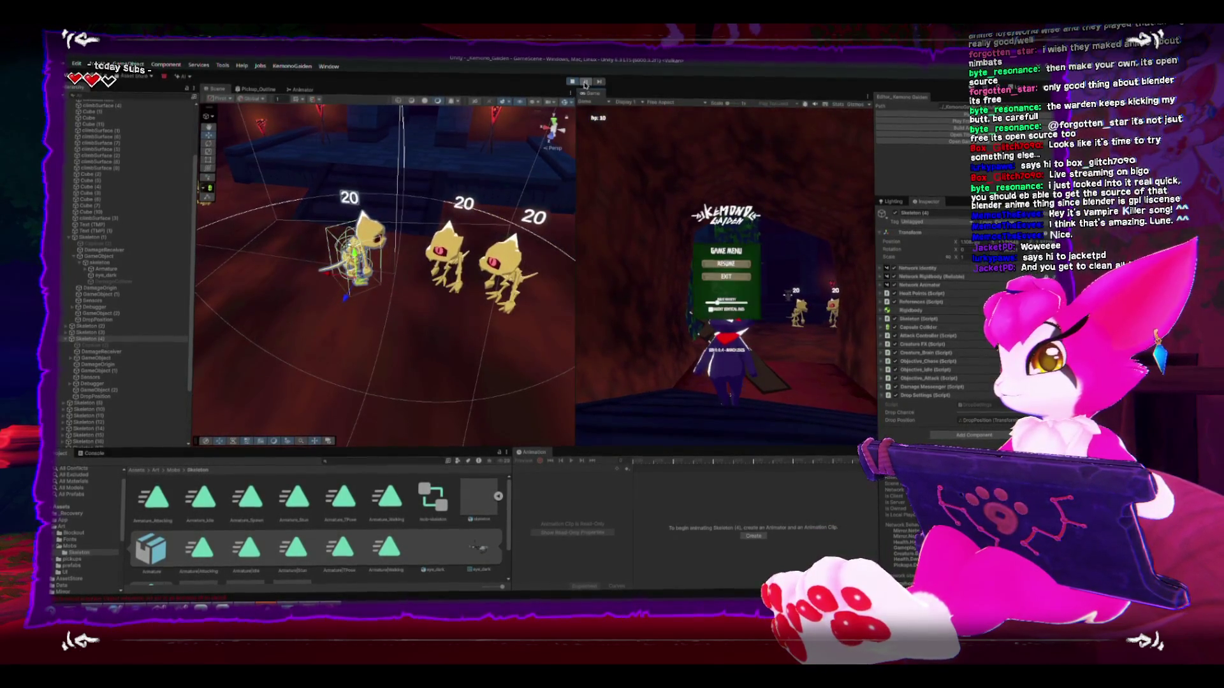
pyautogui.hotkey('shift', 'space')
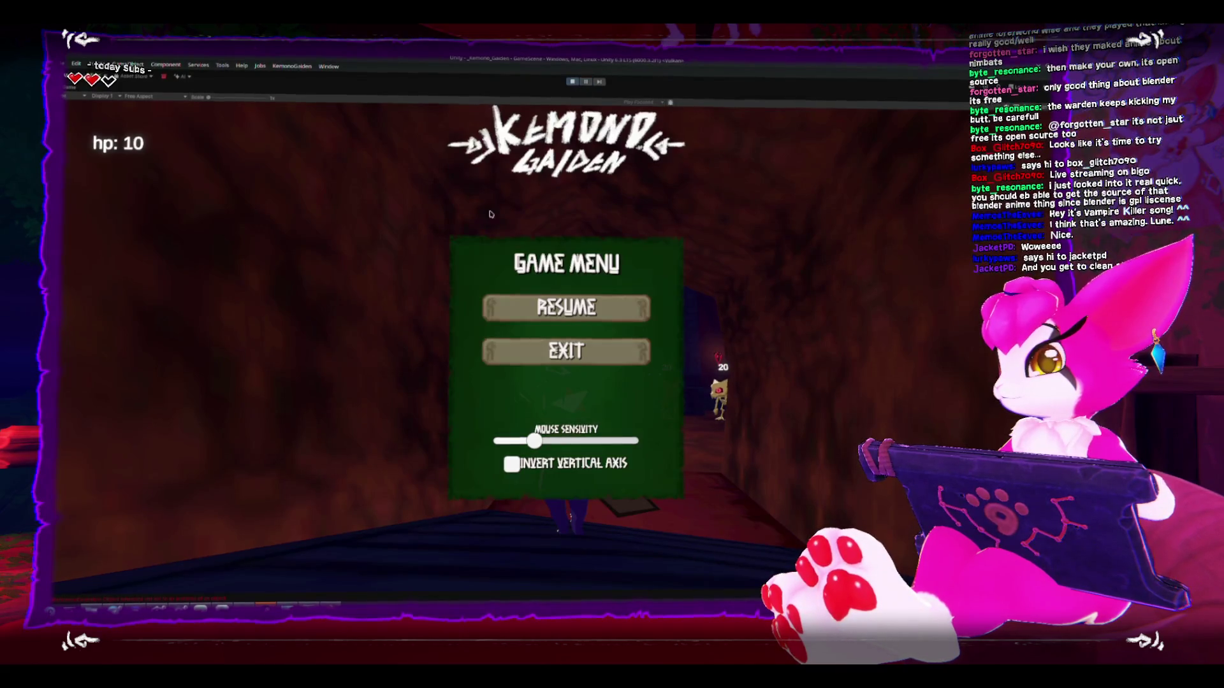
# Step: Resume the game and swing the sword to kill a skeleton
pyautogui.press('Escape')
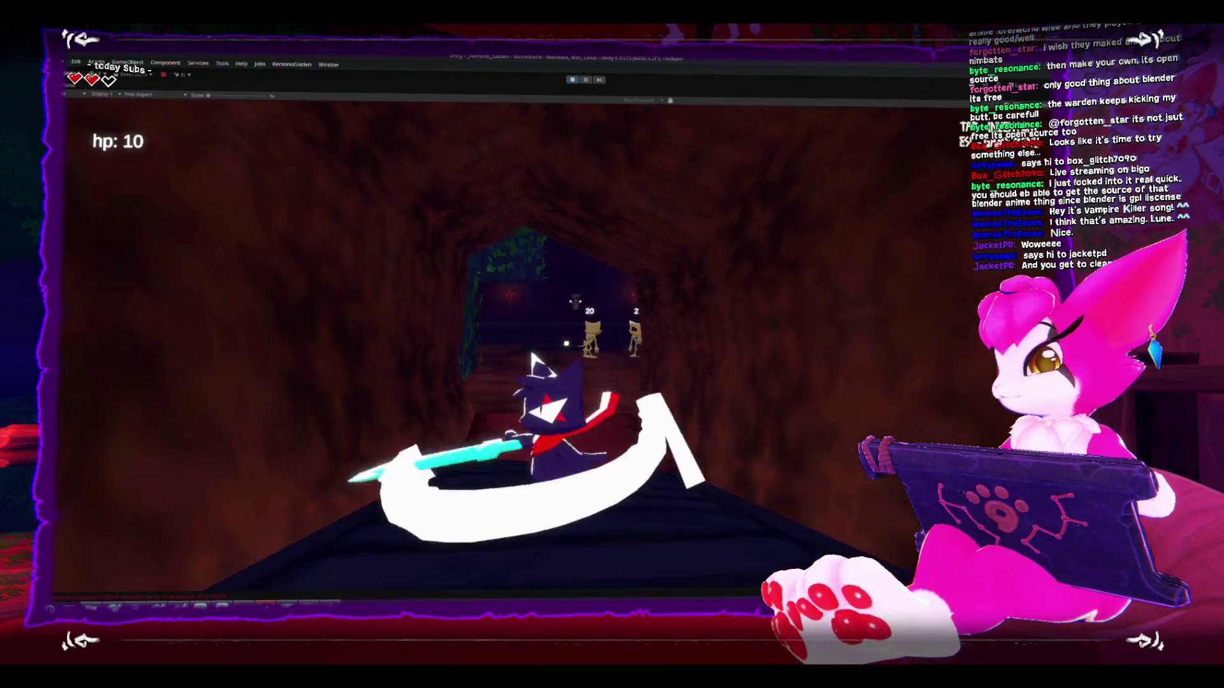
pyautogui.press('w')
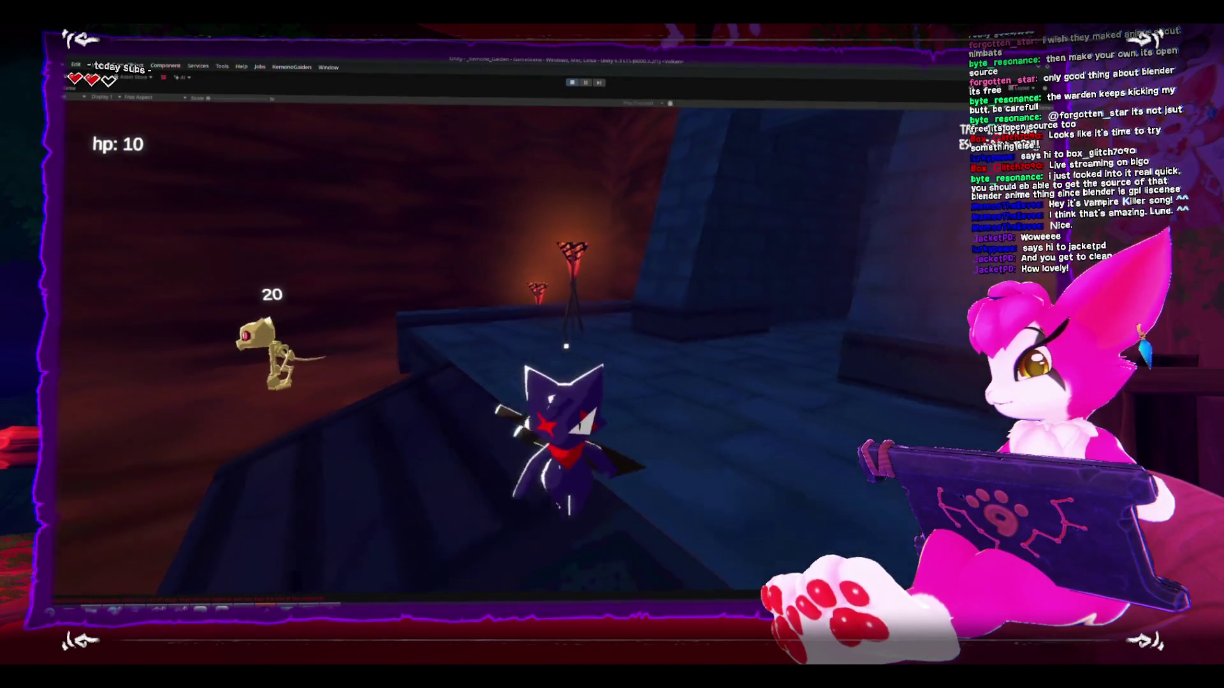
# Step: Open the inventory, drop the third bone into the world, and close it
pyautogui.press('i')
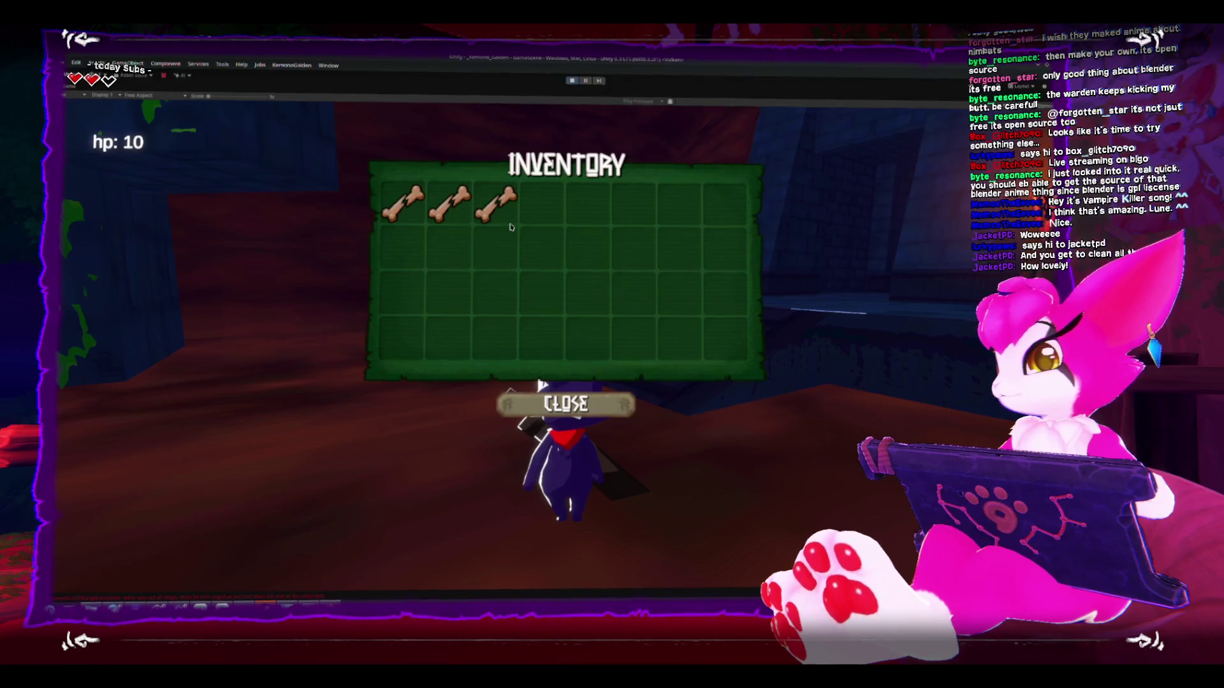
pyautogui.press('i')
pyautogui.press('i')
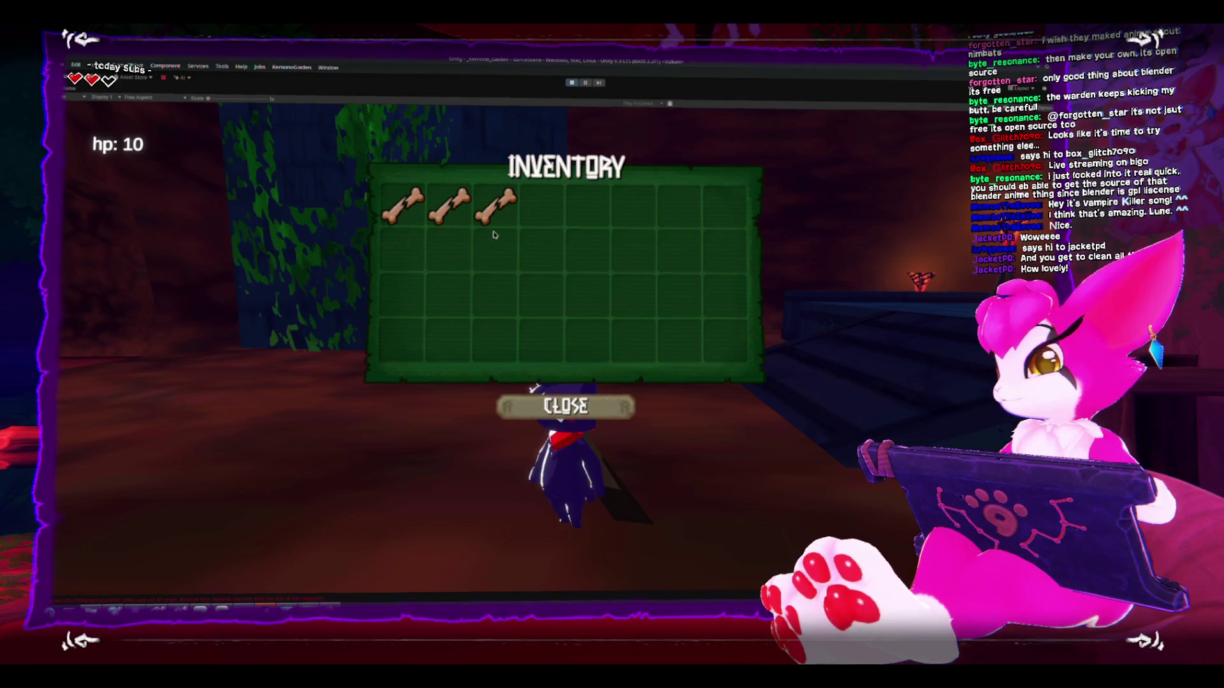
pyautogui.moveTo(489, 216); pyautogui.dragTo(411, 404)
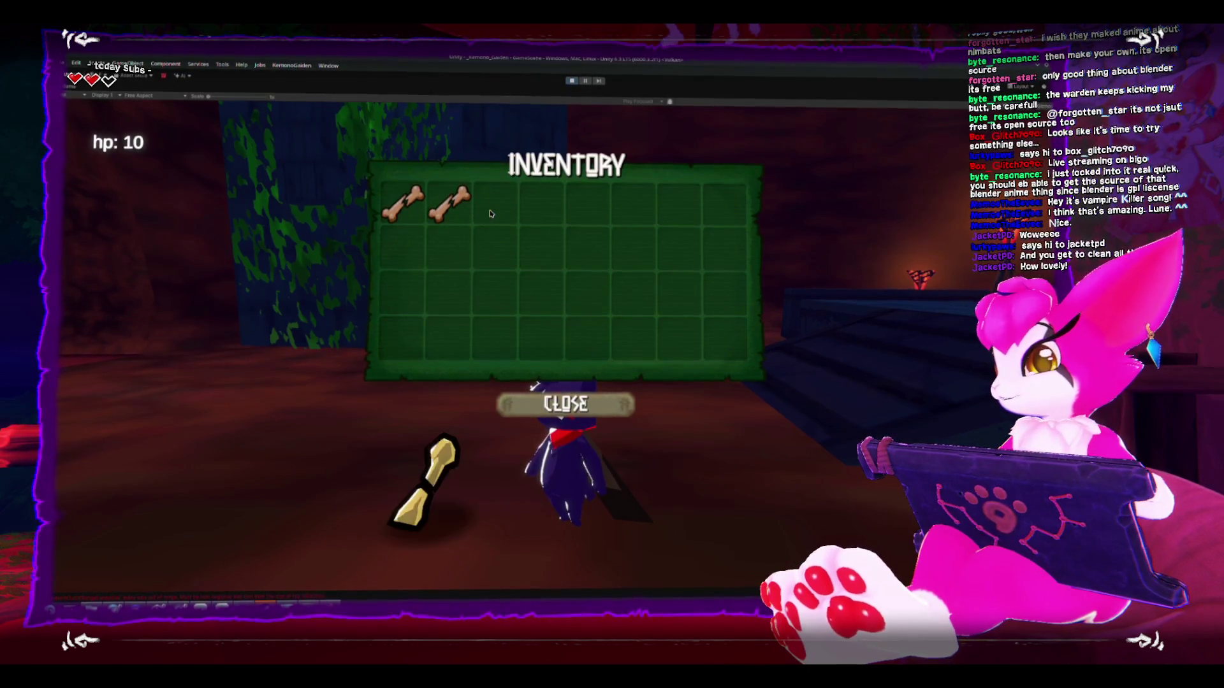
pyautogui.press('Escape')
pyautogui.press('Escape')
pyautogui.press('i')
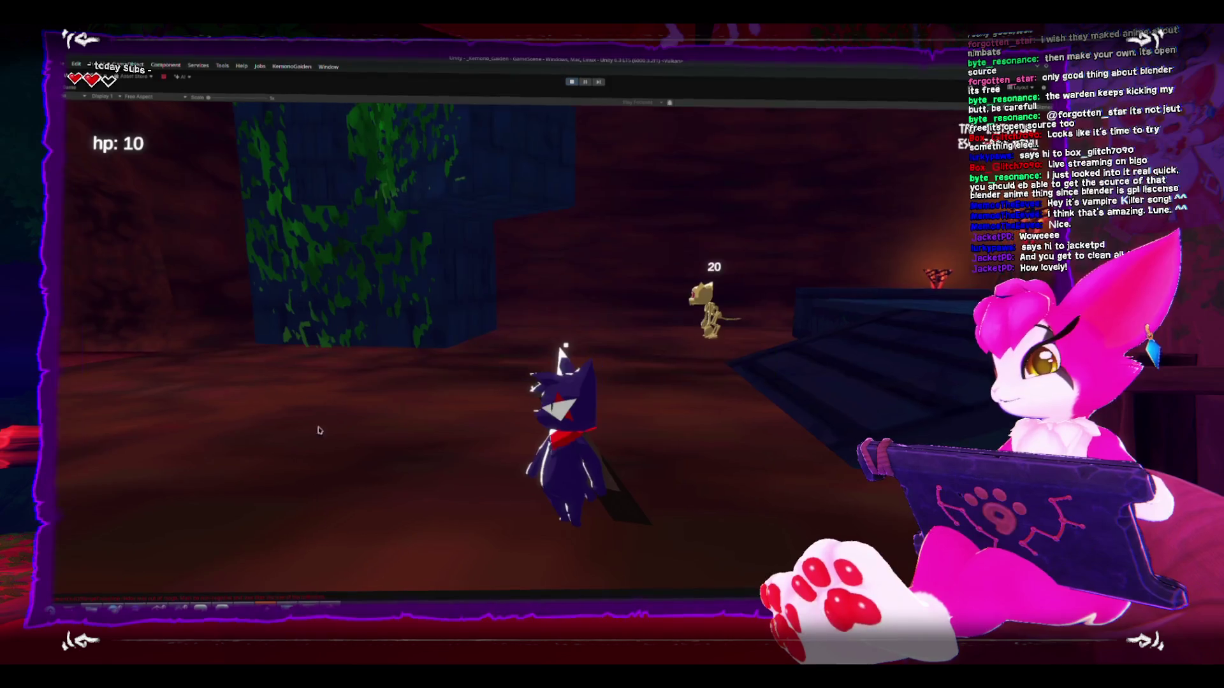
# Step: Run to the skeleton, strike it with the sword, then pause on the Game Menu
pyautogui.press('w')
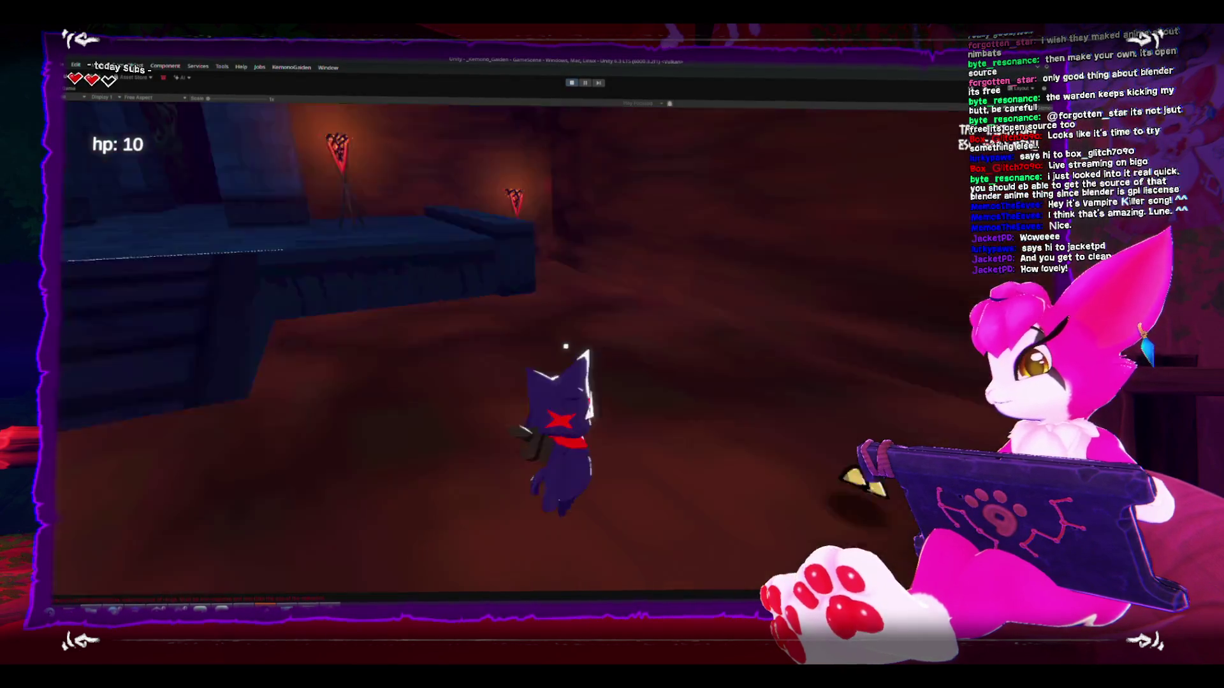
pyautogui.press('s')
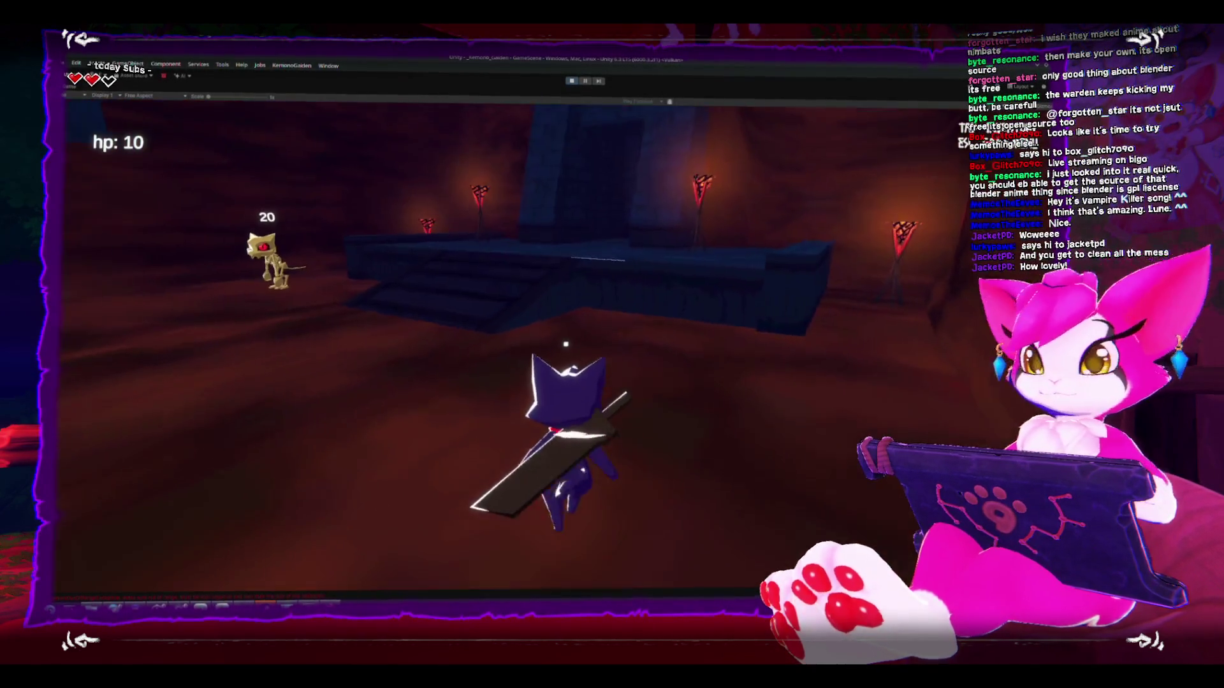
pyautogui.press('w')
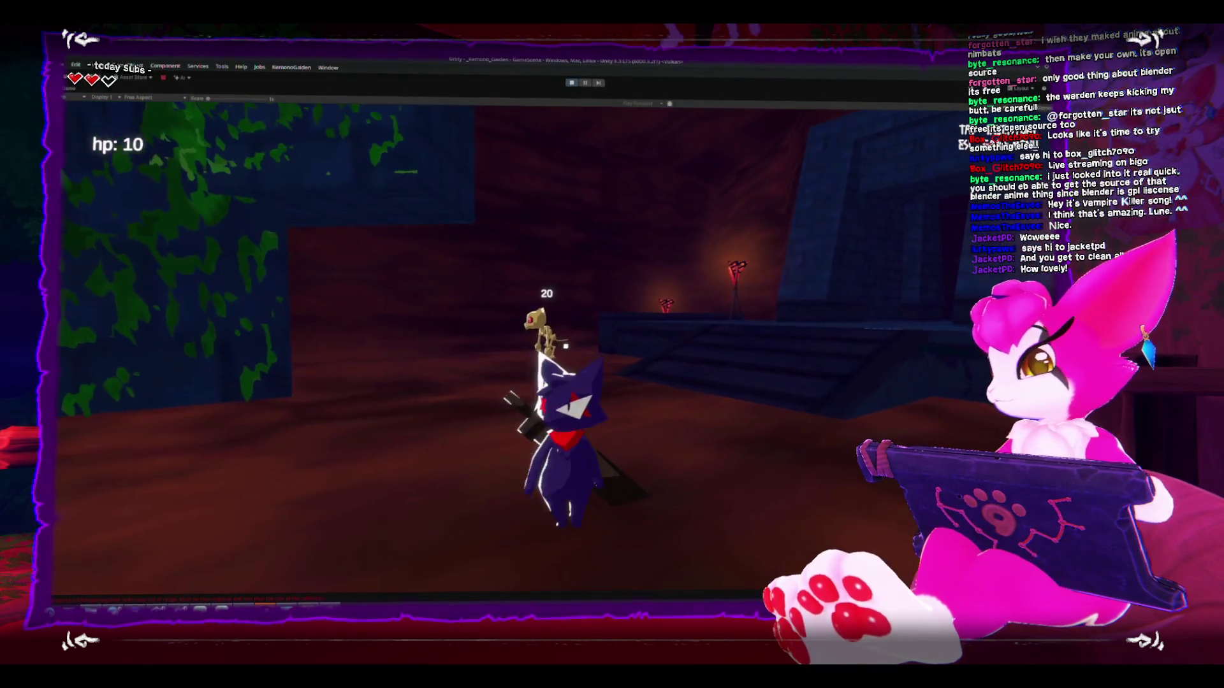
pyautogui.click(565, 346)
pyautogui.press('w')
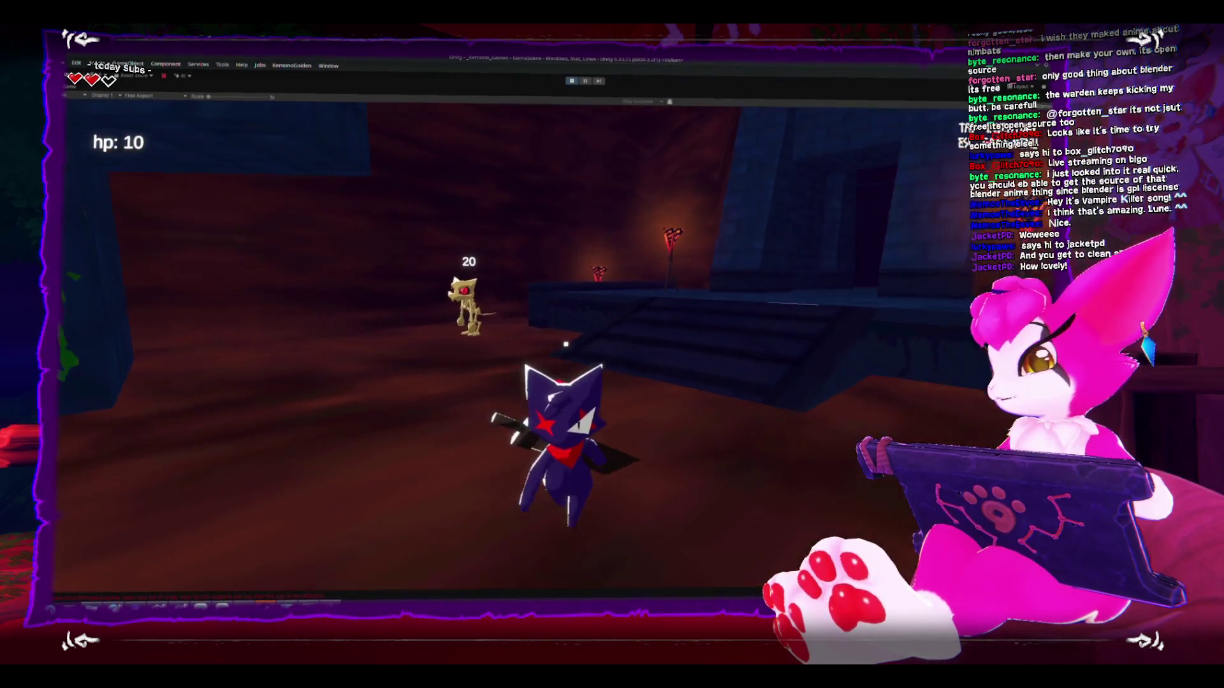
pyautogui.press('s')
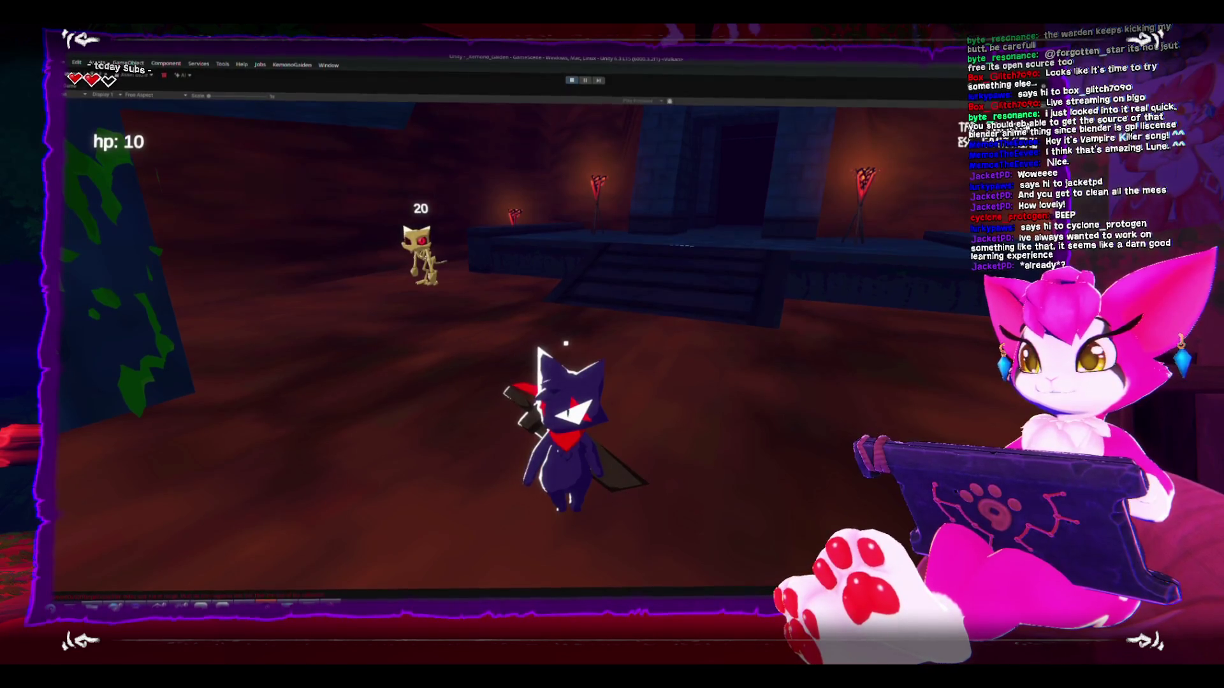
pyautogui.press('Escape')
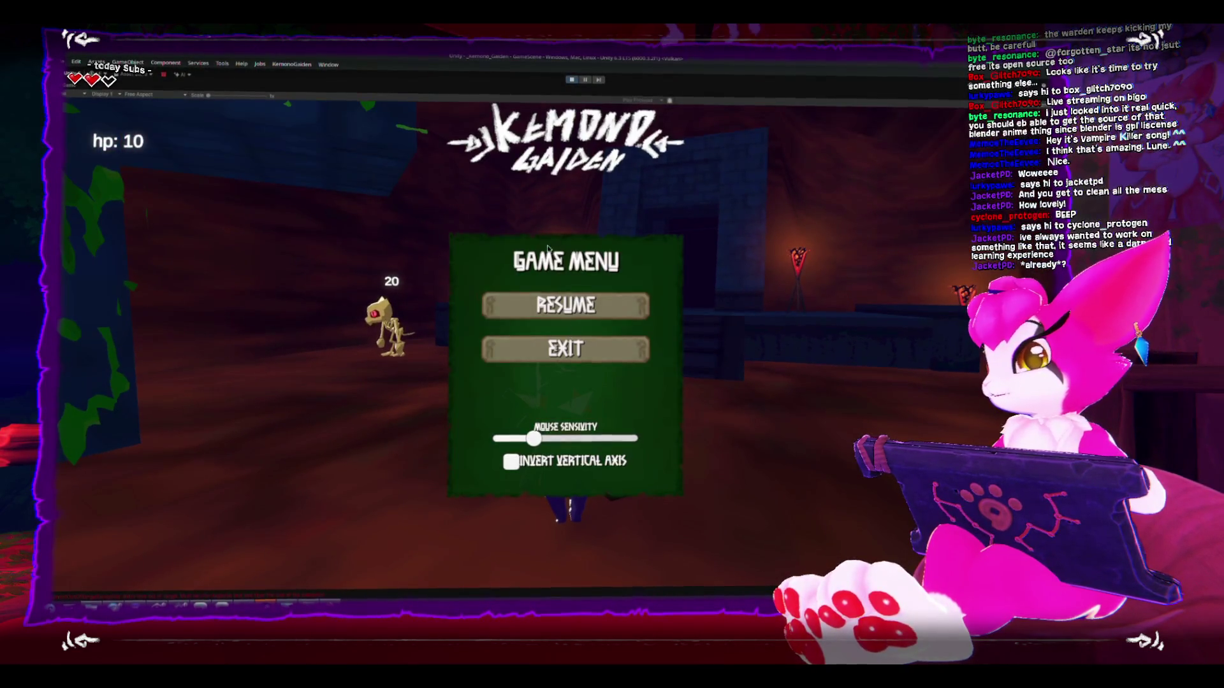
# Step: Exit the game from the Game Menu and stop play mode in the editor
pyautogui.click(555, 342)
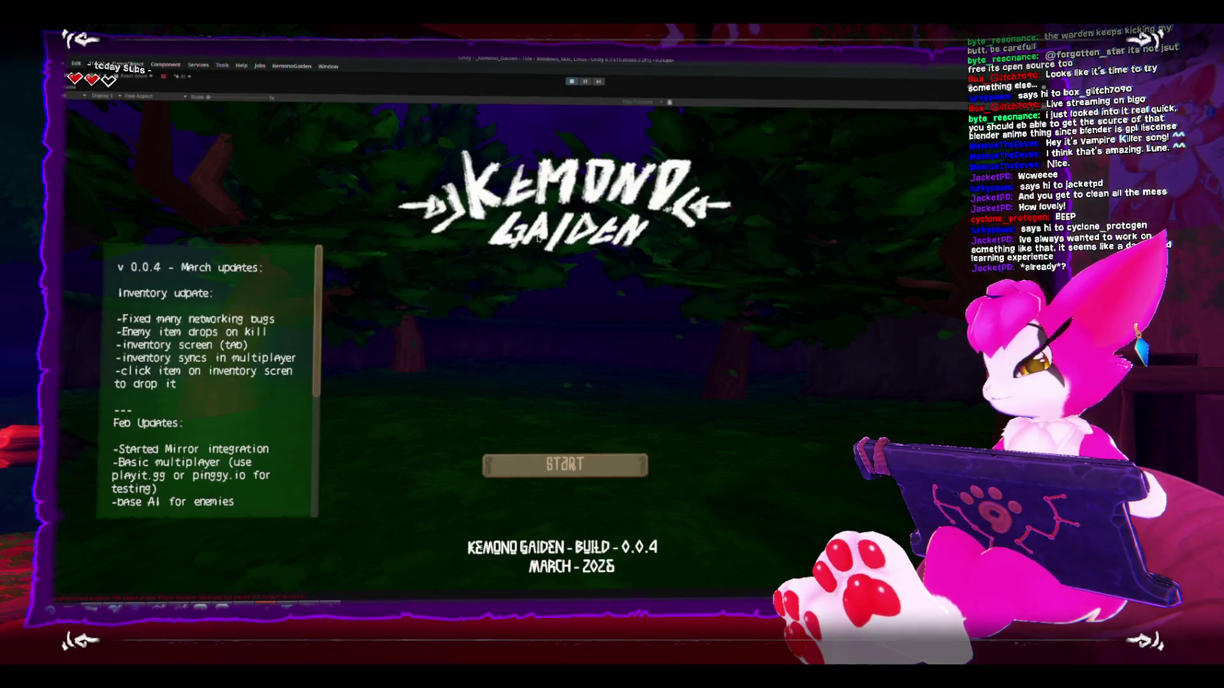
pyautogui.click(573, 81)
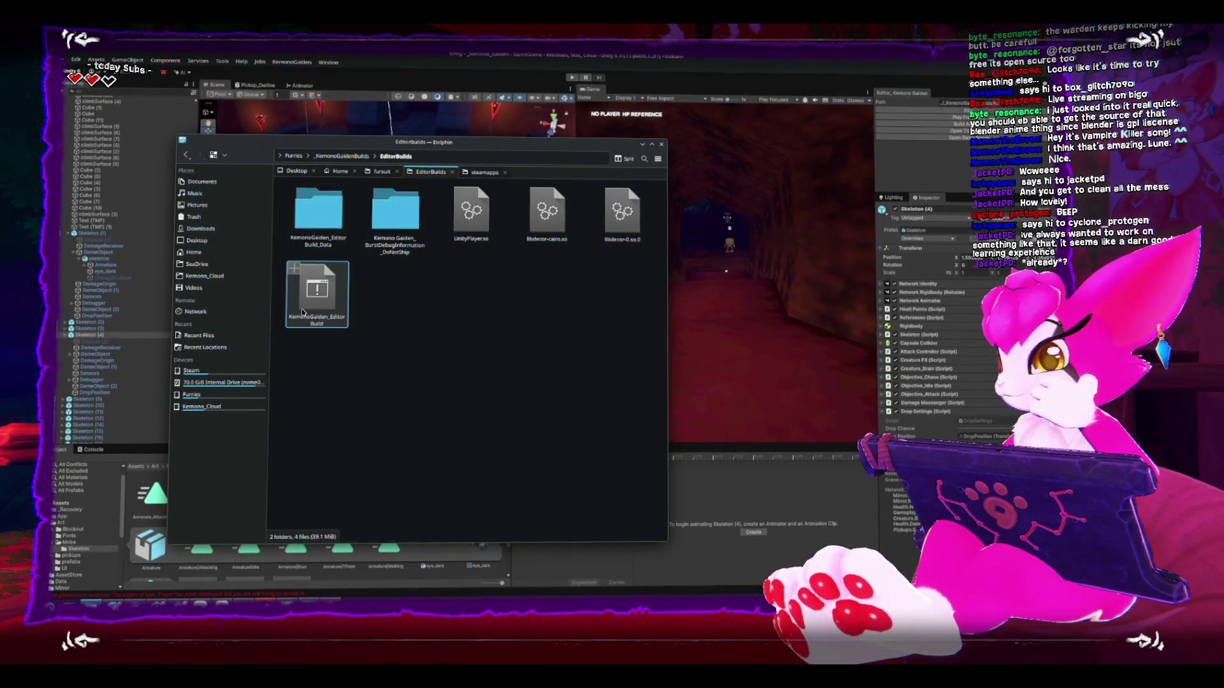
# Step: Launch two copies of KemonoGaiden_EditorBuild and start hosting a game in the first window
pyautogui.doubleClick(302, 312)
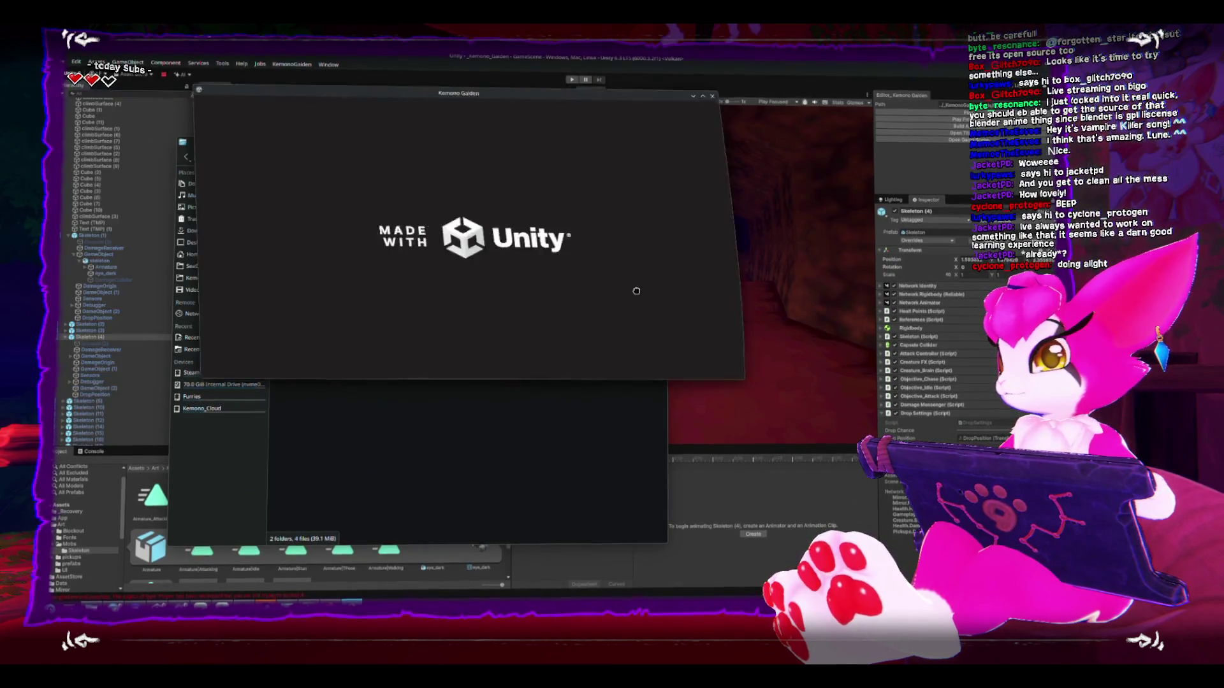
pyautogui.click(332, 294)
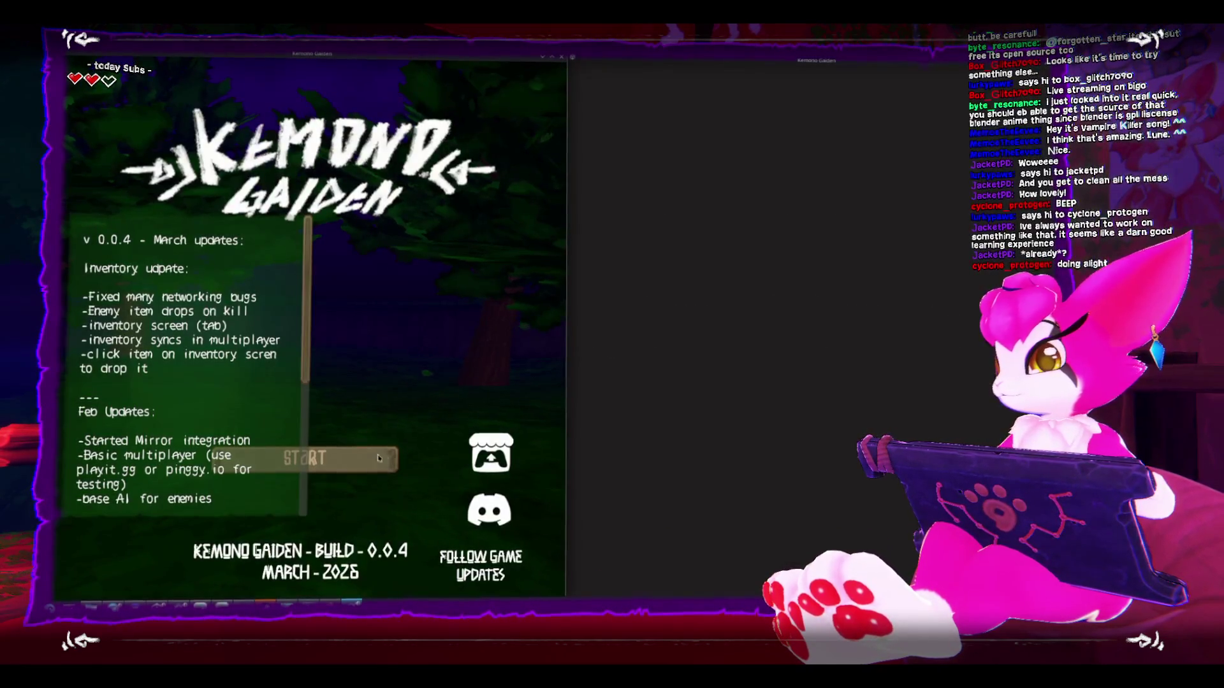
pyautogui.click(357, 459)
pyautogui.click(357, 352)
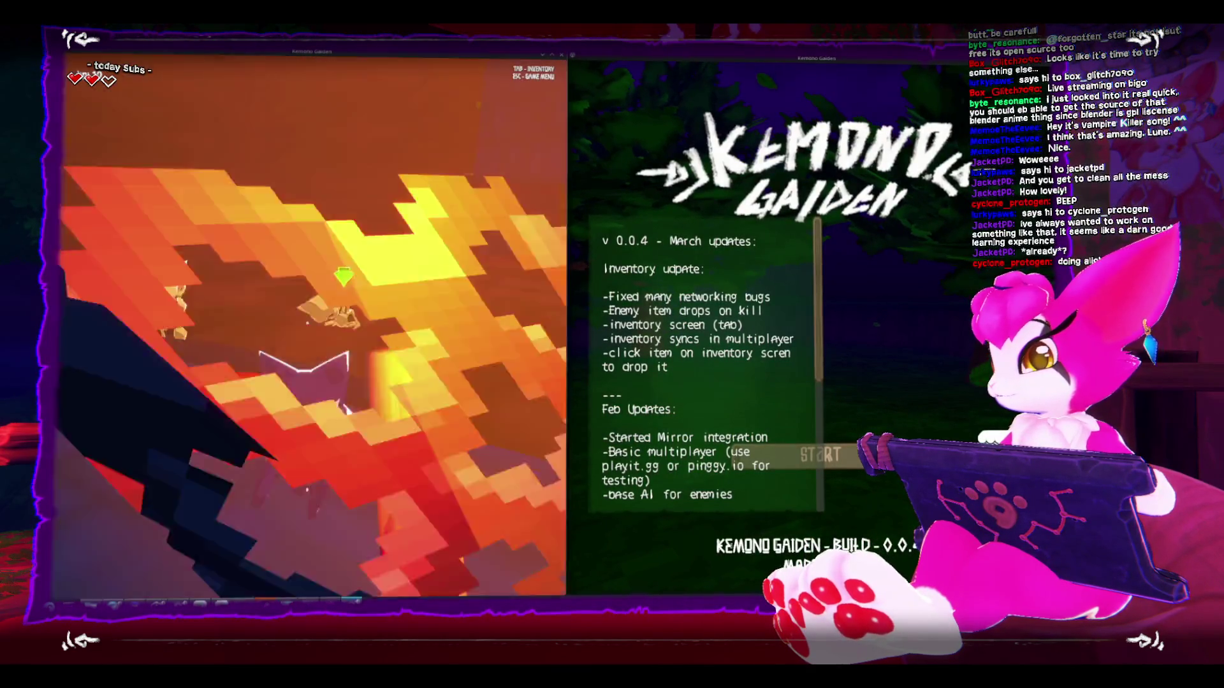
# Step: Join the hosted game from the second window by connecting to localhost on port 7777
pyautogui.press('Escape')
pyautogui.press('Escape')
pyautogui.press('Escape')
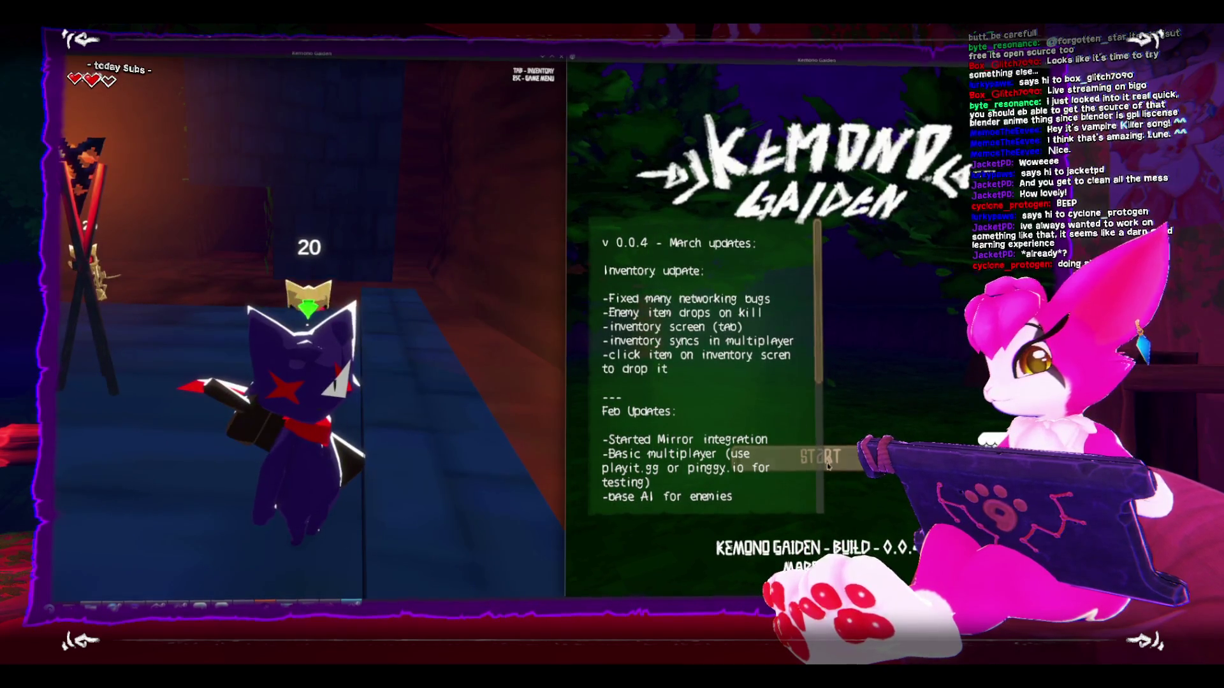
pyautogui.click(825, 460)
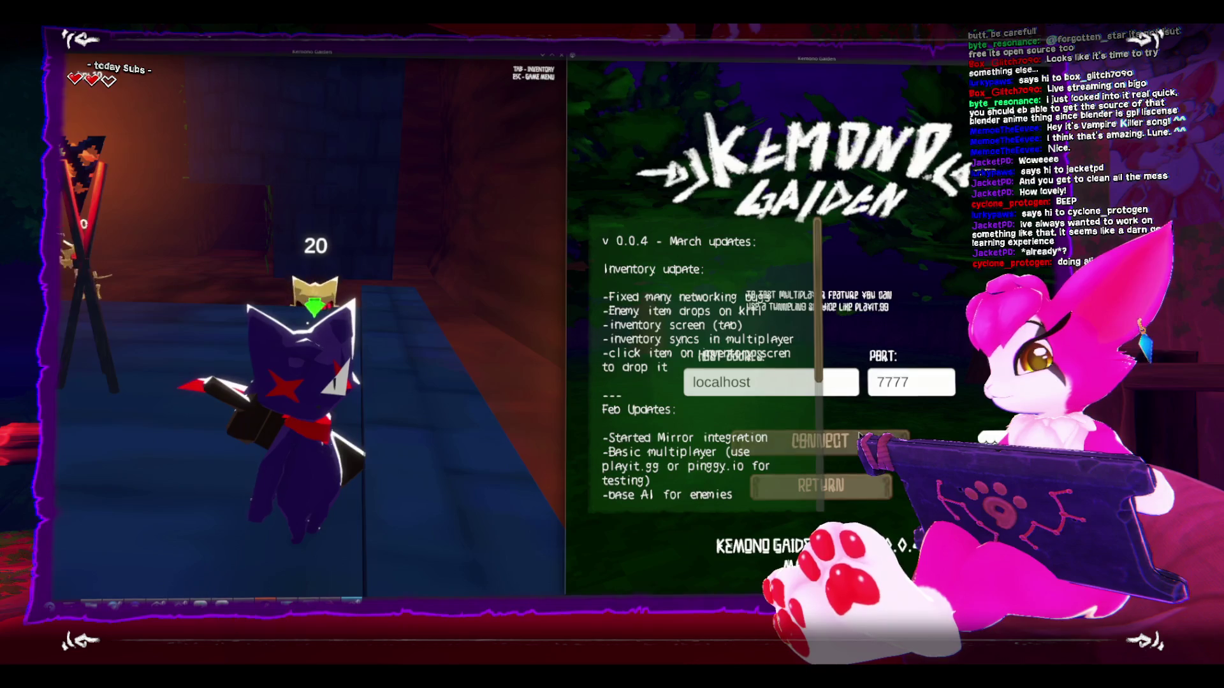
pyautogui.click(860, 438)
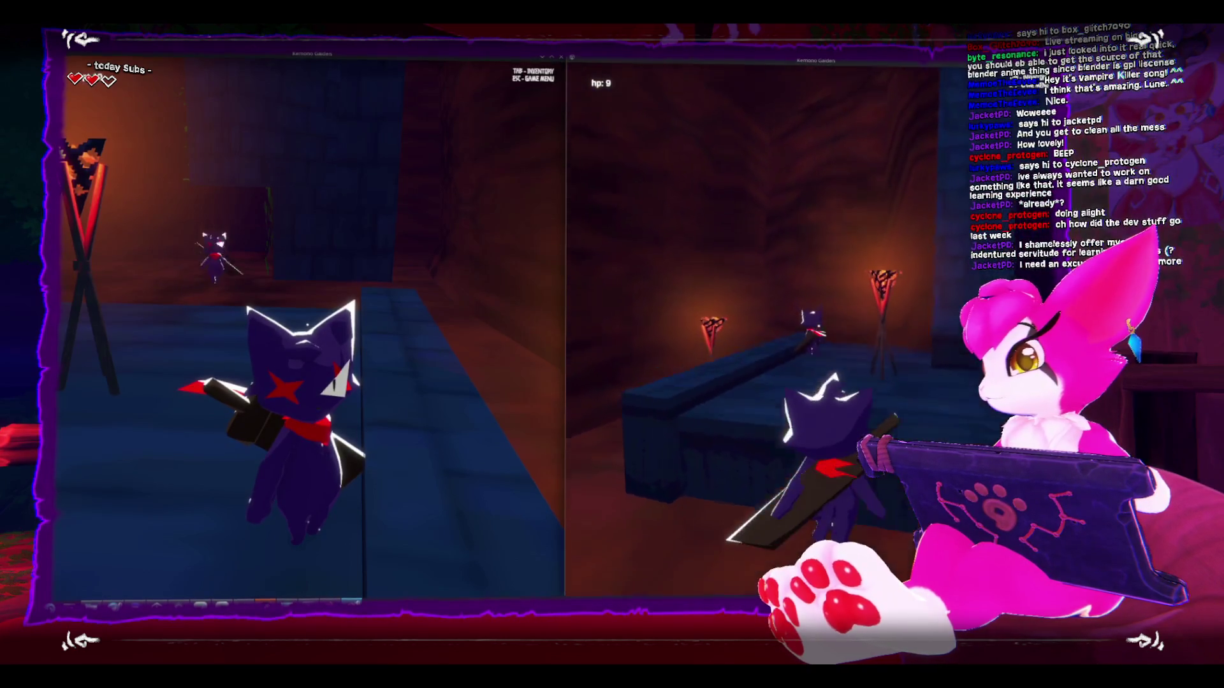
# Step: Check the client and host inventories to confirm both hold the dropped bone items
pyautogui.press('Tab')
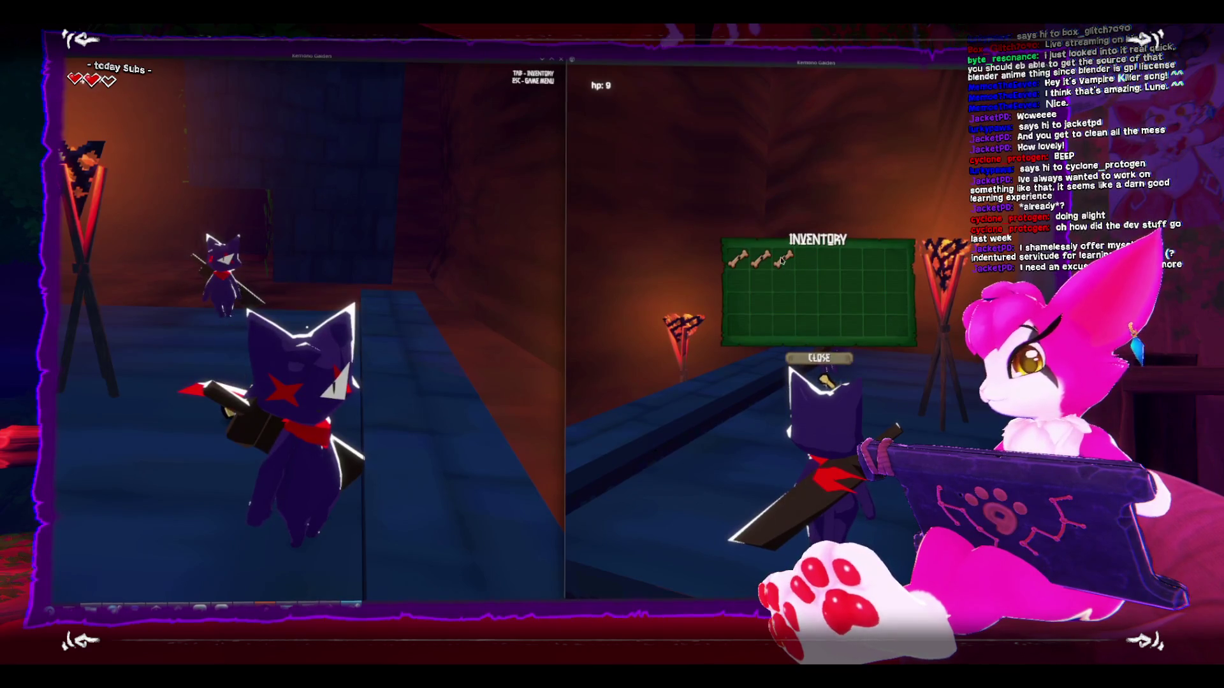
pyautogui.press('Tab')
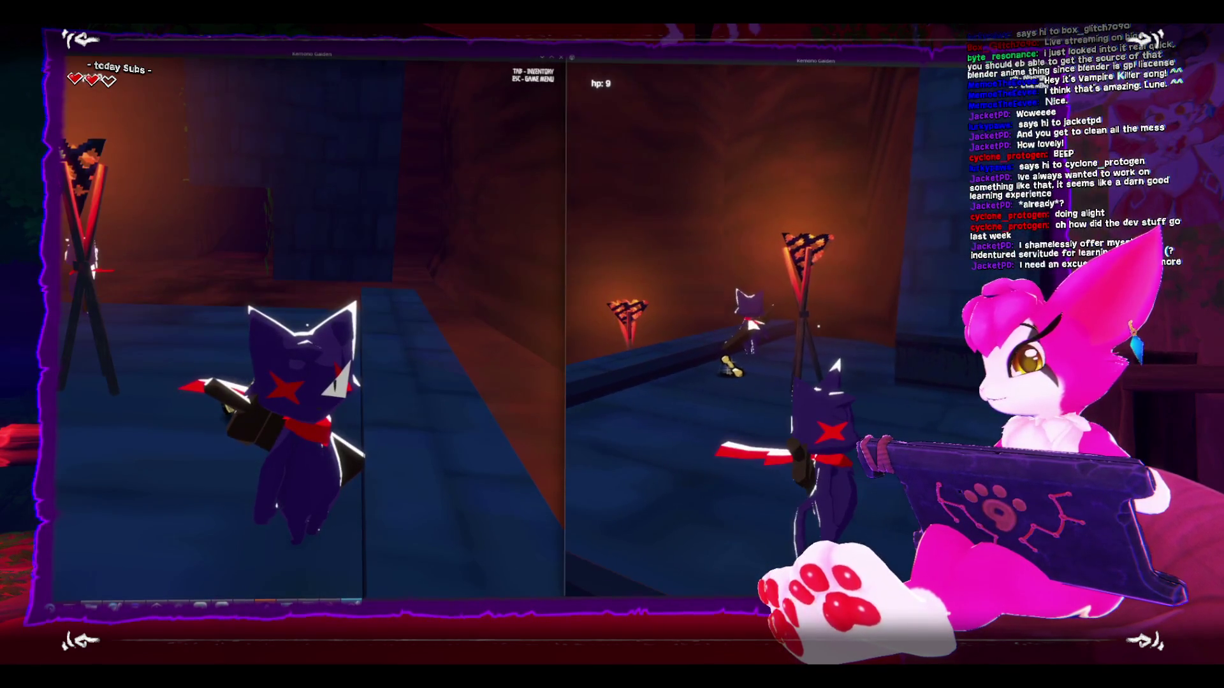
pyautogui.press('Escape')
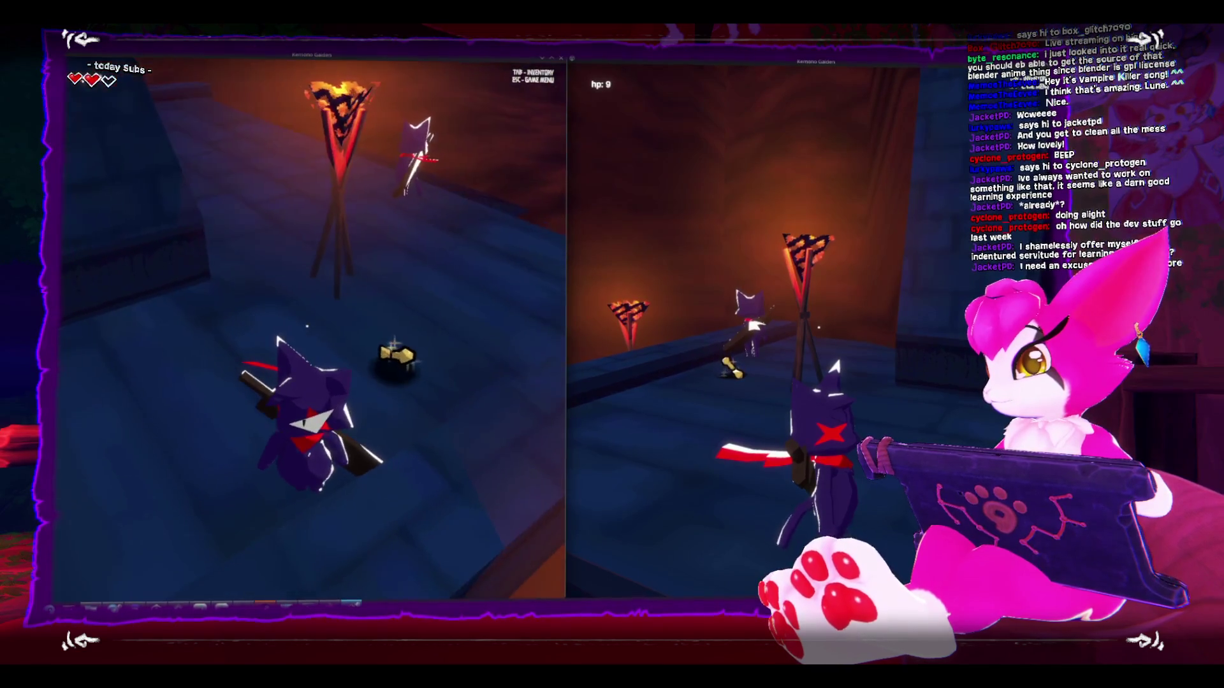
pyautogui.press('Tab')
pyautogui.press('Tab')
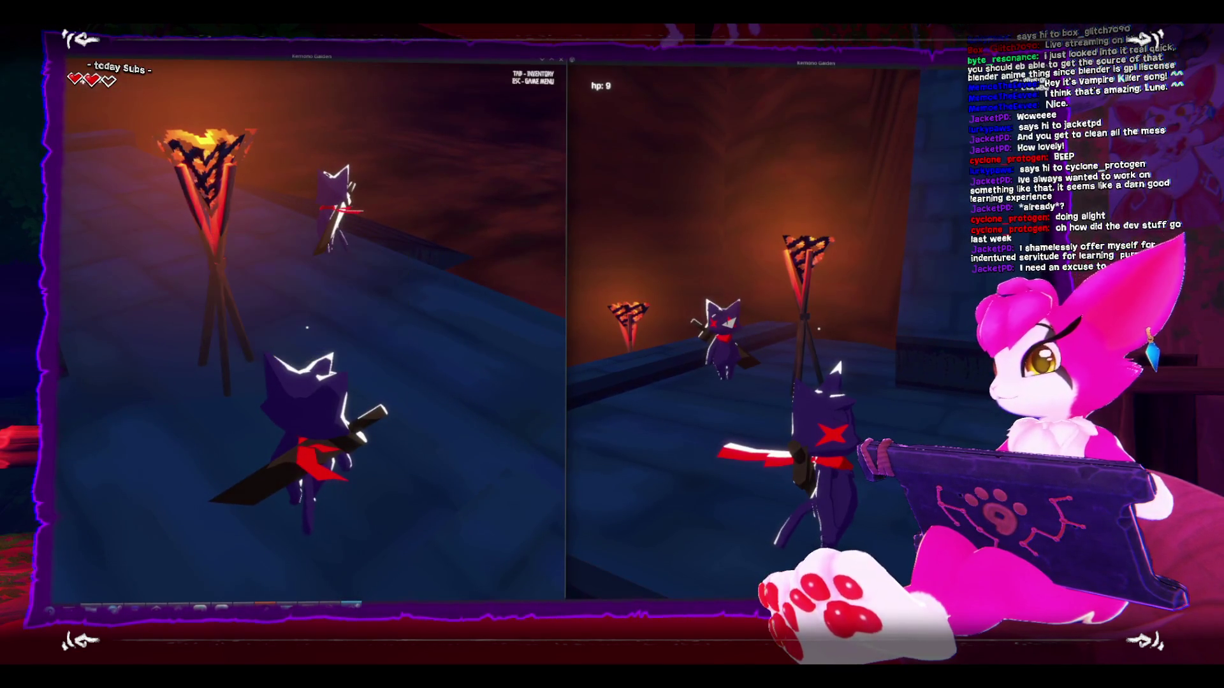
pyautogui.press('Tab')
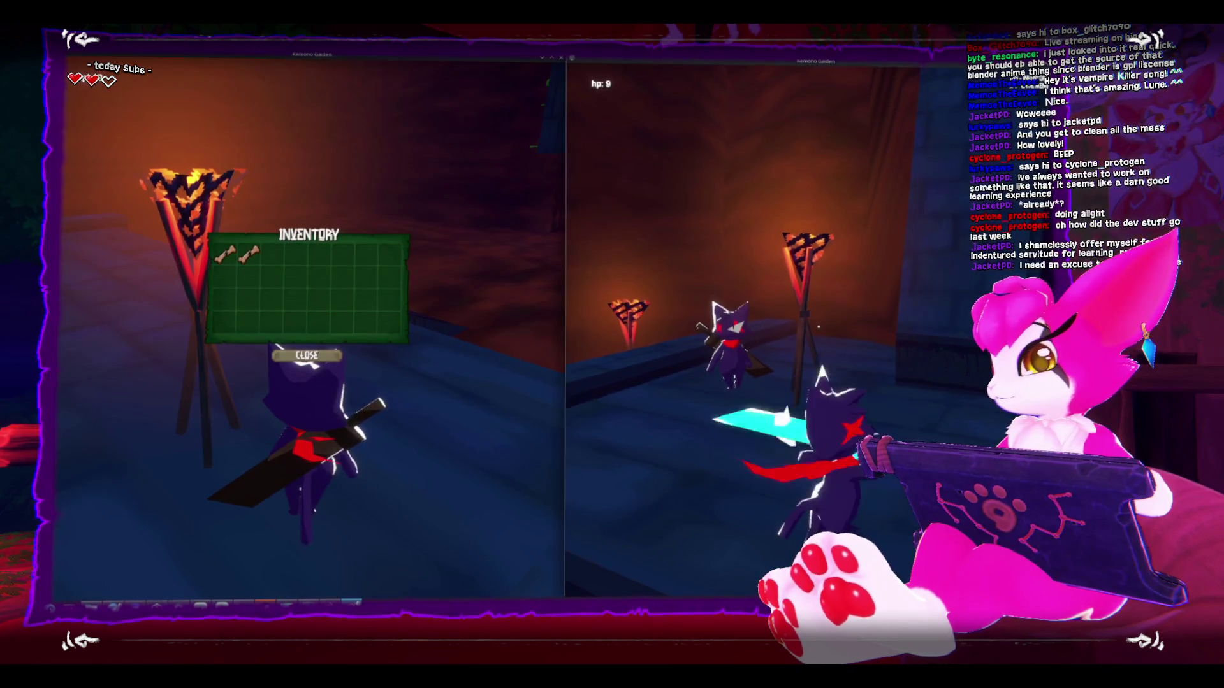
pyautogui.press('Tab')
pyautogui.press('Tab')
pyautogui.press('Tab')
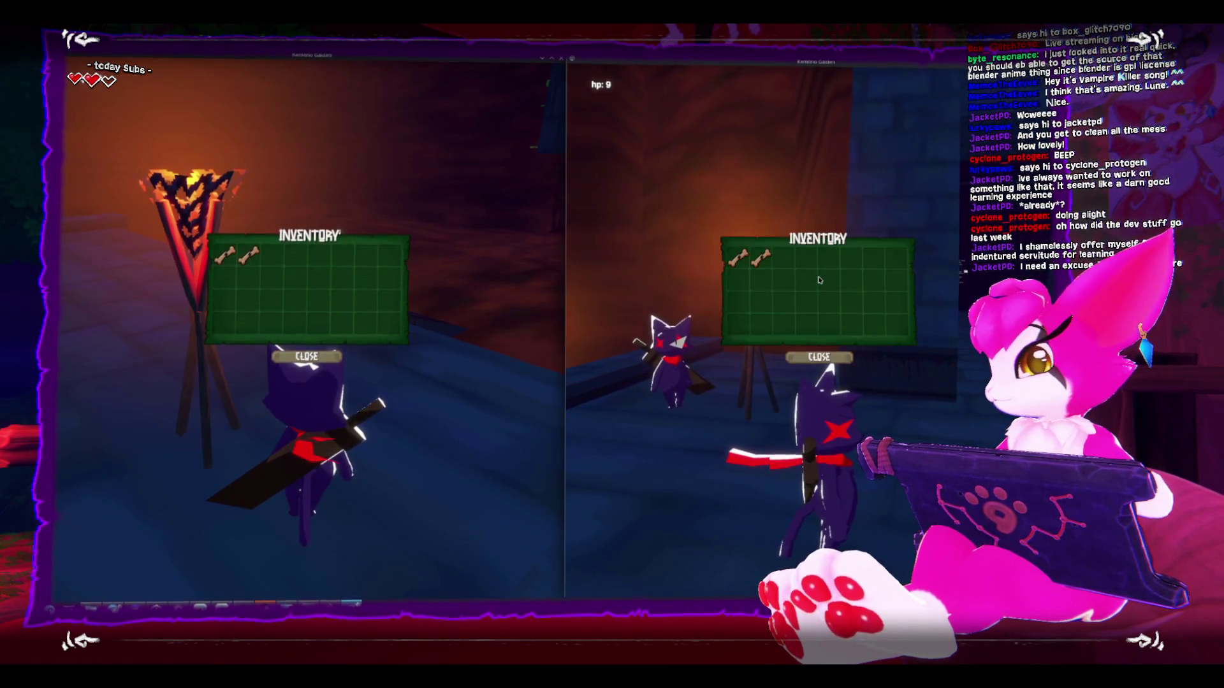
pyautogui.press('Tab')
pyautogui.press('Tab')
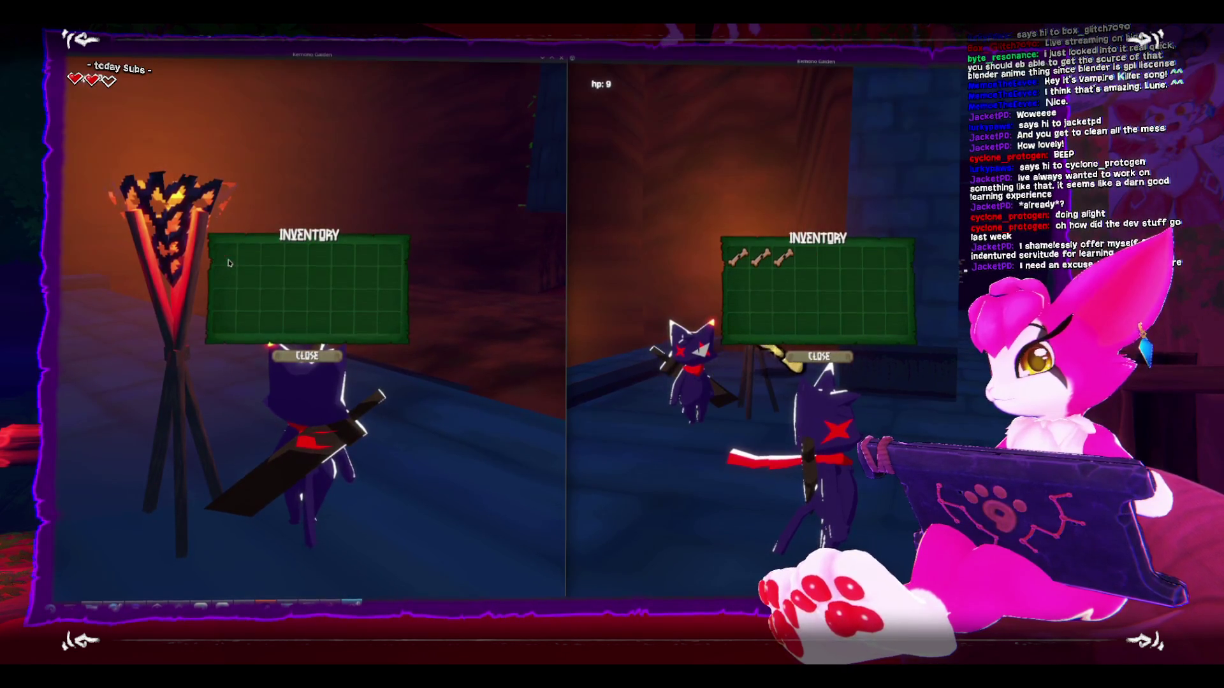
# Step: Exit the host's game session from the game menu
pyautogui.press('Escape')
pyautogui.press('Escape')
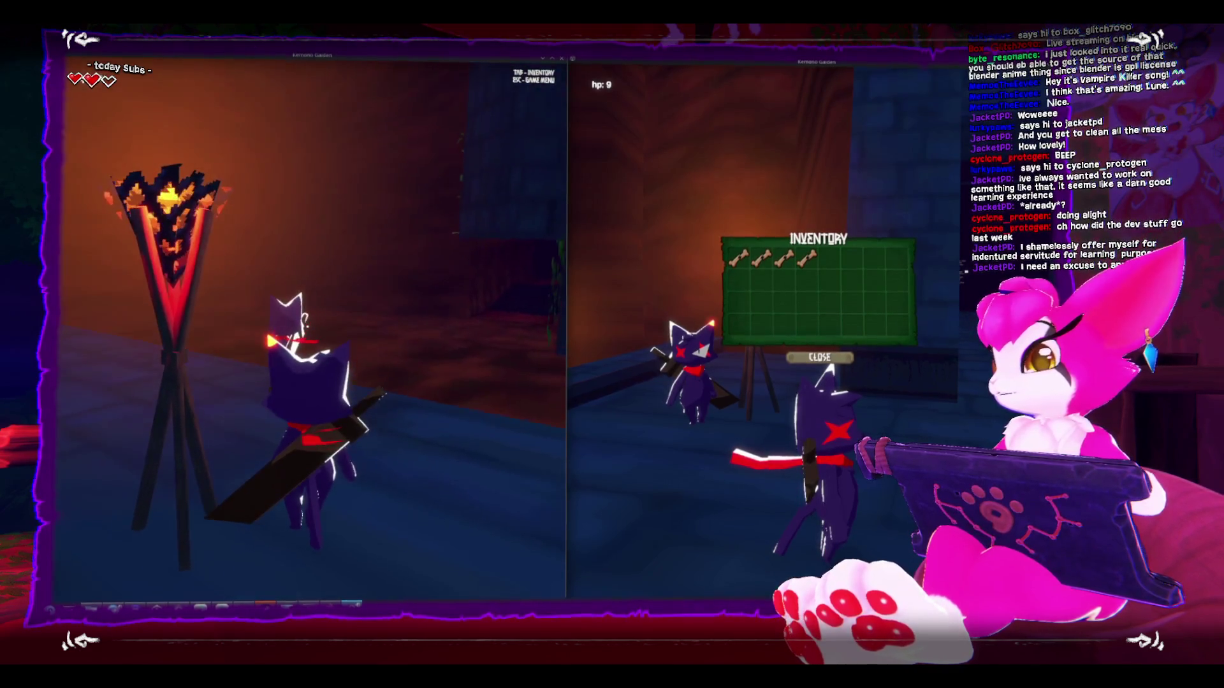
pyautogui.press('Escape')
pyautogui.click(565, 66)
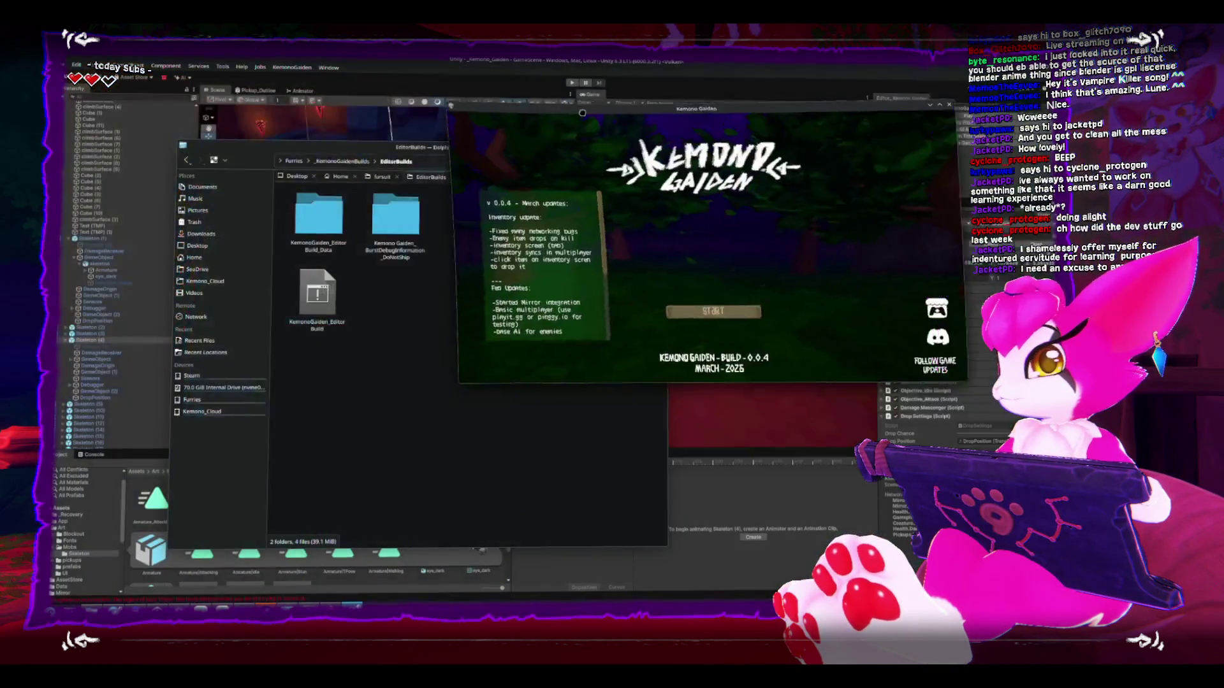
# Step: Close the build and Dolphin windows, play-test the skeleton scene, then exit via the Game Menu
pyautogui.click(727, 206)
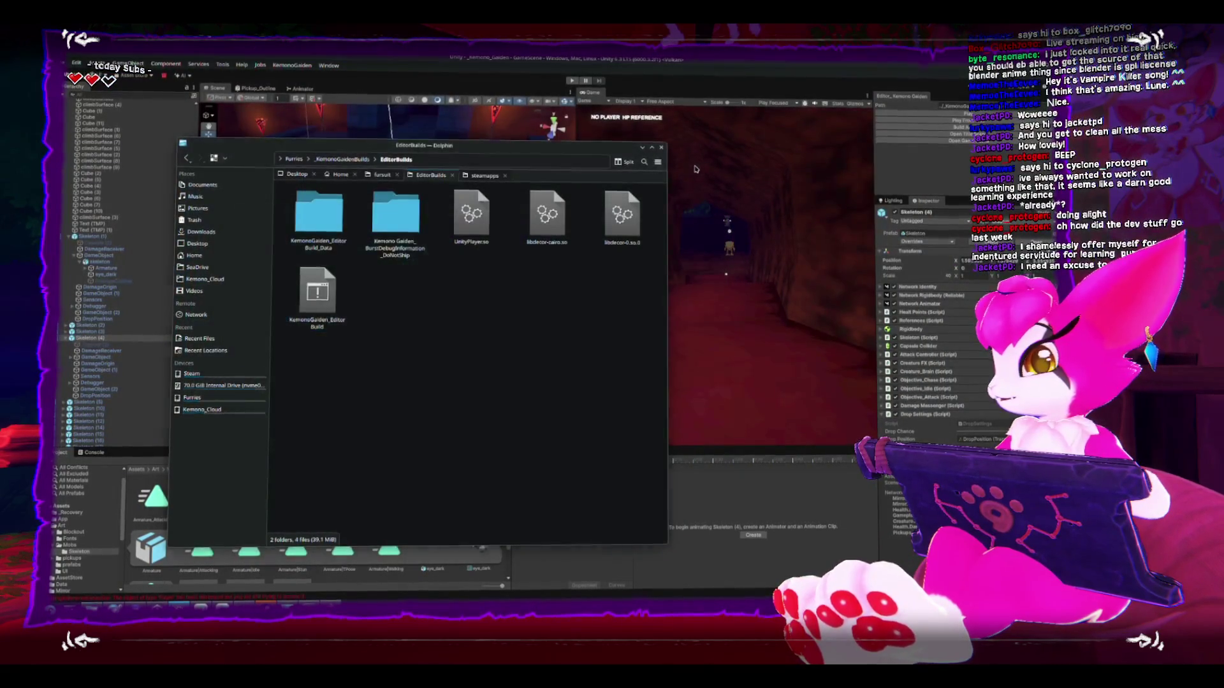
pyautogui.click(661, 149)
pyautogui.moveTo(431, 268); pyautogui.dragTo(443, 243)
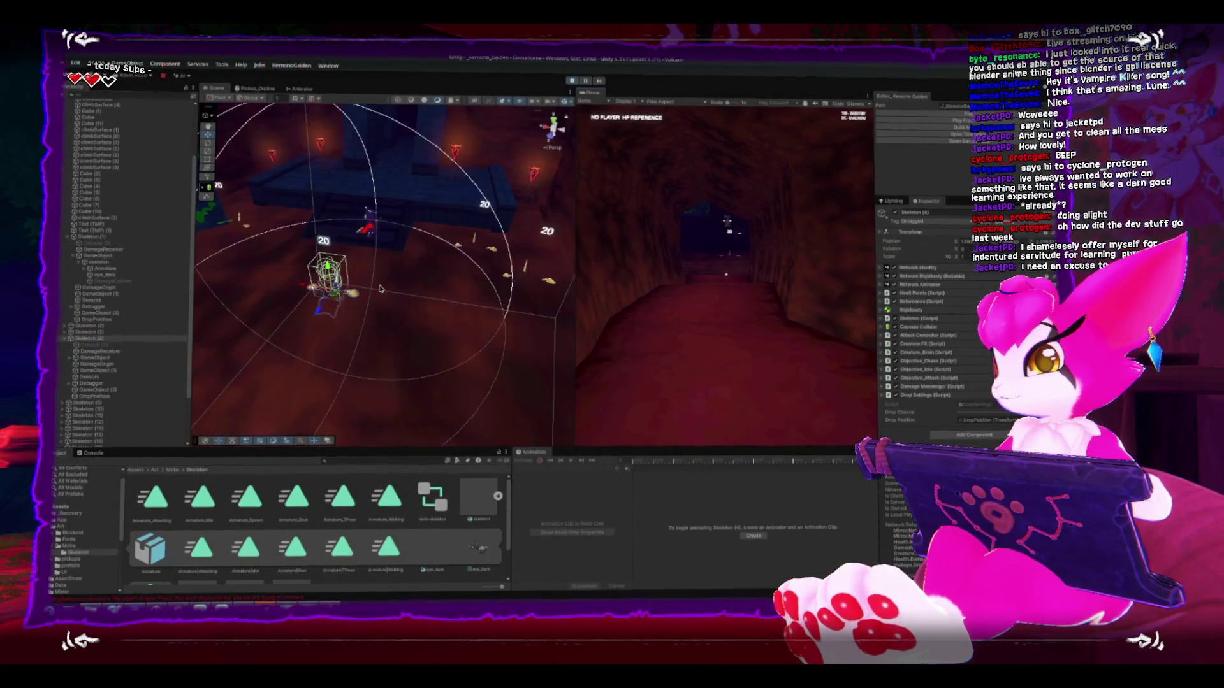
pyautogui.press('Escape')
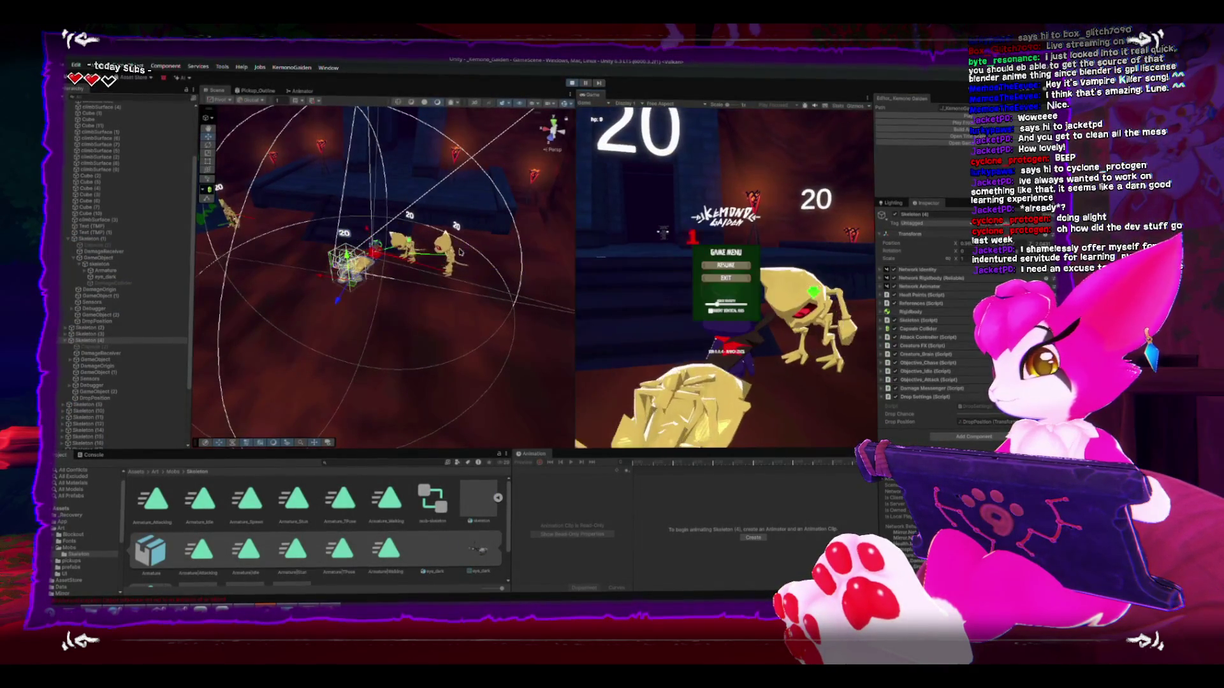
pyautogui.click(712, 279)
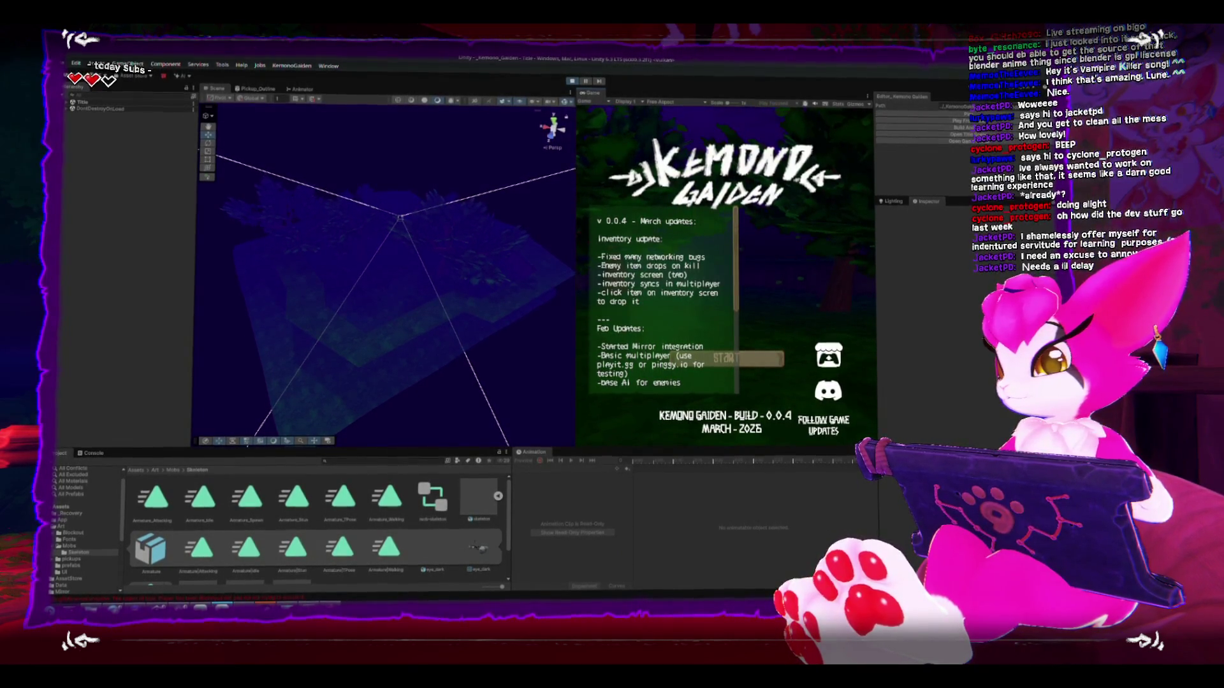
# Step: Switch to Clip Studio Paint's HUD concept drawing, hide the palettes and zoom into the canvas
pyautogui.moveTo(160, 609)
pyautogui.click(185, 573)
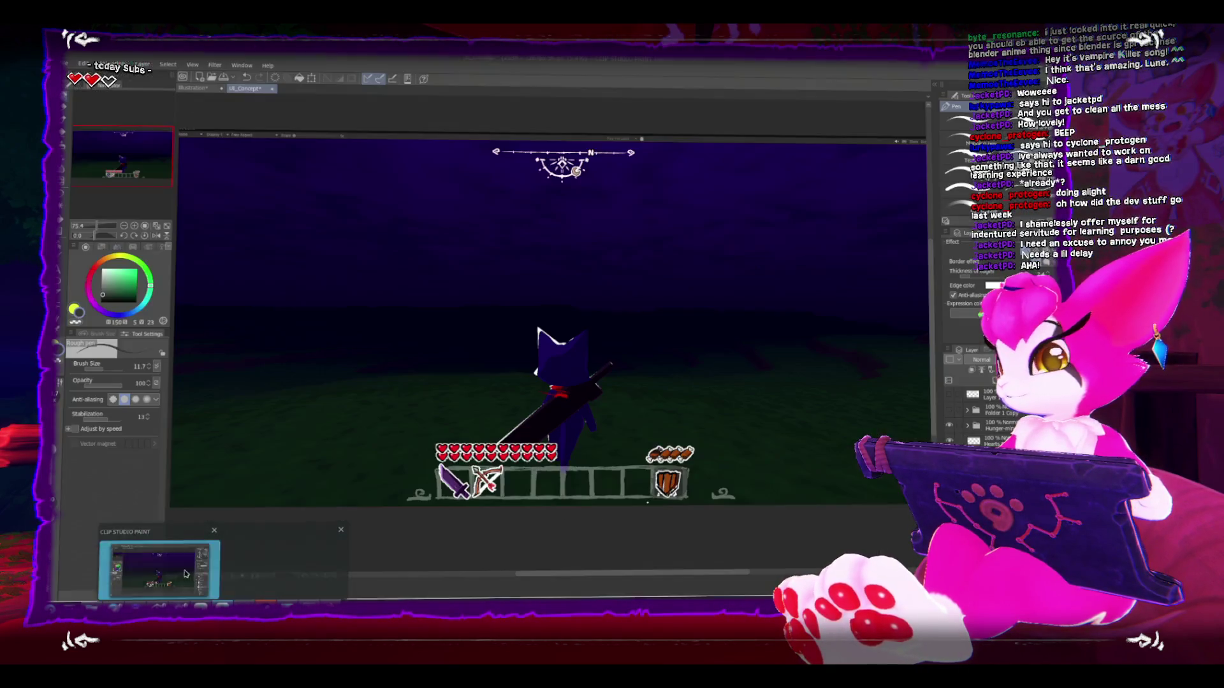
pyautogui.press('Tab')
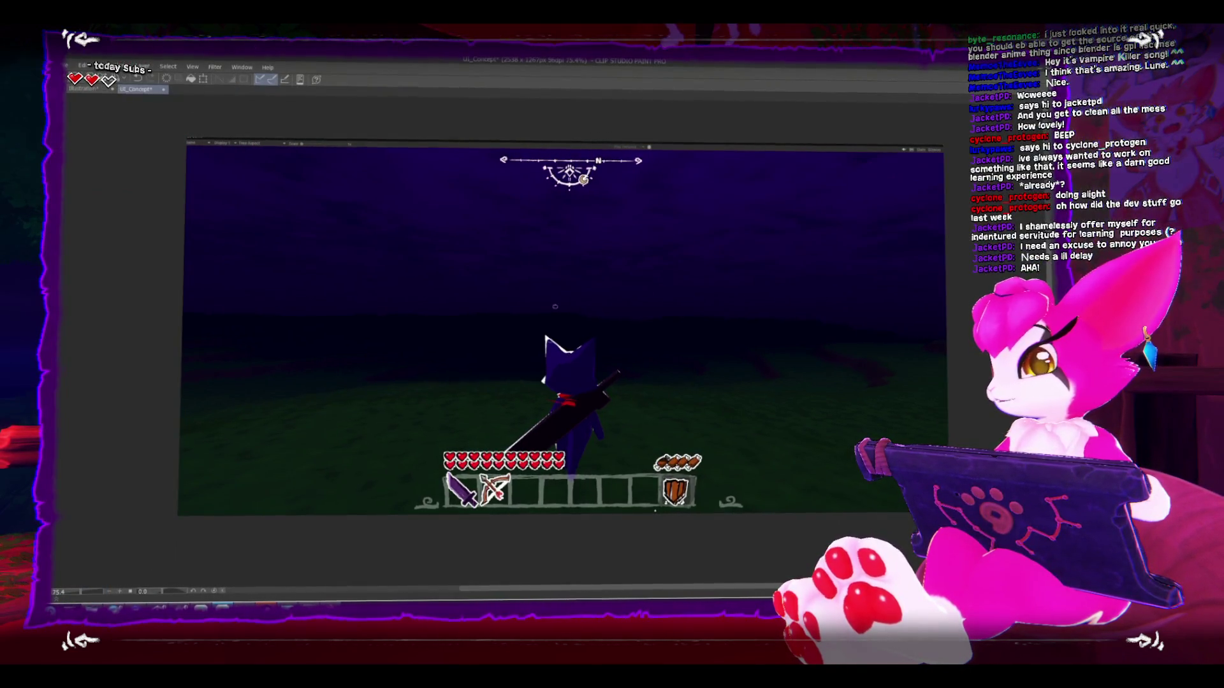
pyautogui.scroll(3)
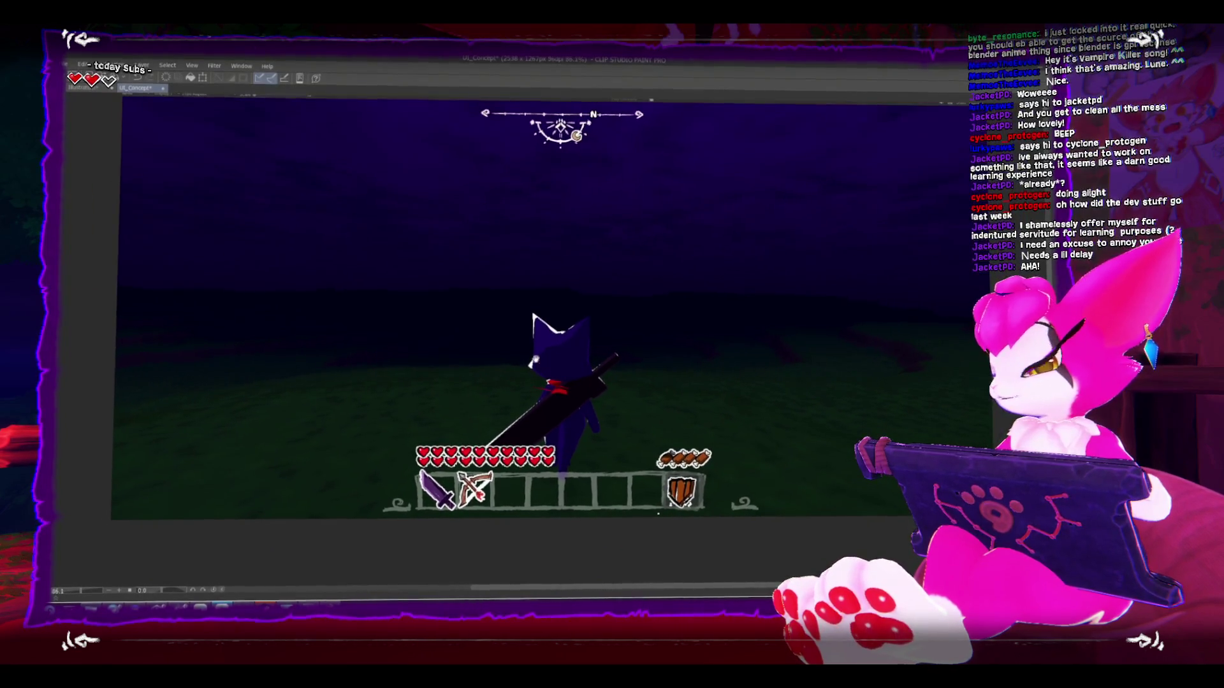
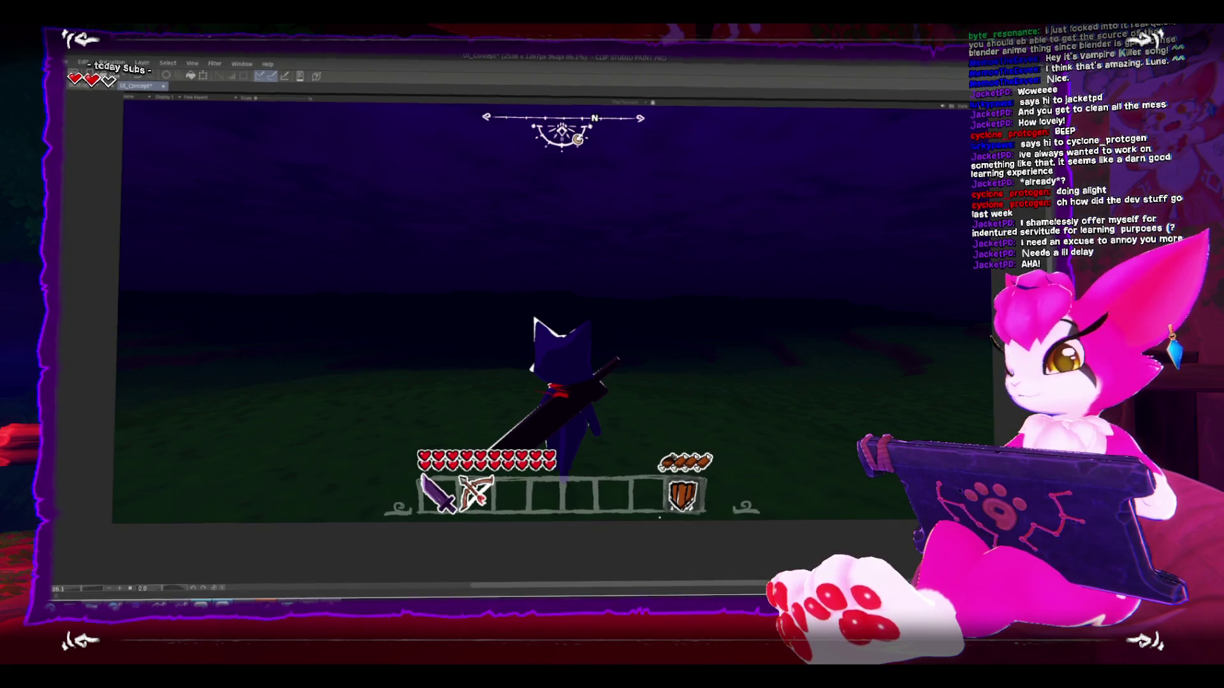
# Step: Back in Unity, select the NetworkManager prefab in Prefabs > Resources
pyautogui.hotkey('alt', 'Tab')
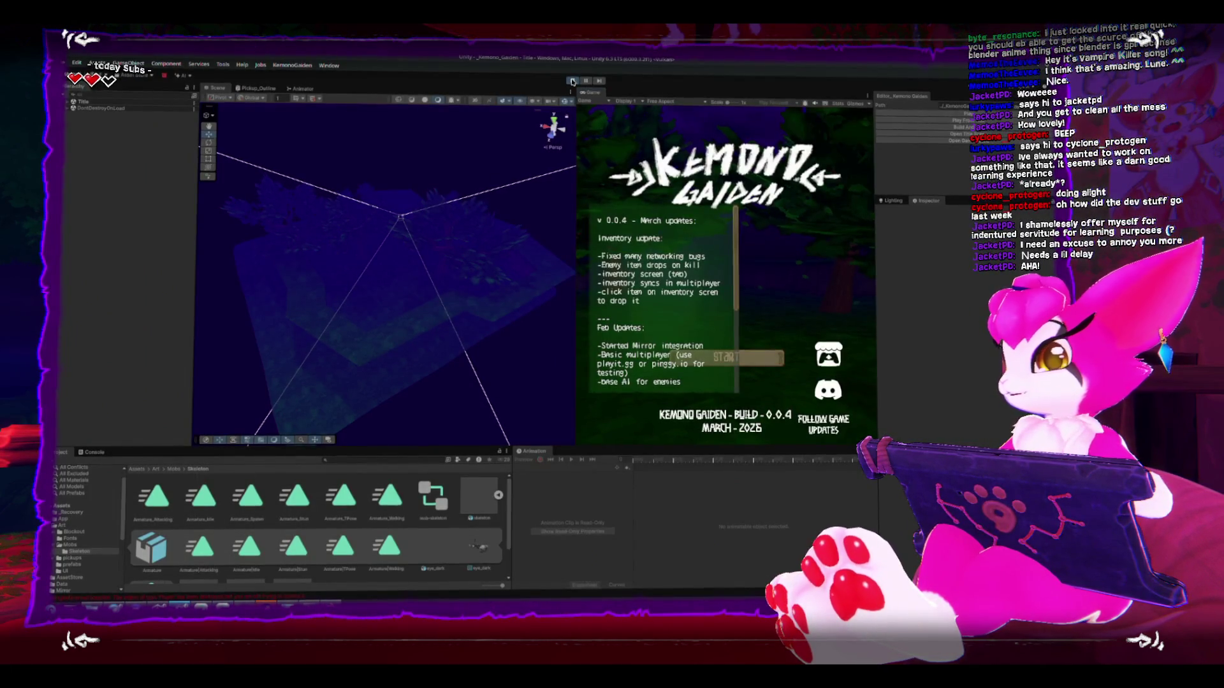
pyautogui.click(53, 524)
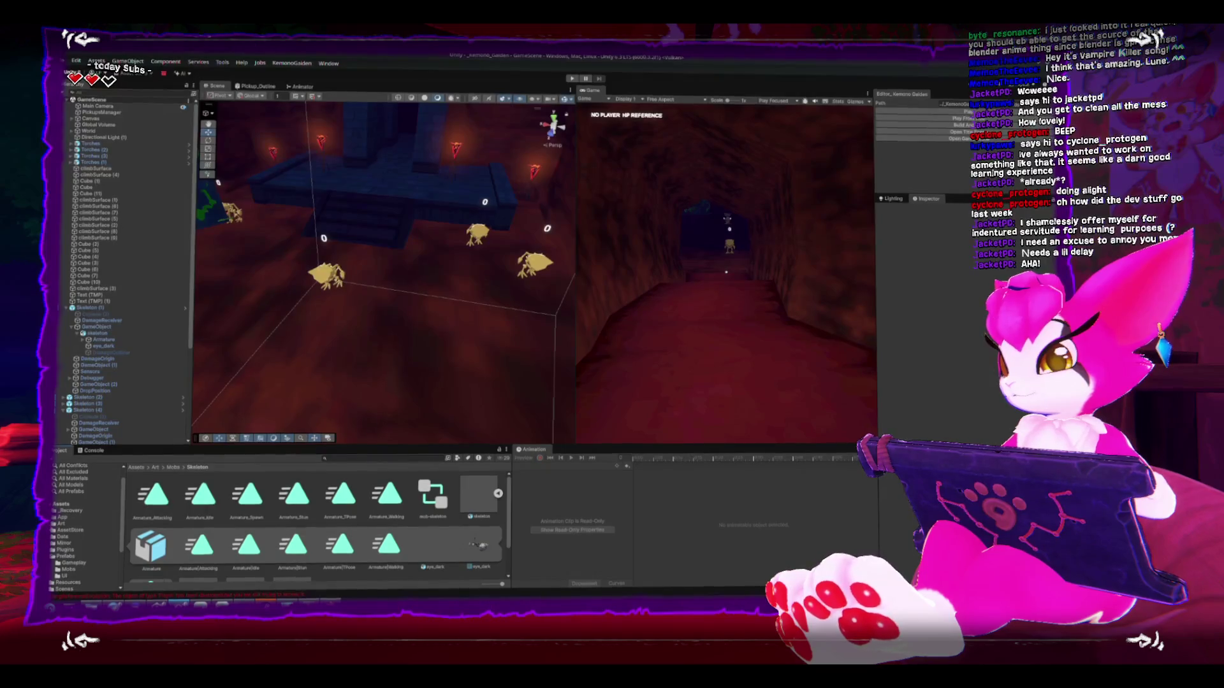
pyautogui.click(66, 555)
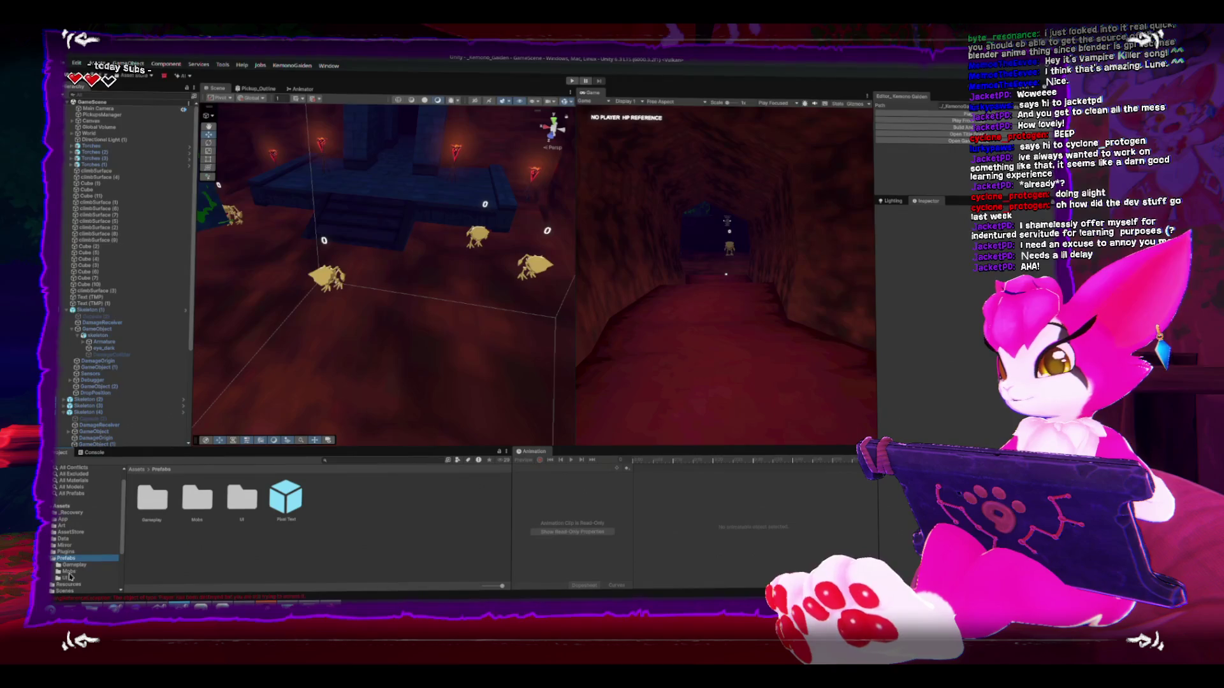
pyautogui.scroll(-3)
pyautogui.click(68, 558)
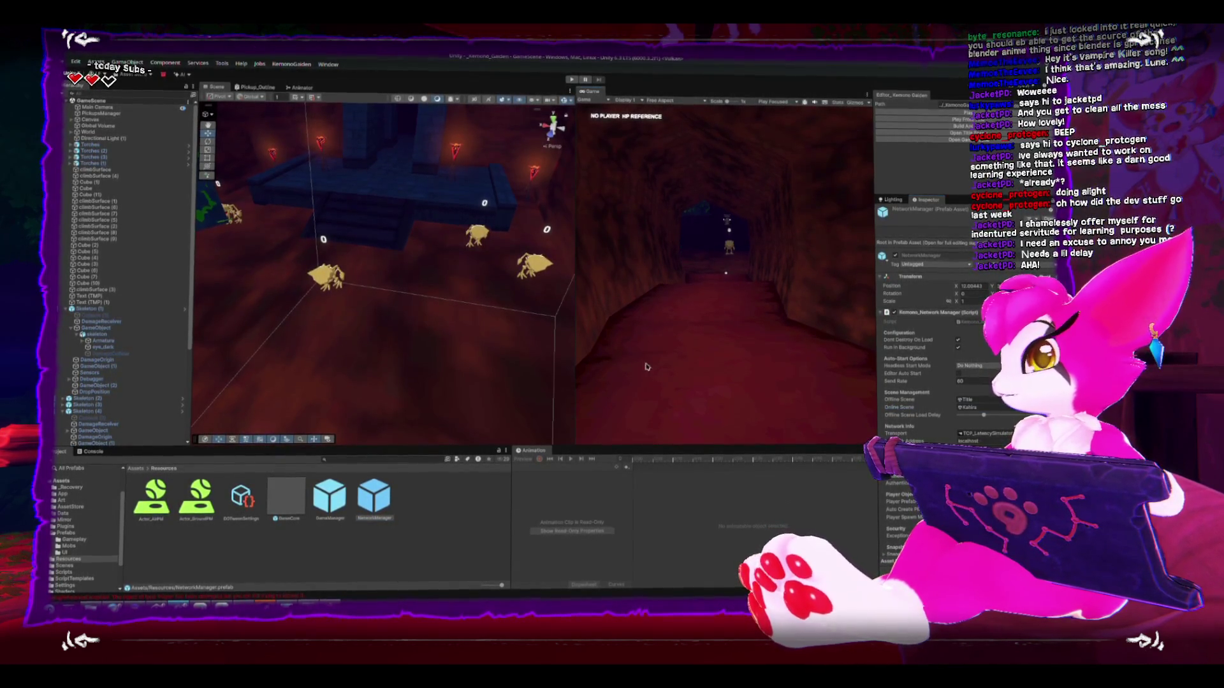
# Step: Maximize the Game view, then dock it back beside the Scene view
pyautogui.hotkey('shift', 'space')
pyautogui.hotkey('shift', 'space')
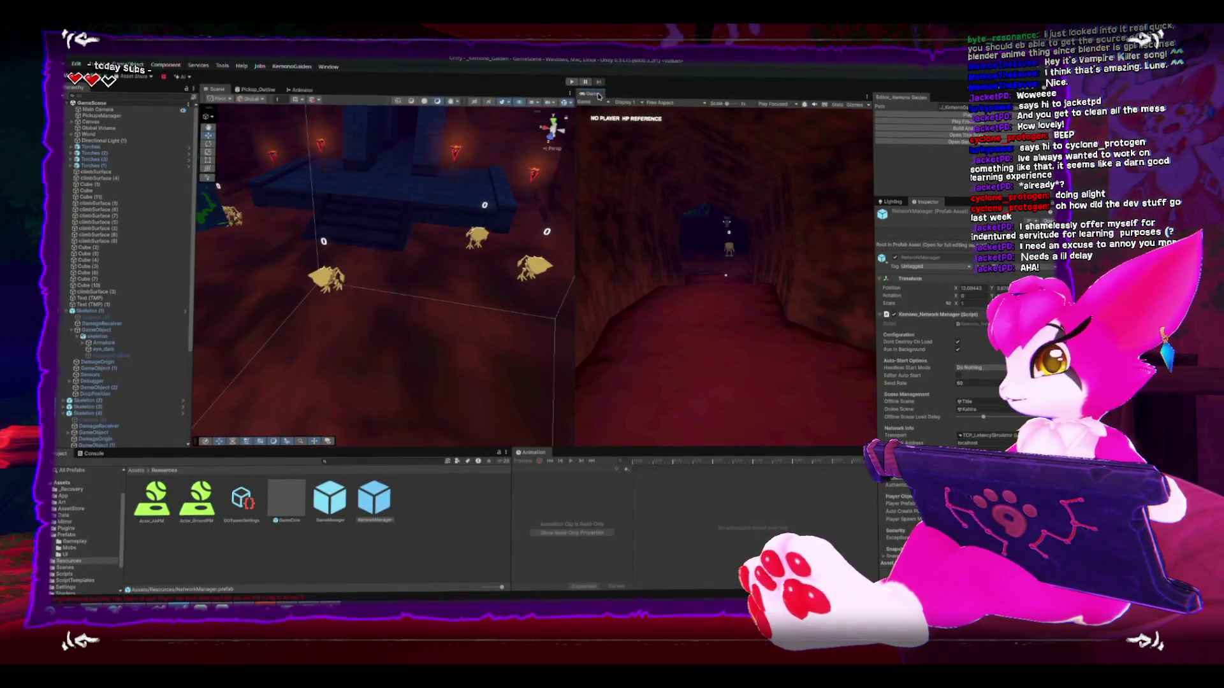
pyautogui.click(912, 140)
pyautogui.click(909, 143)
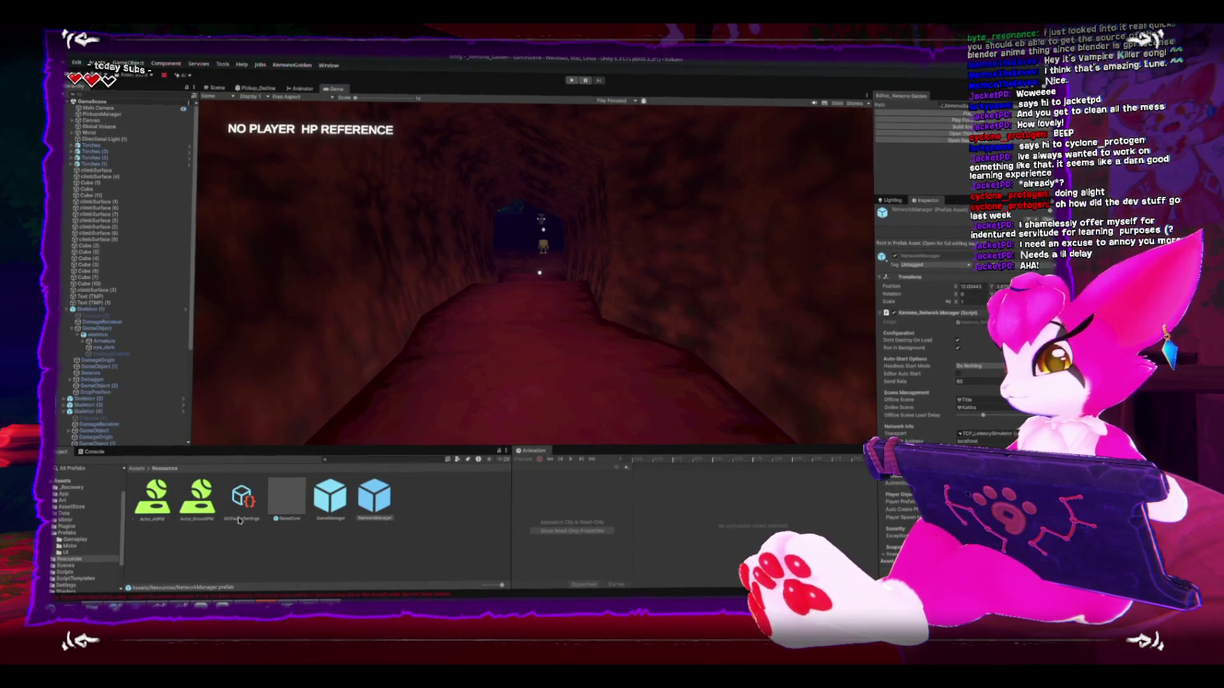
# Step: Locate the Kahira online scene in Assets > Scenes and open it
pyautogui.click(981, 410)
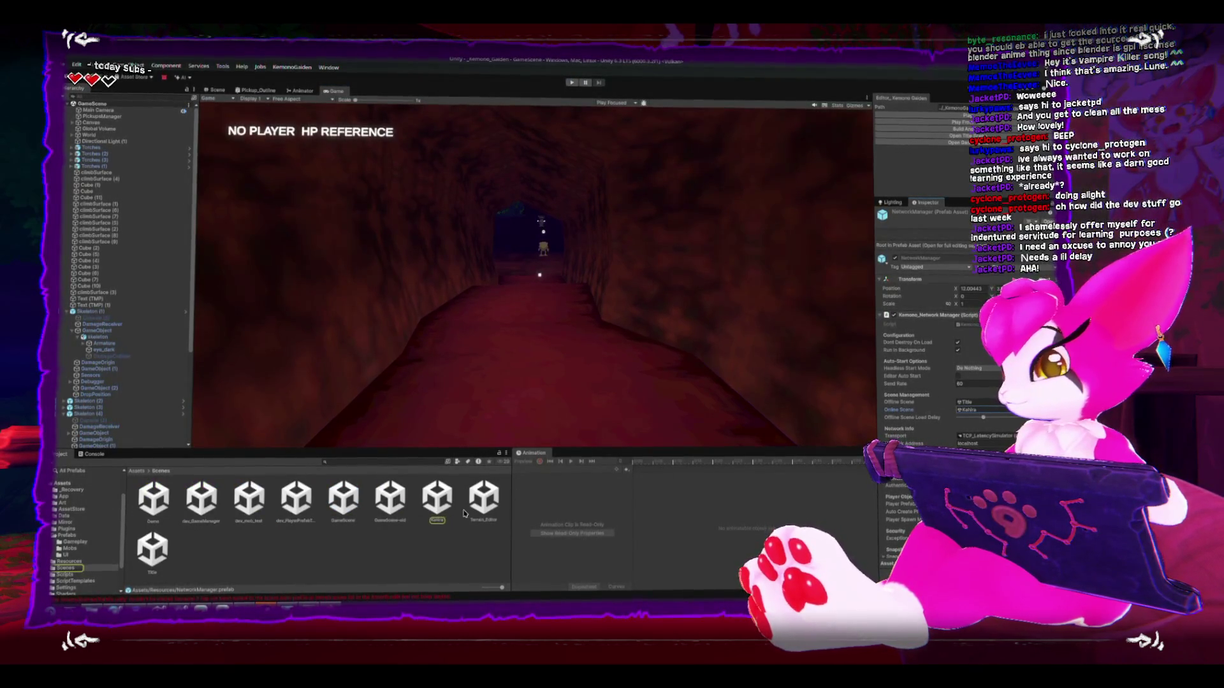
pyautogui.doubleClick(451, 502)
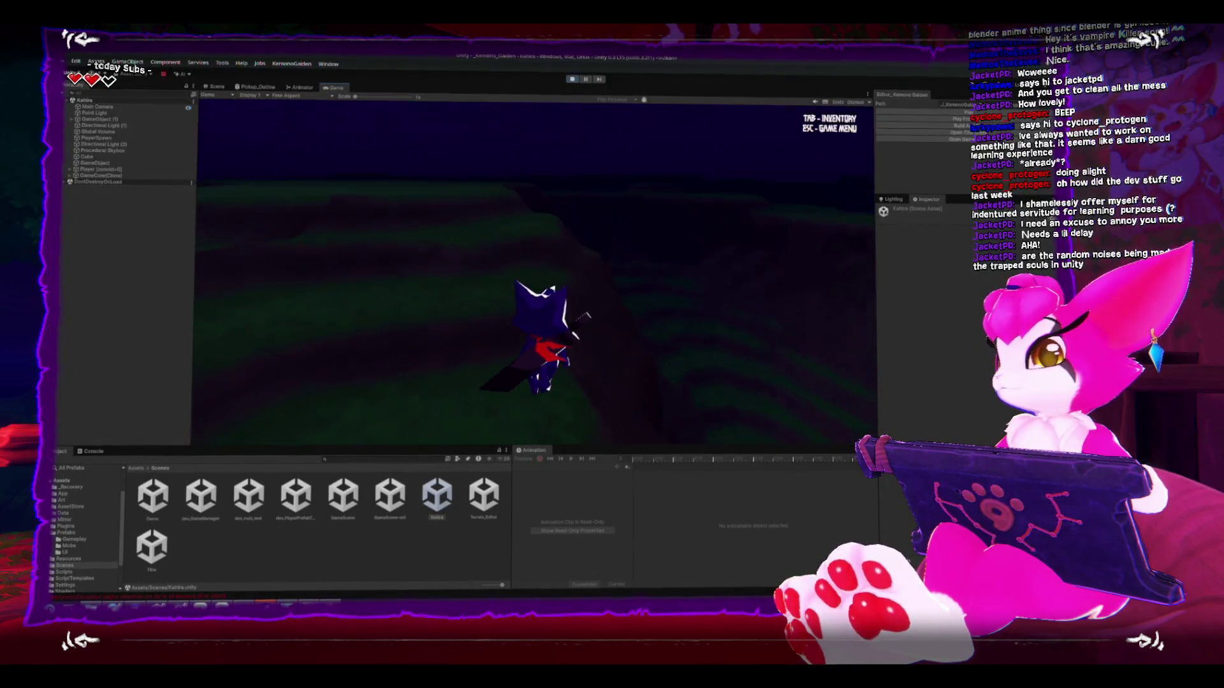
# Step: Toggle the inventory, exit to the title screen, and start the game again
pyautogui.press('Tab')
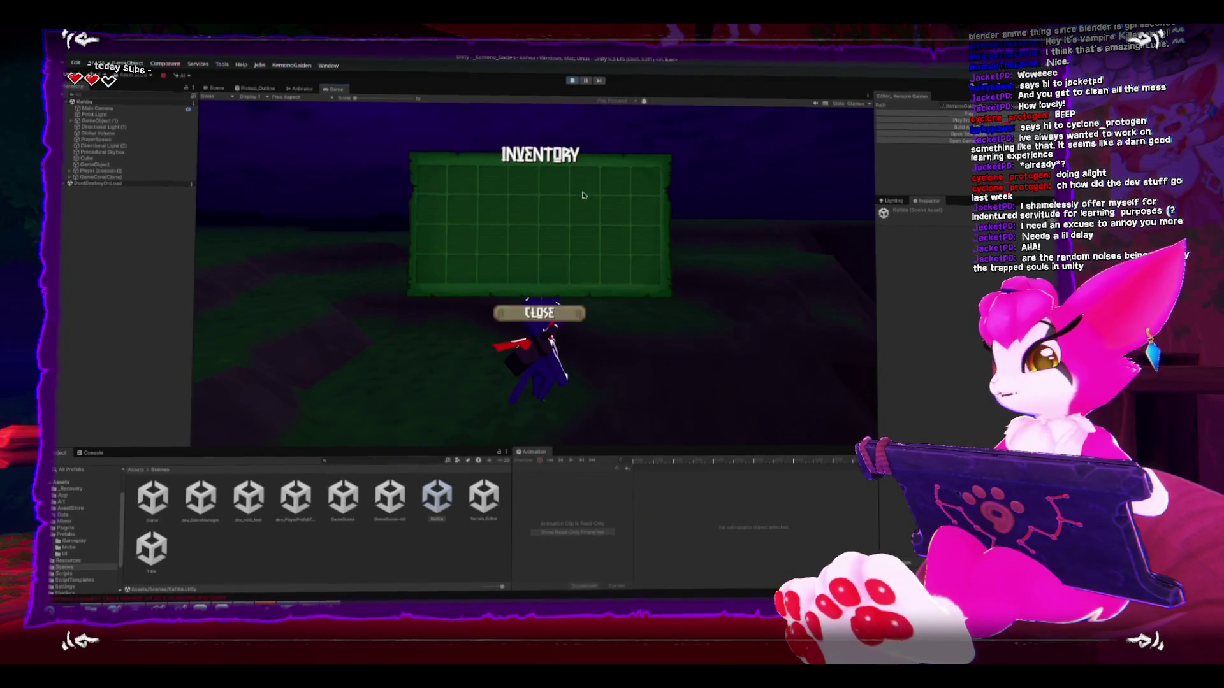
pyautogui.press('Tab')
pyautogui.press('Tab')
pyautogui.press('Tab')
pyautogui.press('Escape')
pyautogui.click(523, 277)
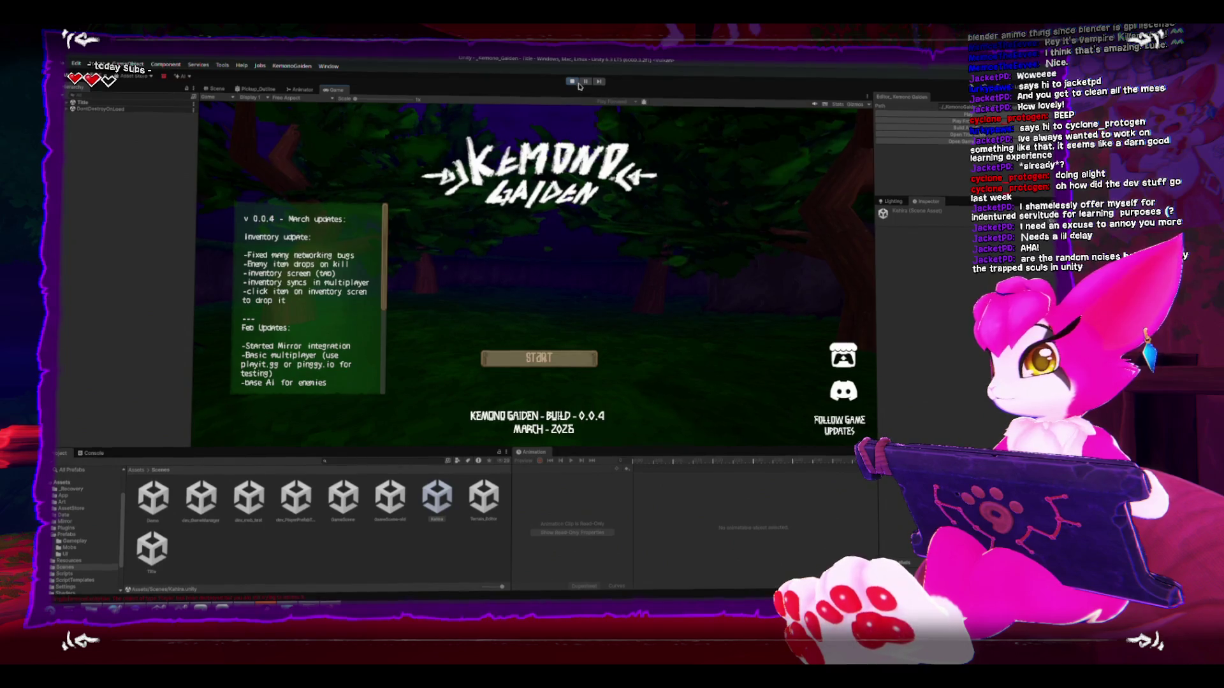
pyautogui.click(539, 358)
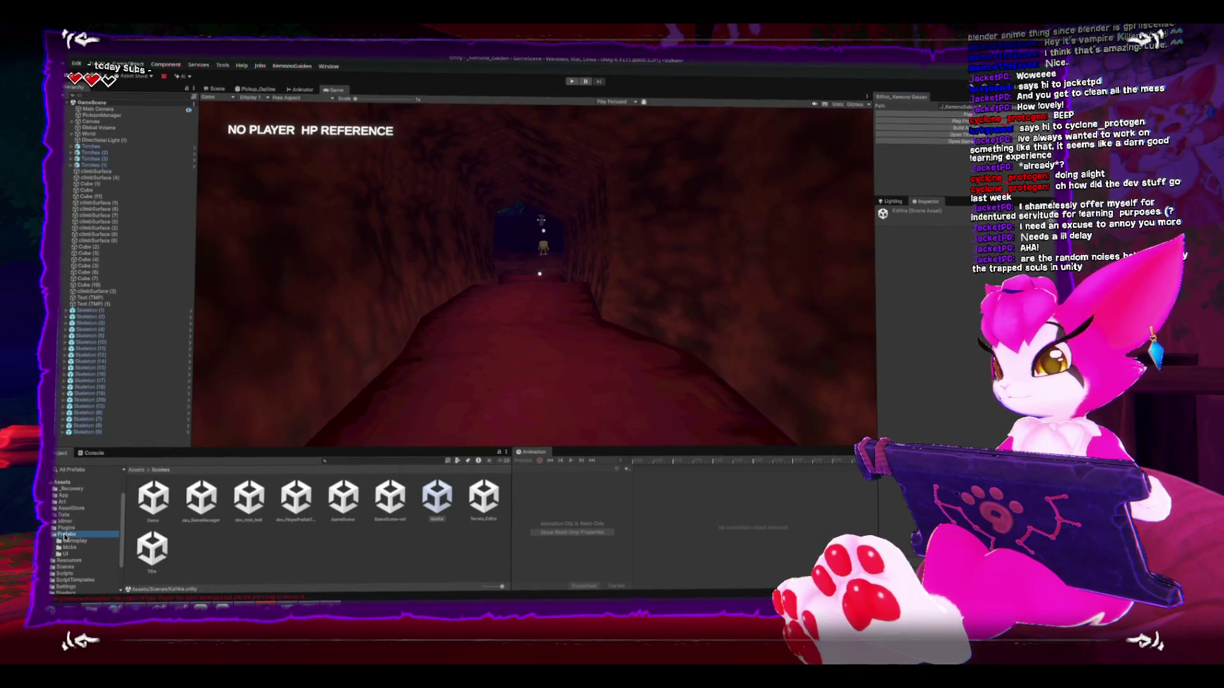
# Step: Browse the Prefabs > Gameplay and Mobs folders, then select NetworkManager in Resources
pyautogui.click(67, 534)
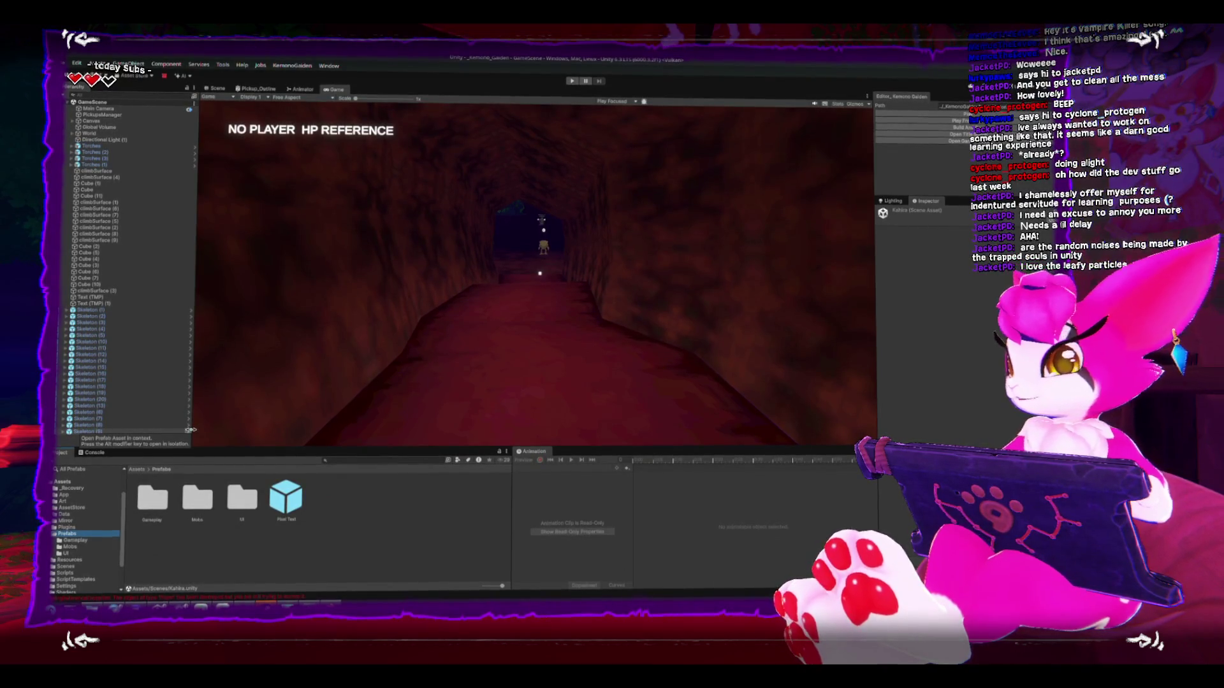
pyautogui.click(90, 541)
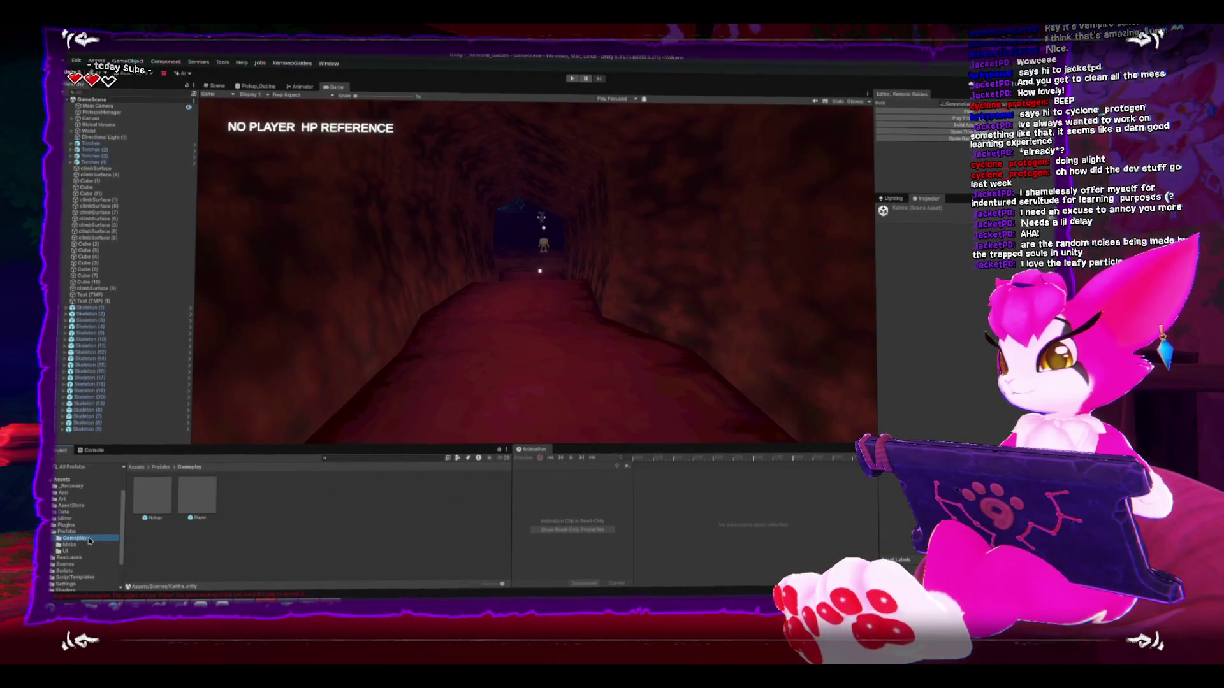
pyautogui.click(499, 342)
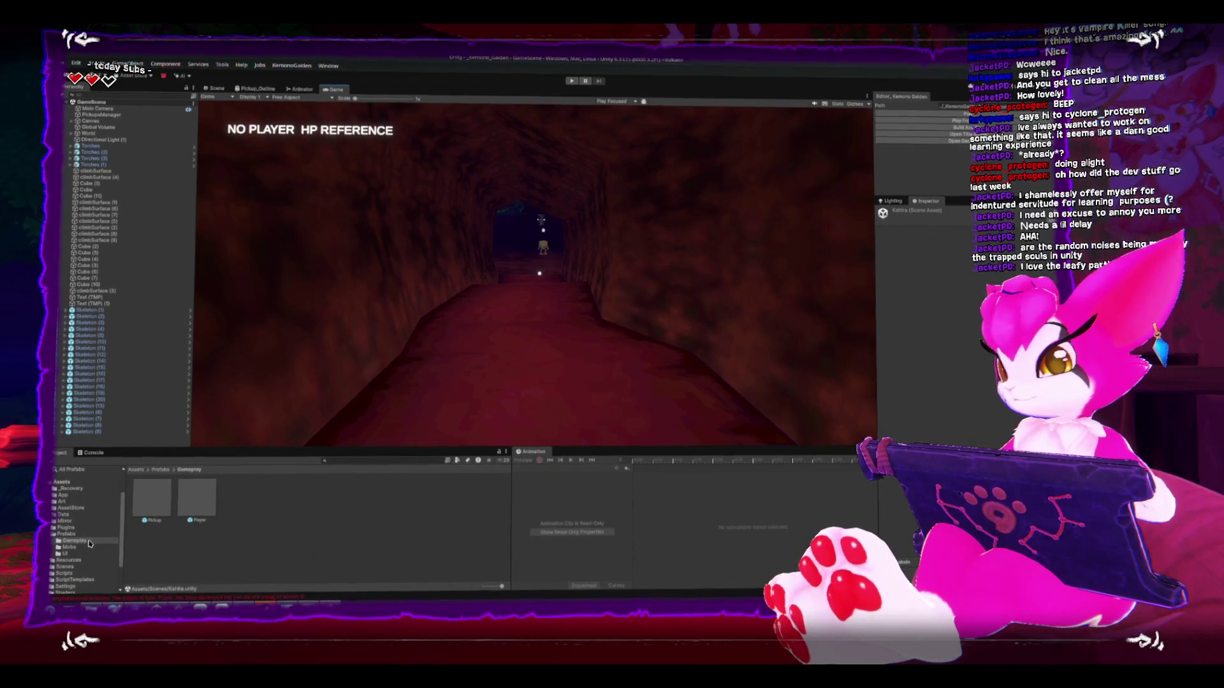
pyautogui.click(170, 505)
pyautogui.click(66, 533)
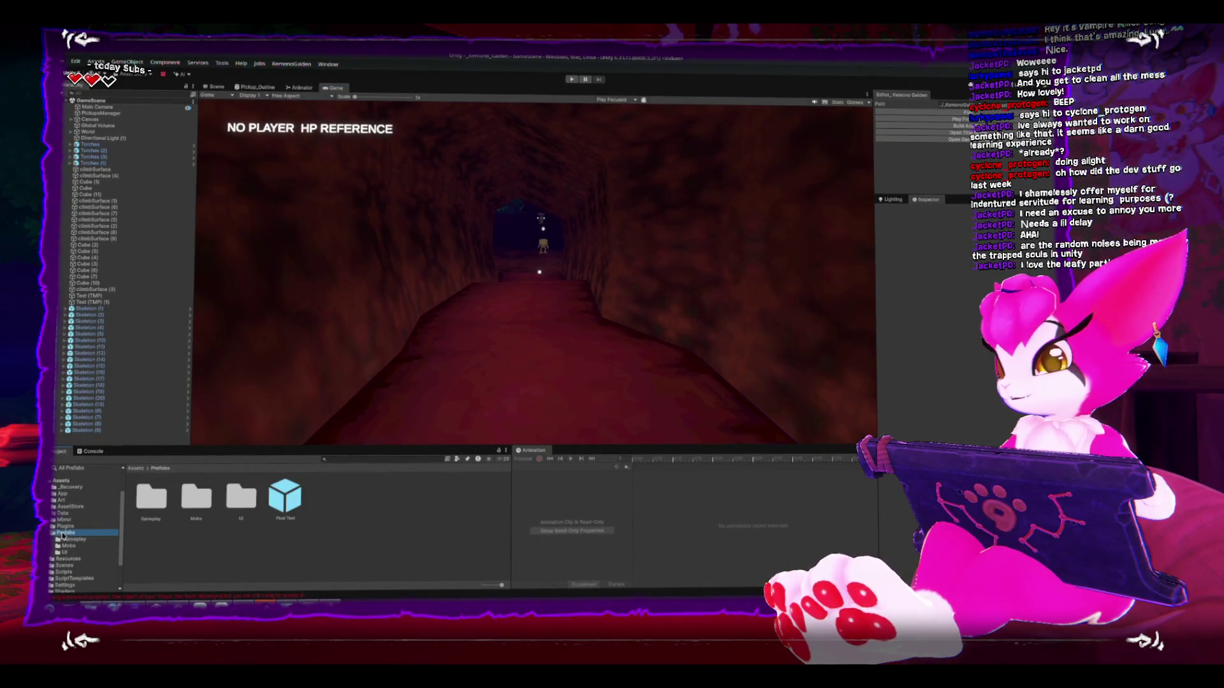
pyautogui.click(70, 546)
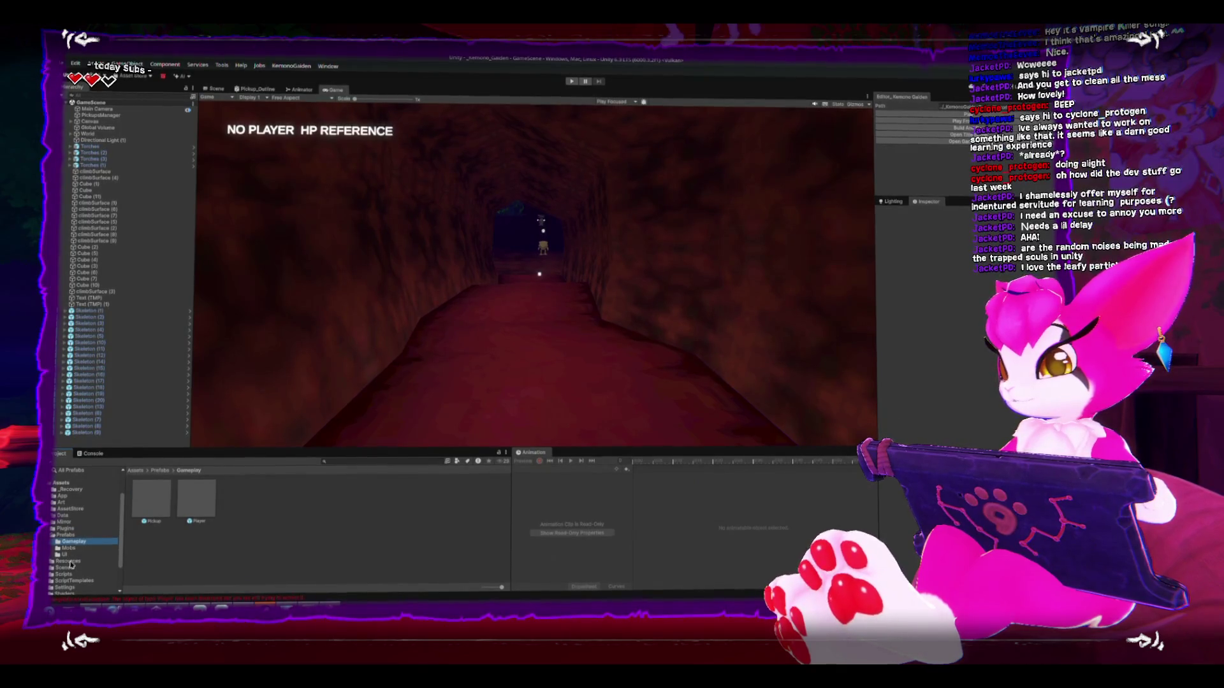
pyautogui.click(67, 560)
pyautogui.click(374, 498)
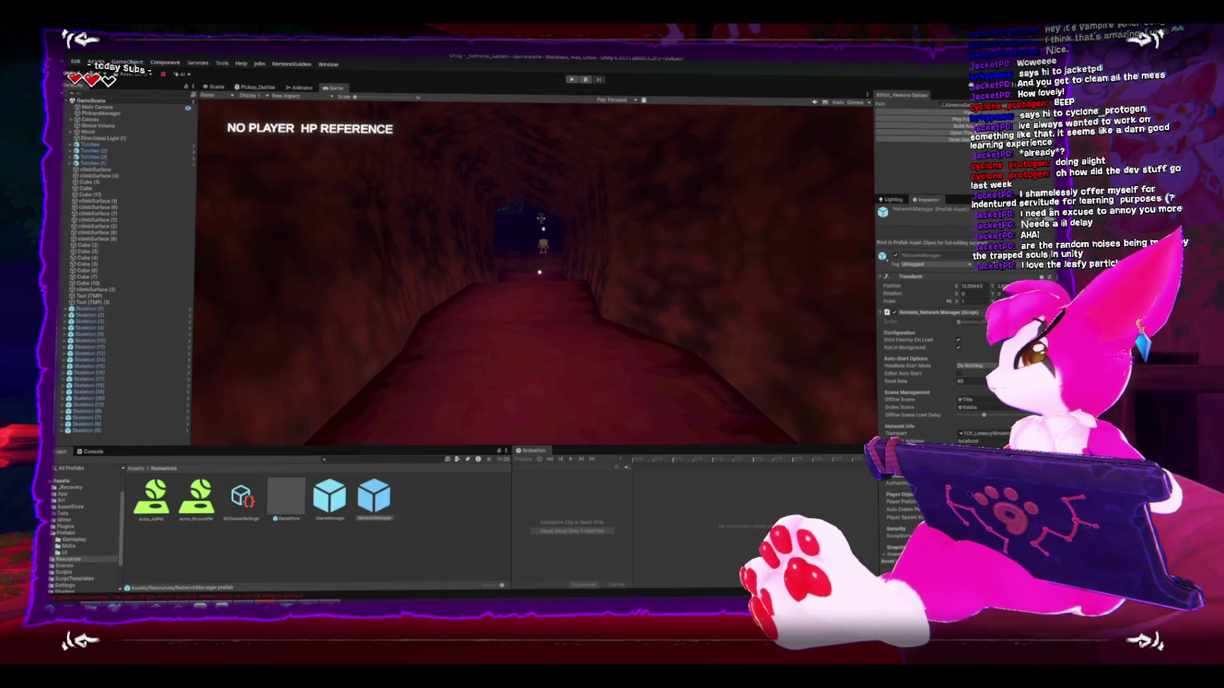
# Step: Select Skeleton (1), widen the Inspector, and locate its Skeleton script in Scripts > Gameplay > Mobs
pyautogui.click(417, 514)
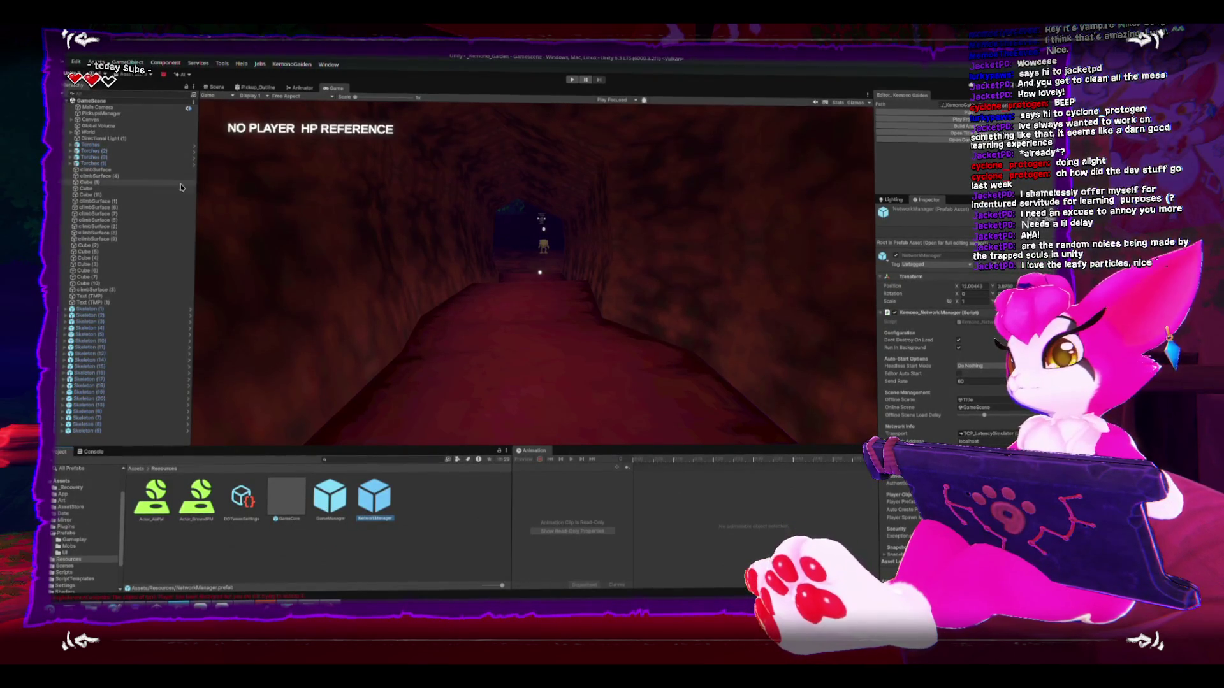
pyautogui.click(179, 310)
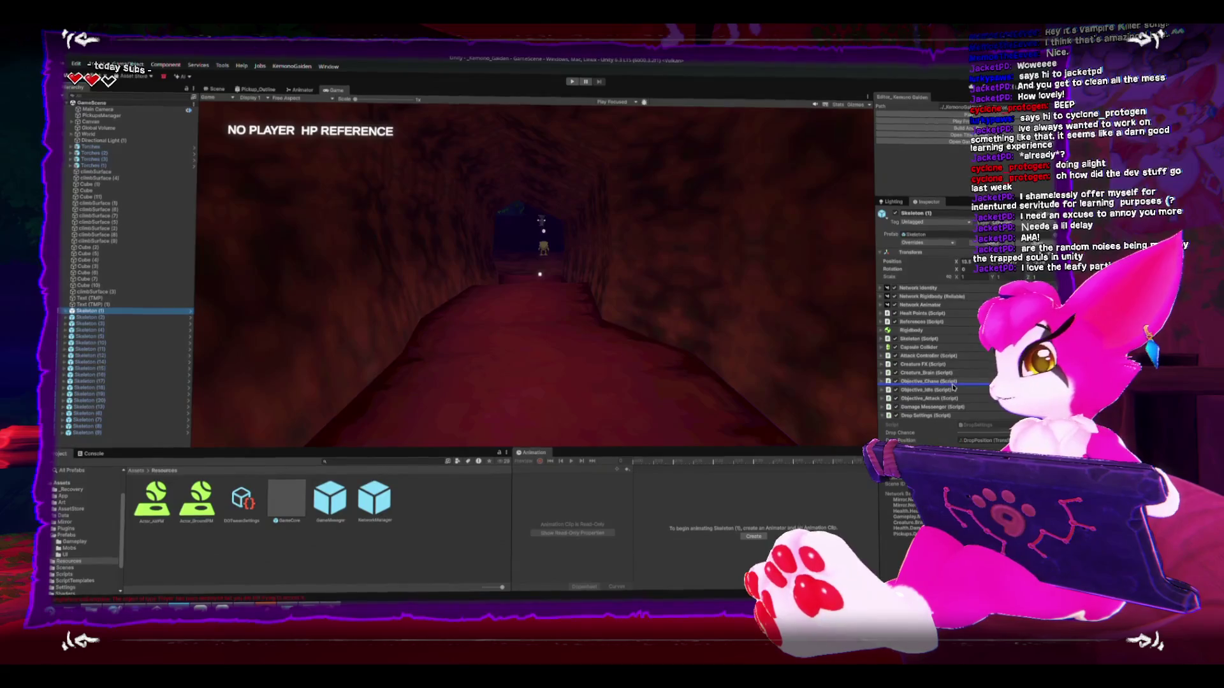
pyautogui.click(880, 361)
pyautogui.moveTo(882, 354); pyautogui.dragTo(873, 356)
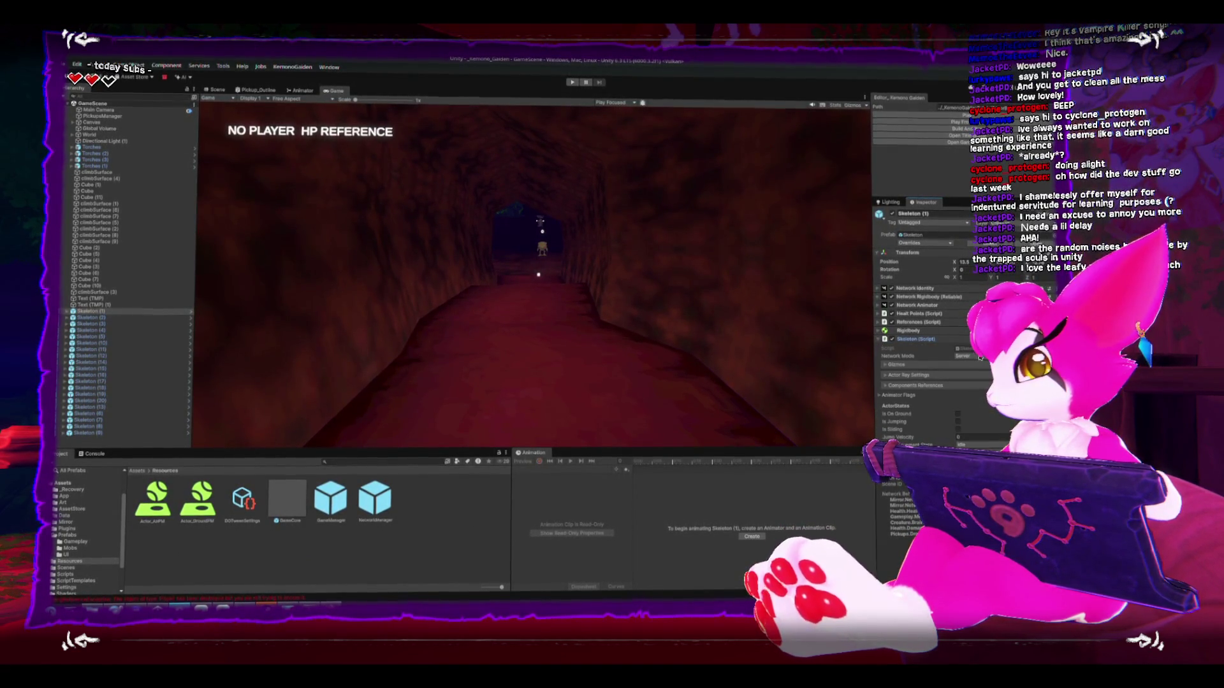
pyautogui.click(966, 347)
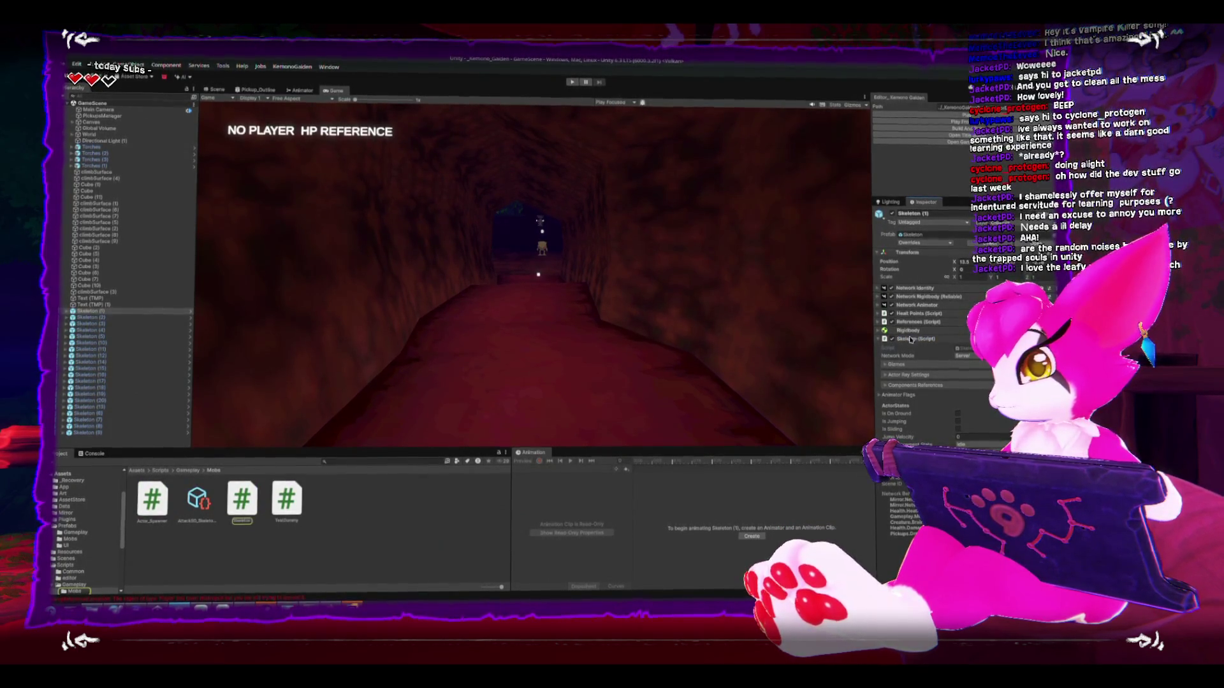
# Step: In Rider, read Skeleton.cs from Awake to CreatureFixedUpdate, placing the caret near line 17
pyautogui.hotkey('alt', 'Tab')
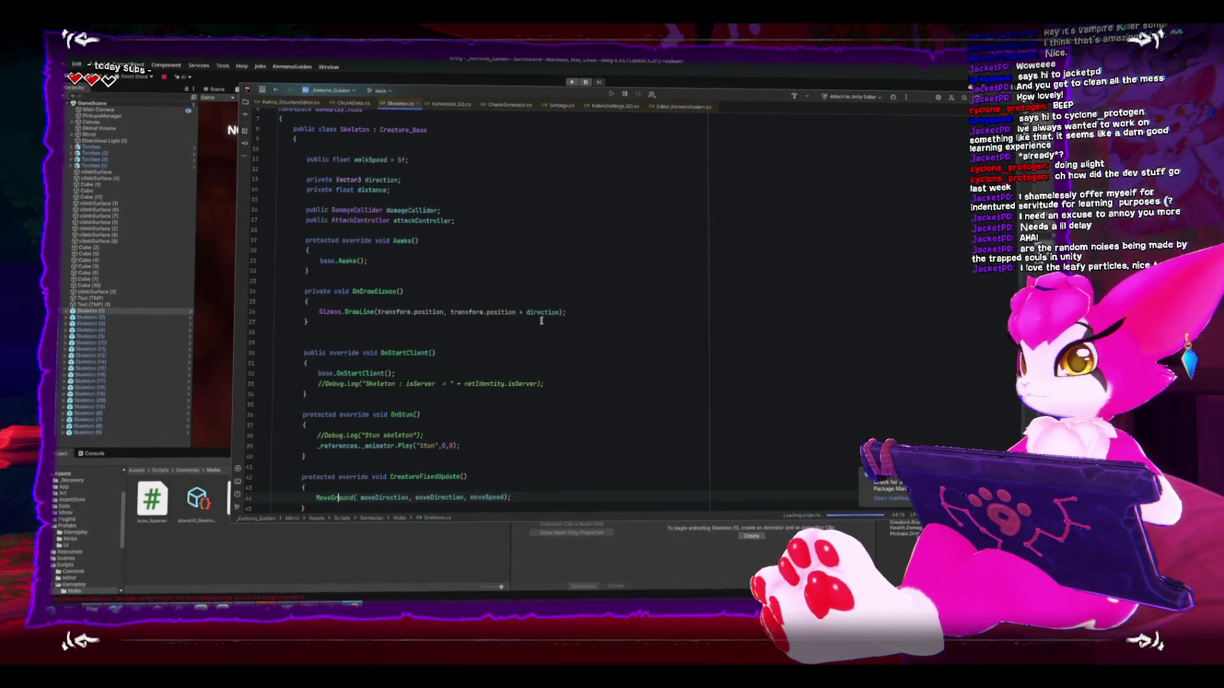
pyautogui.scroll(-3)
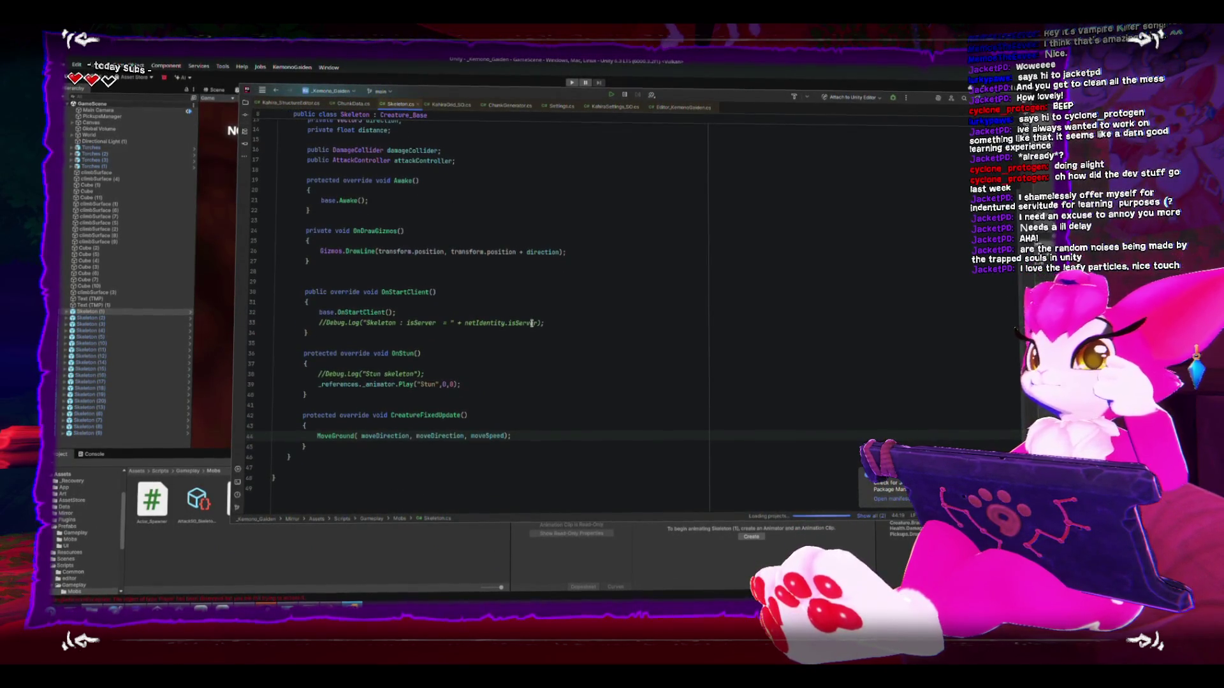
pyautogui.scroll(-3)
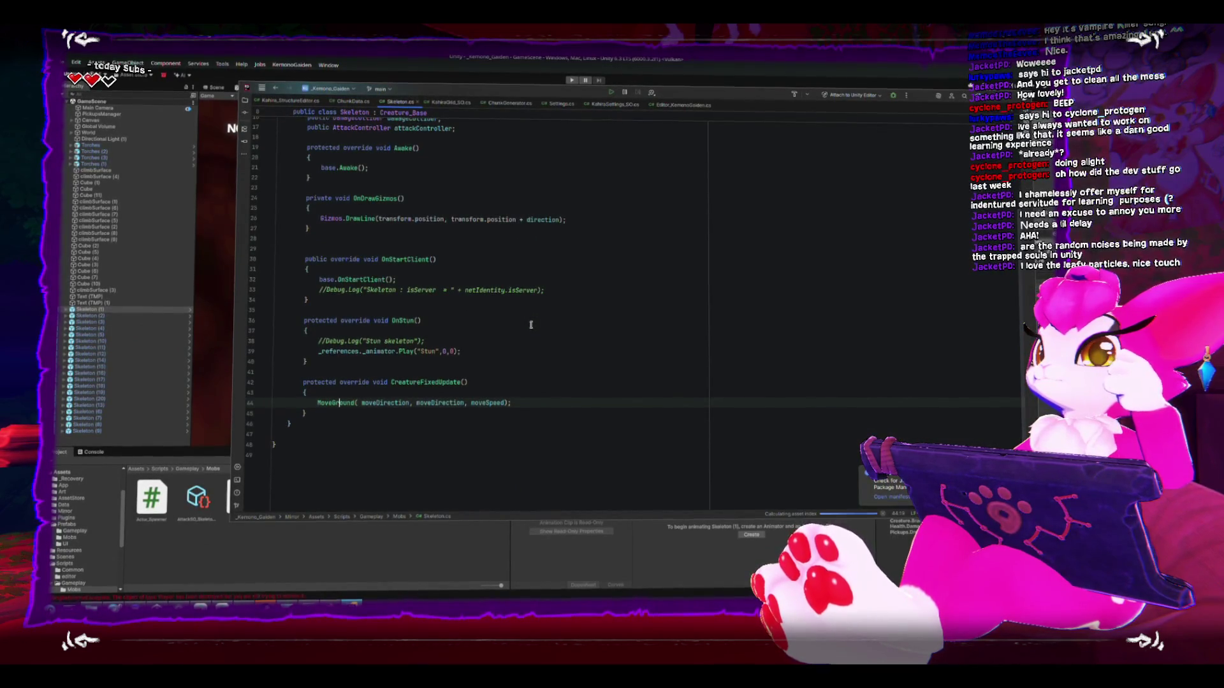
pyautogui.scroll(3)
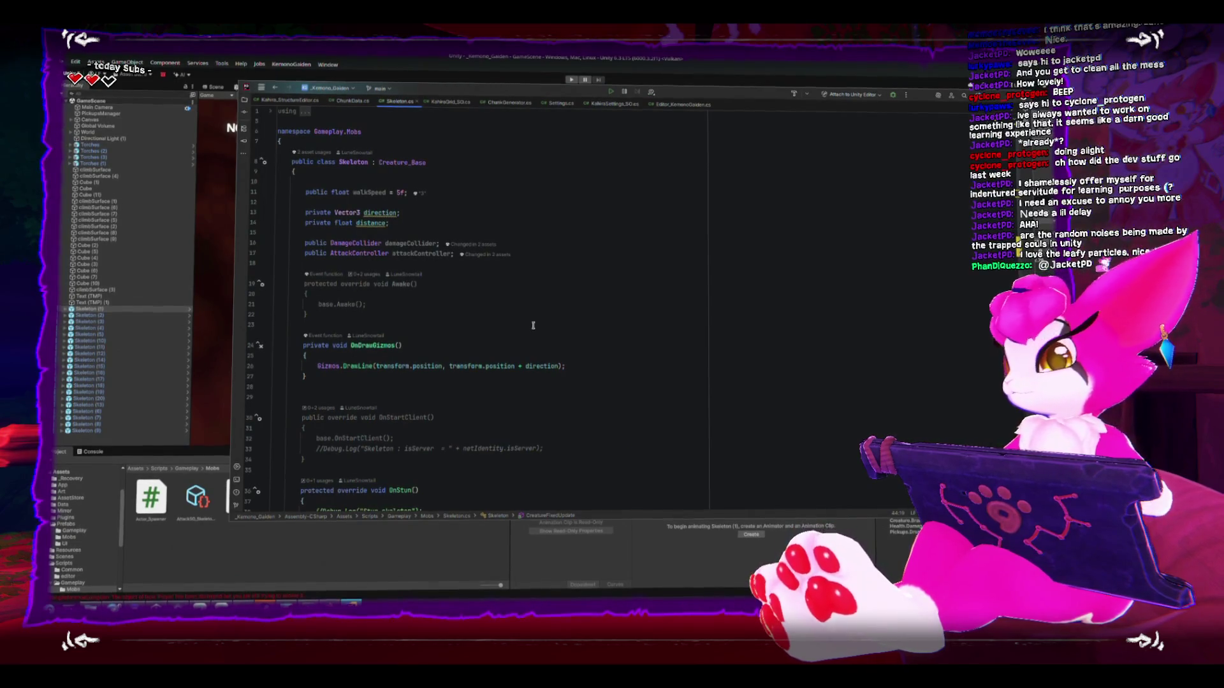
pyautogui.scroll(-3)
pyautogui.scroll(-3)
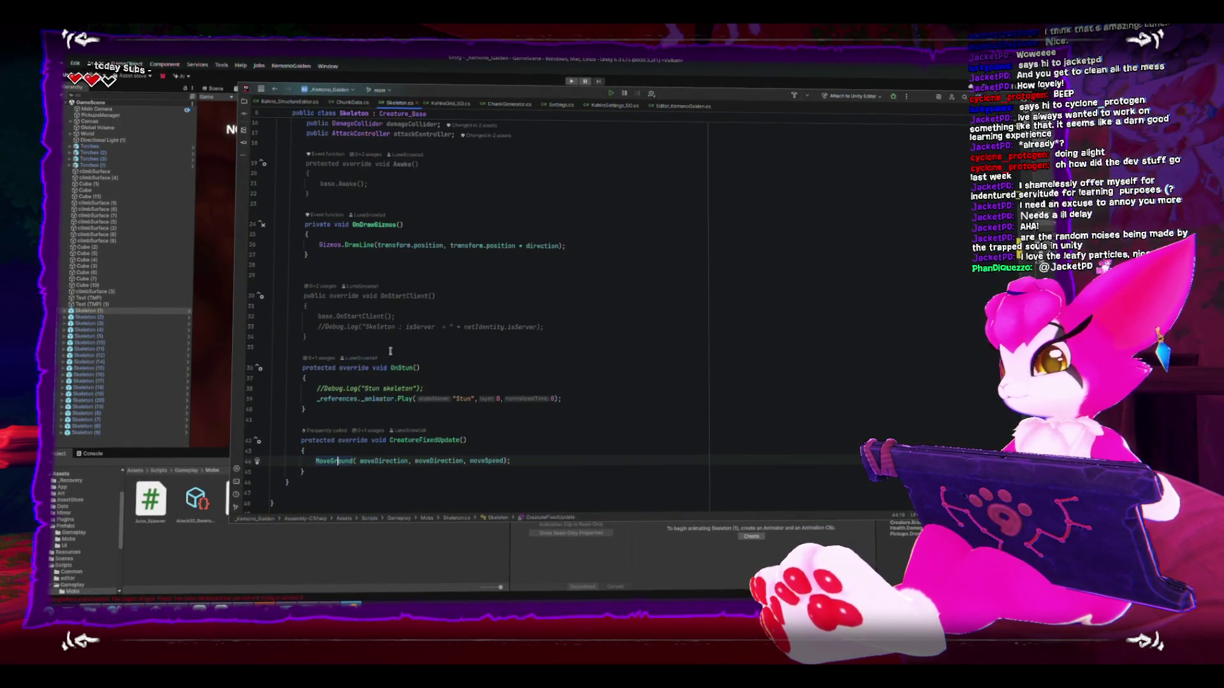
pyautogui.scroll(3)
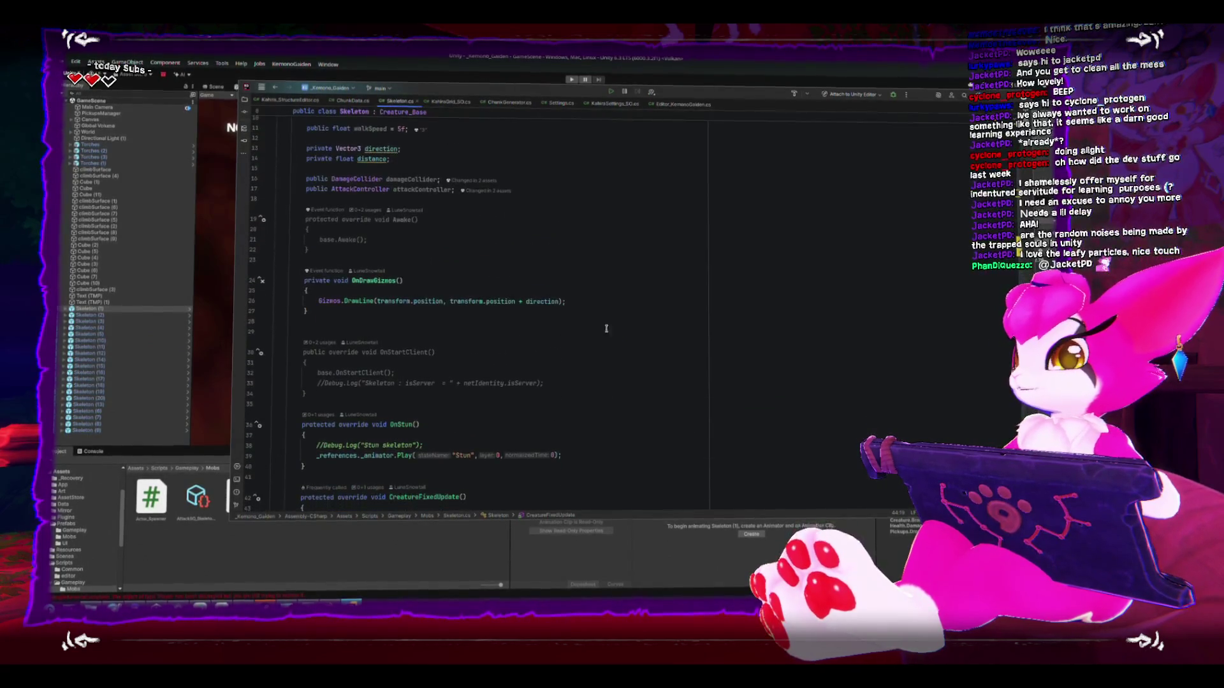
pyautogui.click(598, 255)
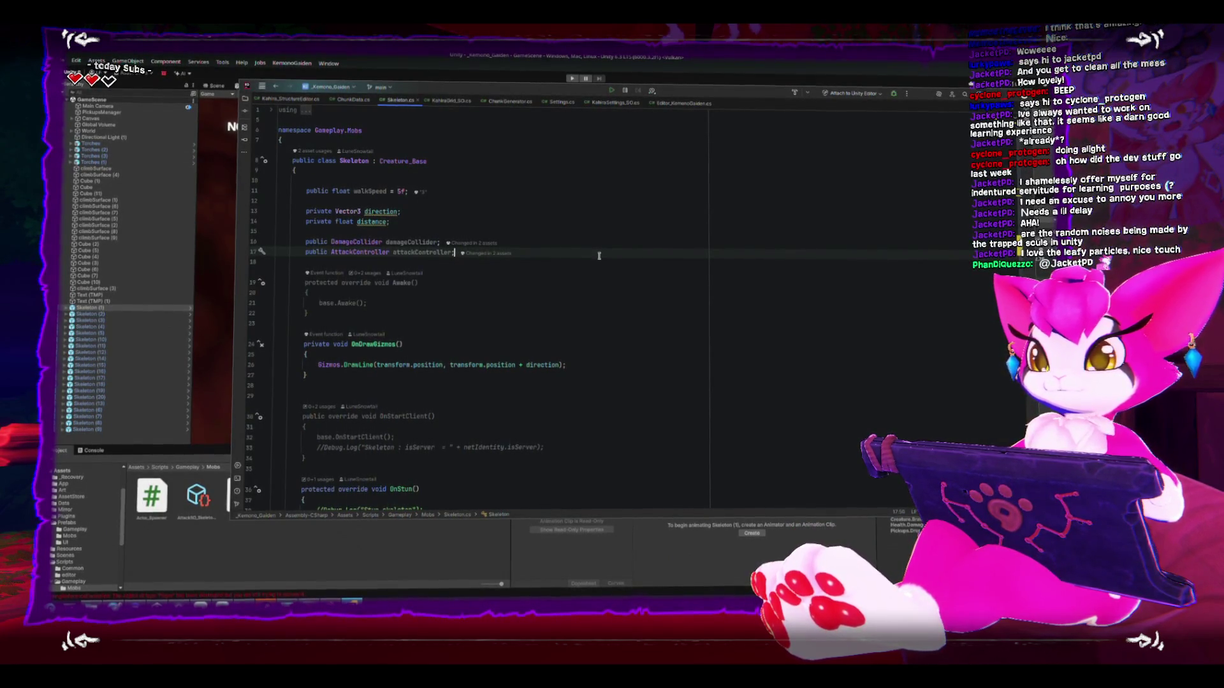
# Step: Scroll down through the Player.cs script to review its code
pyautogui.scroll(-3)
pyautogui.scroll(-3)
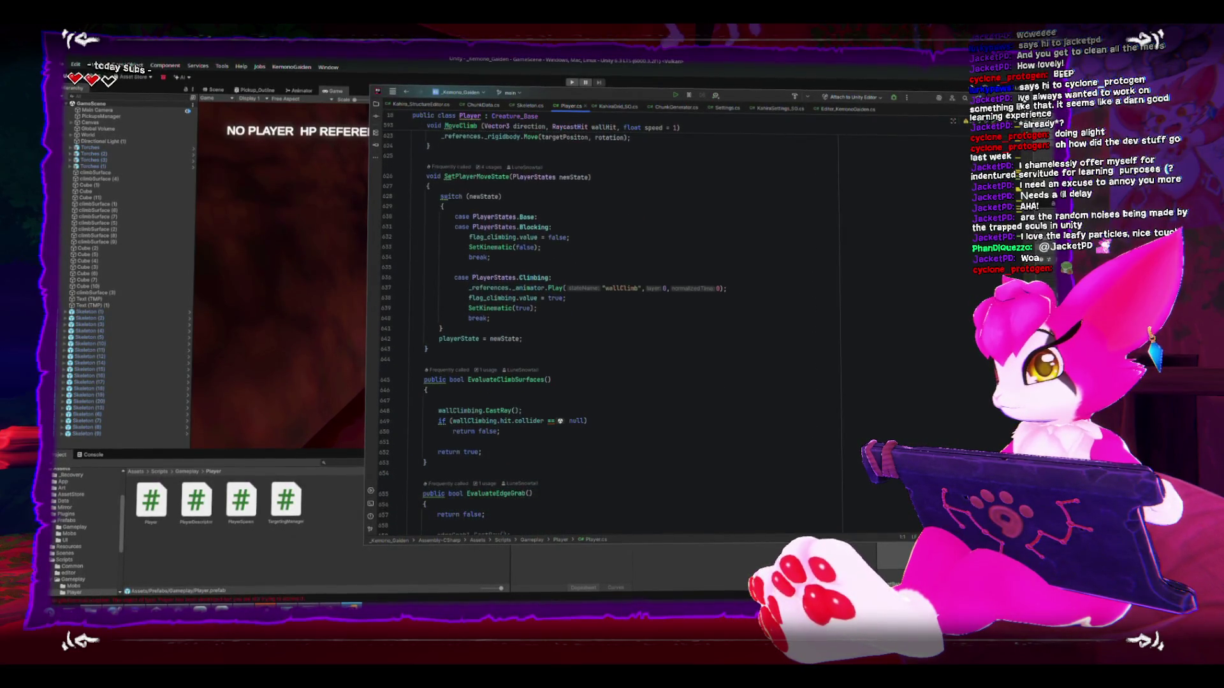
pyautogui.scroll(-3)
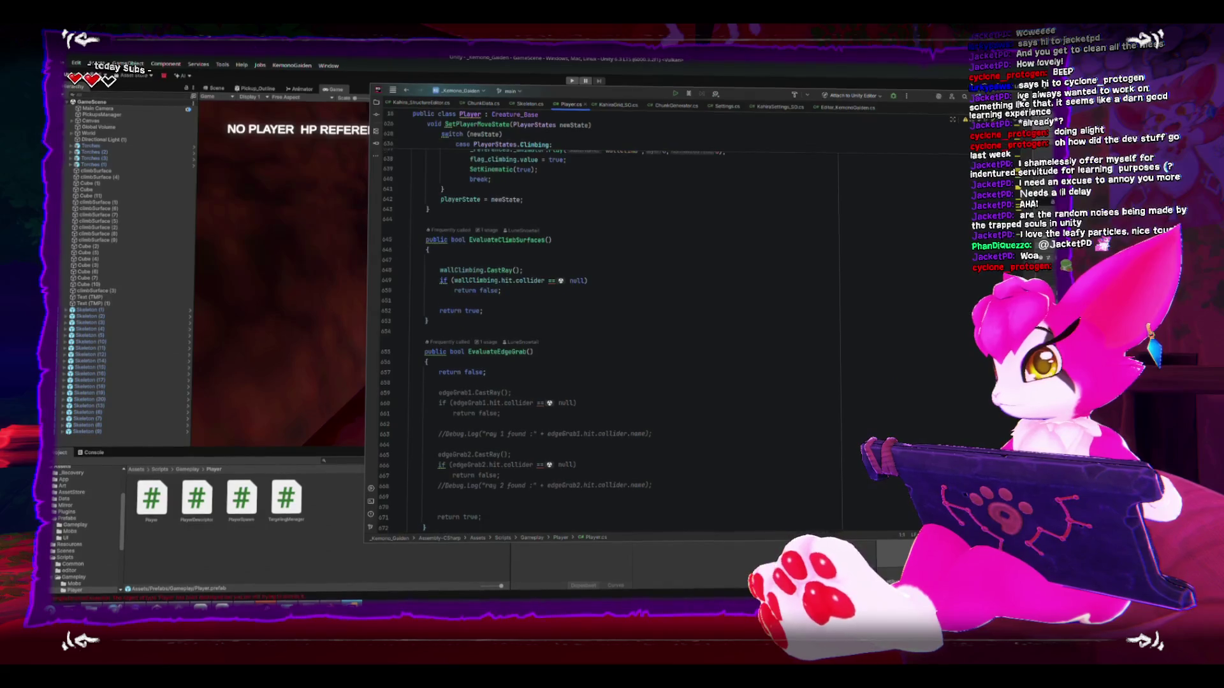
pyautogui.scroll(-3)
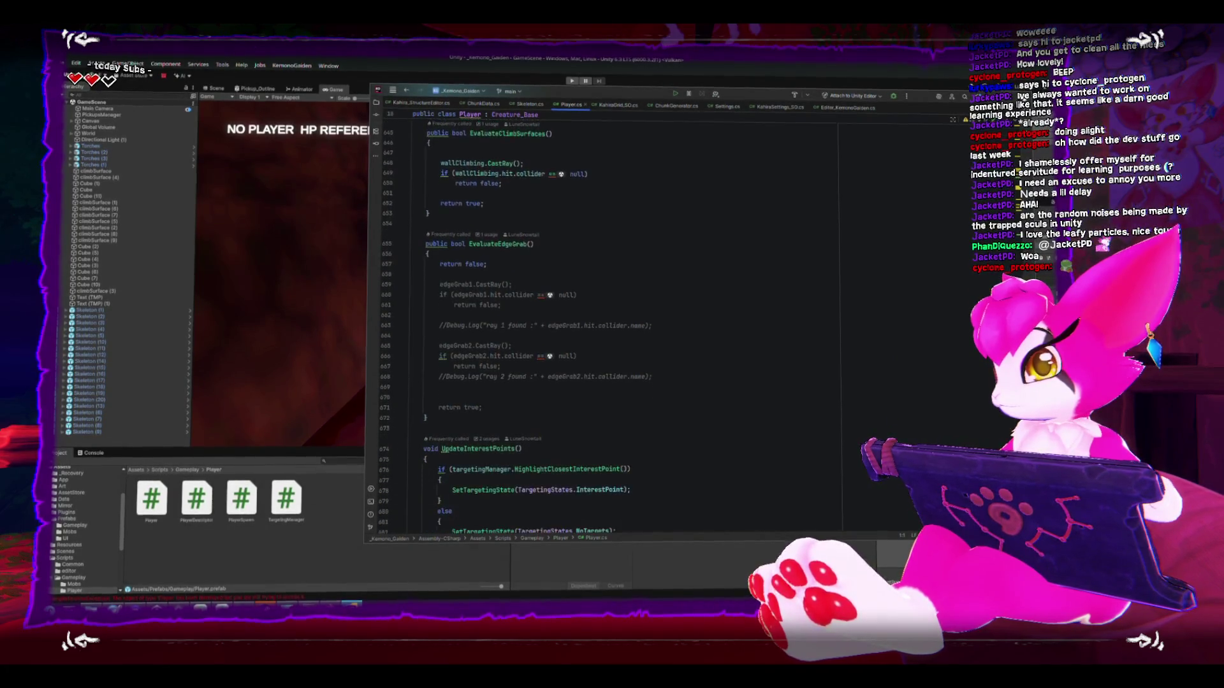
pyautogui.scroll(-3)
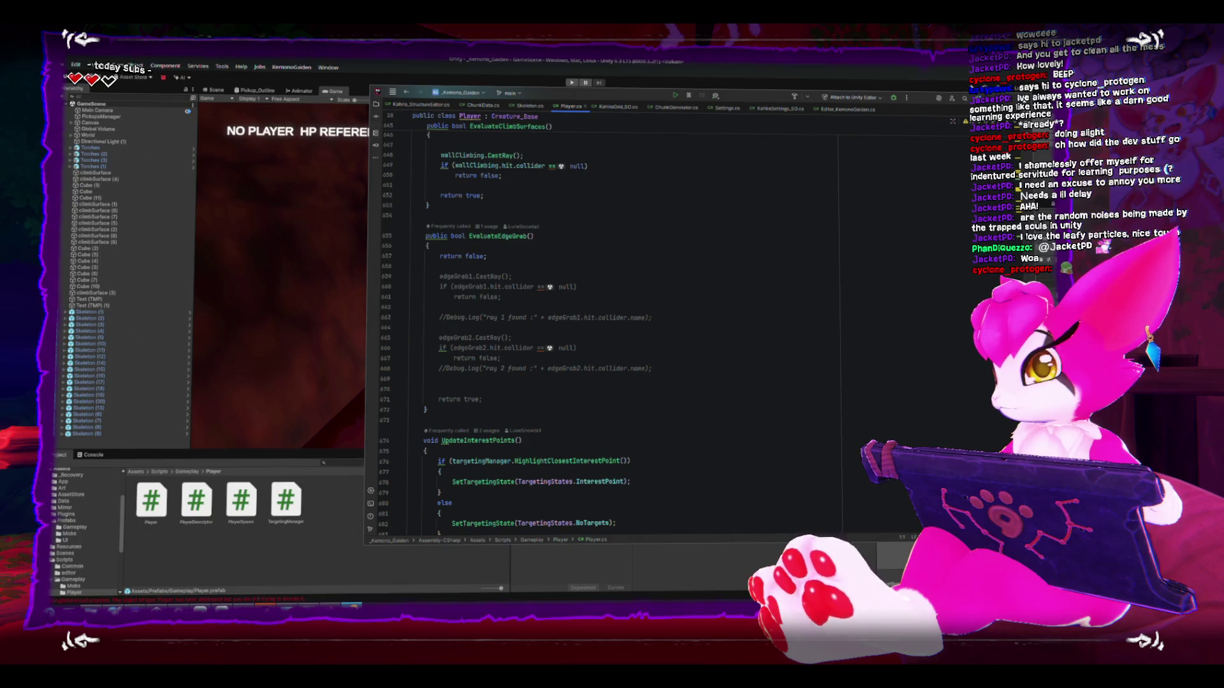
pyautogui.scroll(-3)
pyautogui.scroll(3)
pyautogui.scroll(-3)
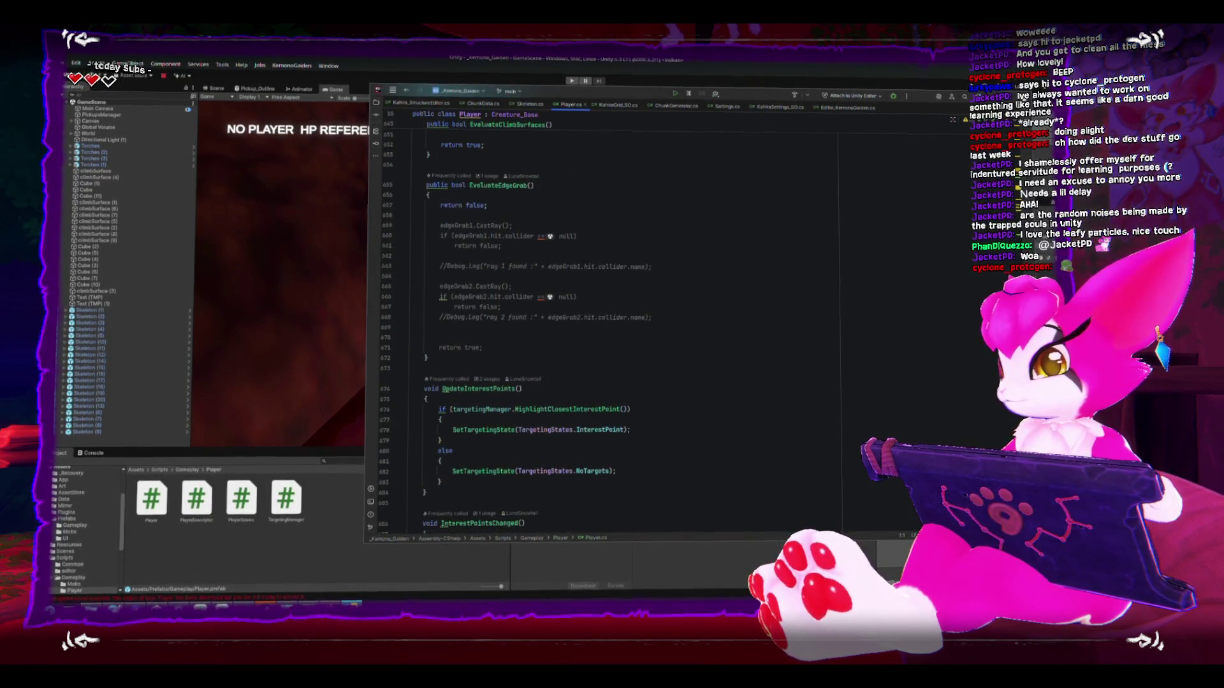
pyautogui.scroll(-3)
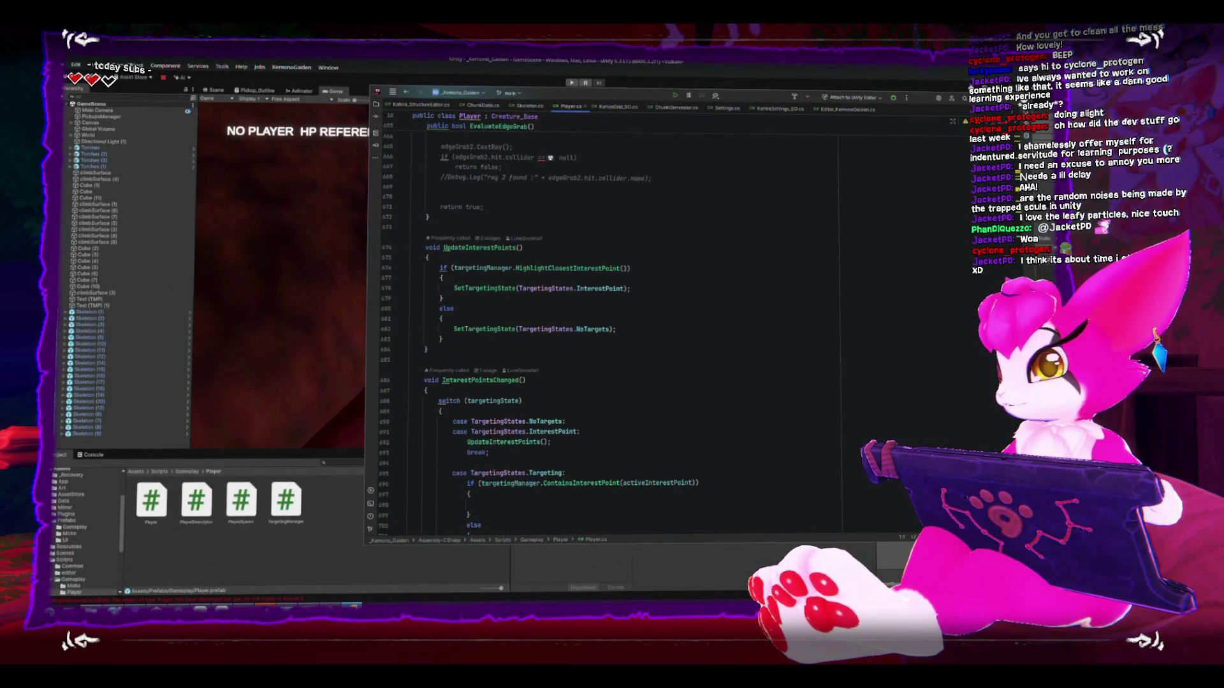
pyautogui.scroll(-3)
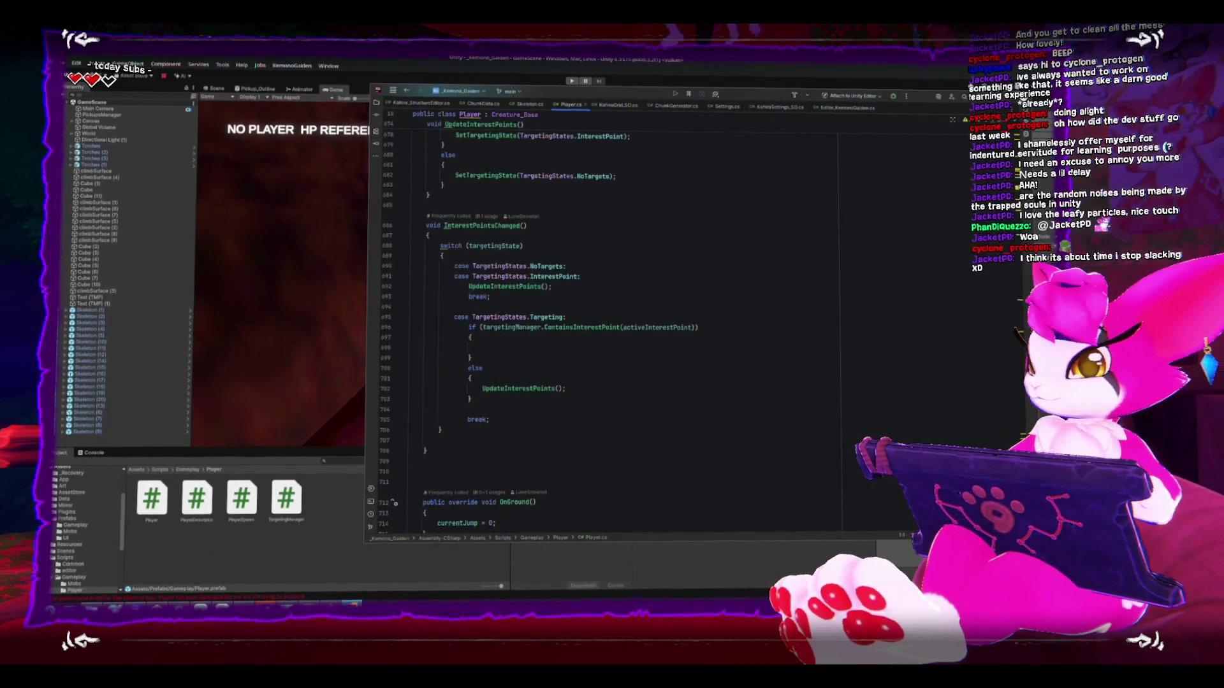
# Step: Scroll back to the top of Player.cs, then return to Unity with Skeleton (1) selected
pyautogui.scroll(3)
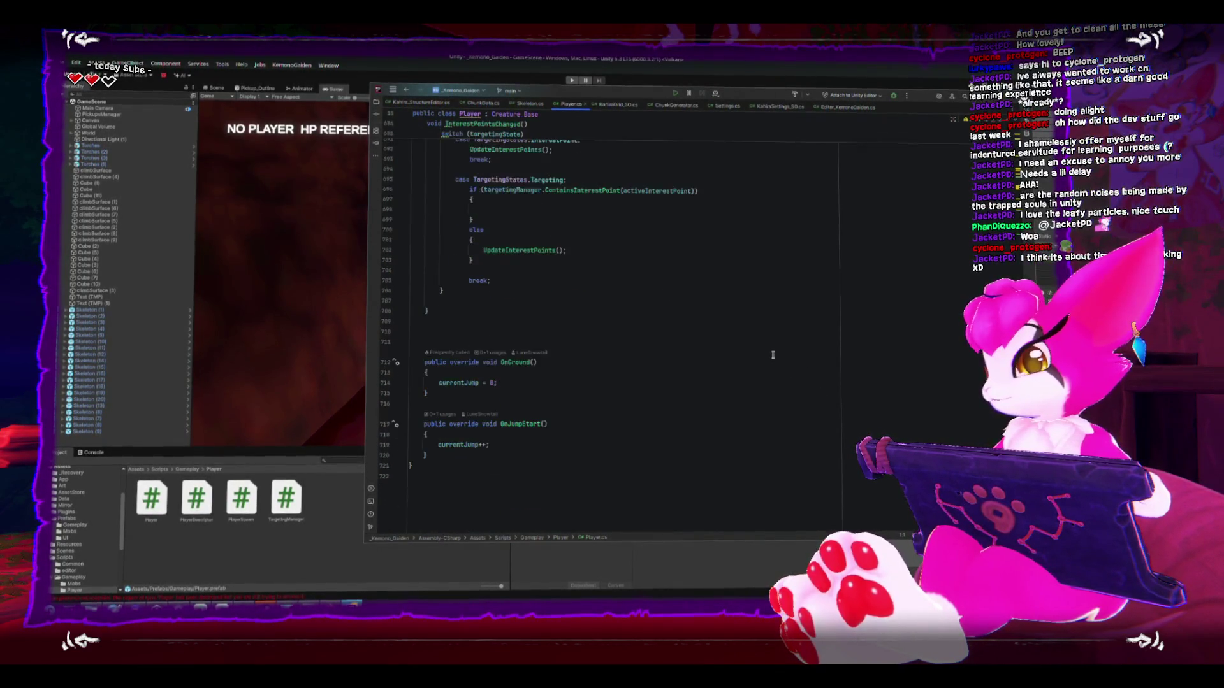
pyautogui.scroll(3)
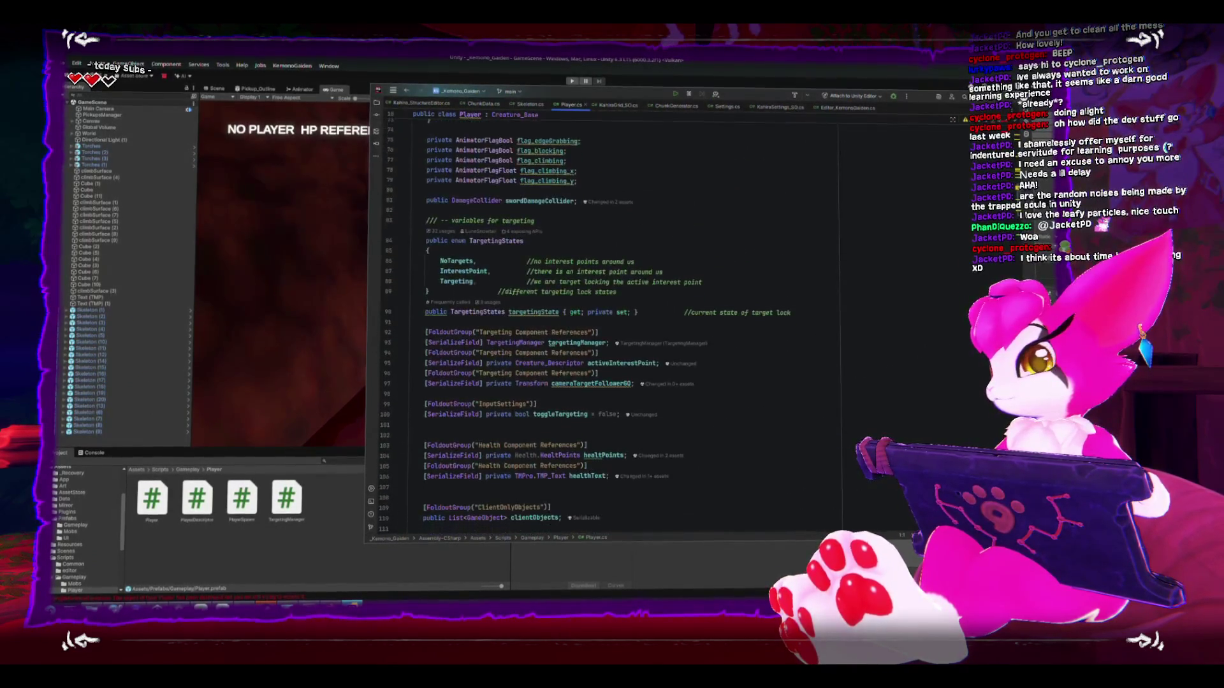
pyautogui.scroll(3)
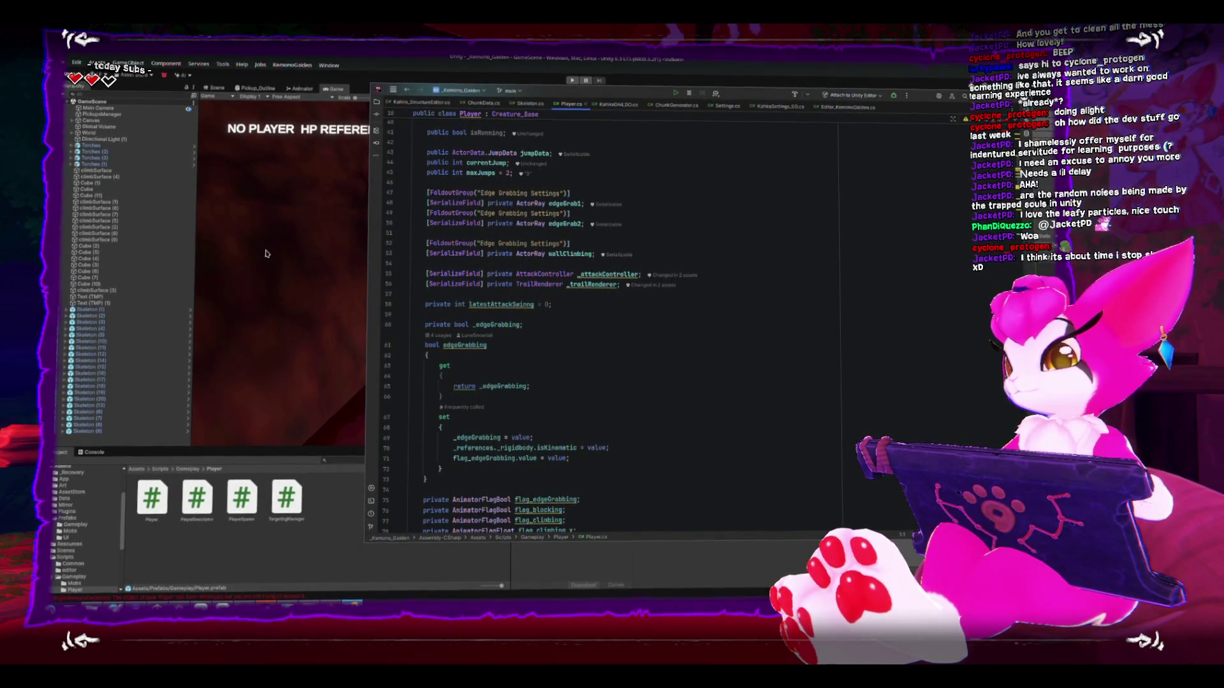
pyautogui.scroll(3)
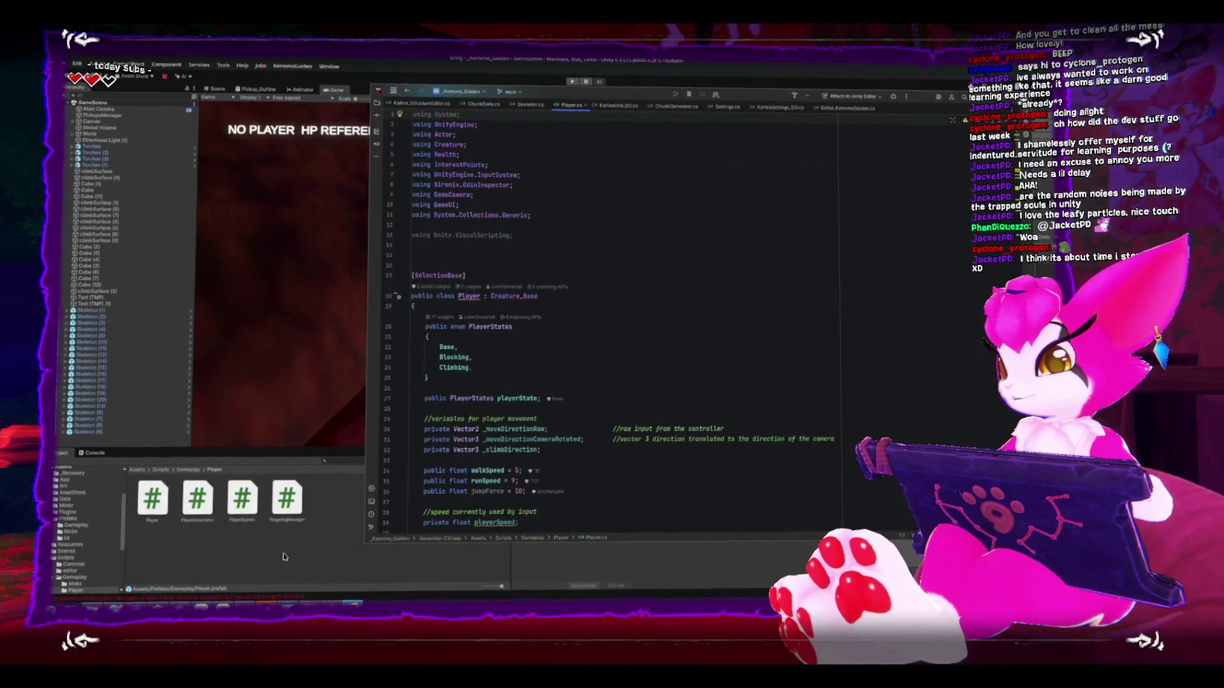
pyautogui.click(216, 538)
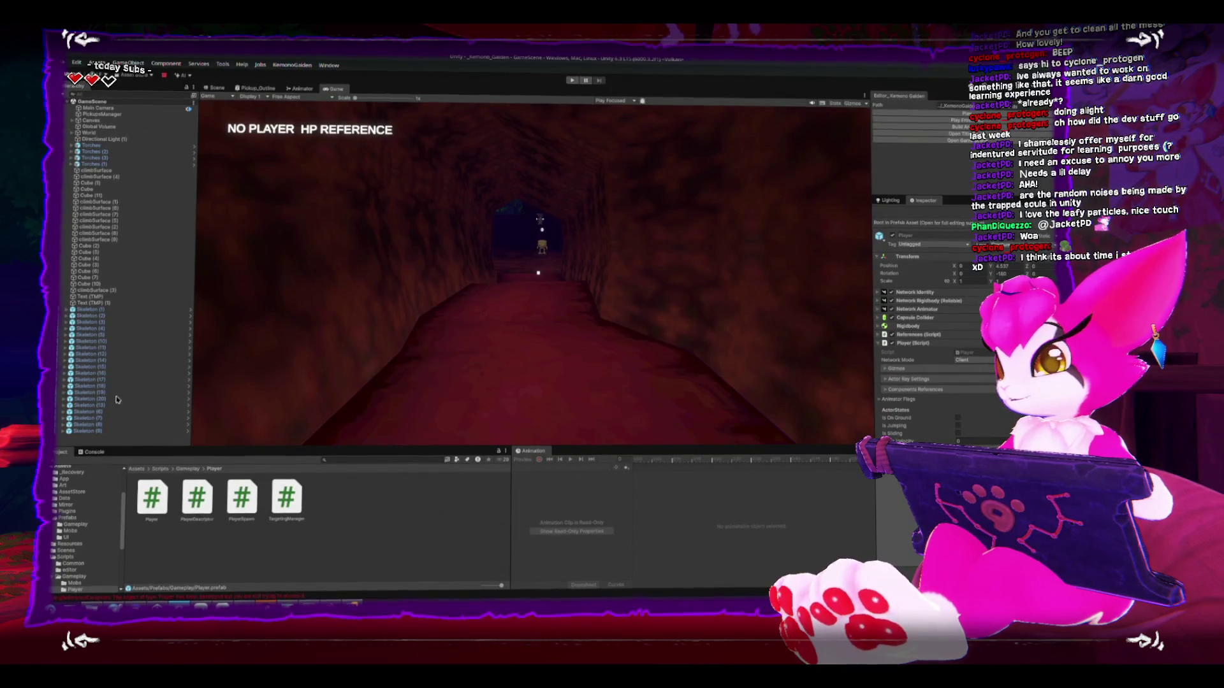
pyautogui.click(89, 309)
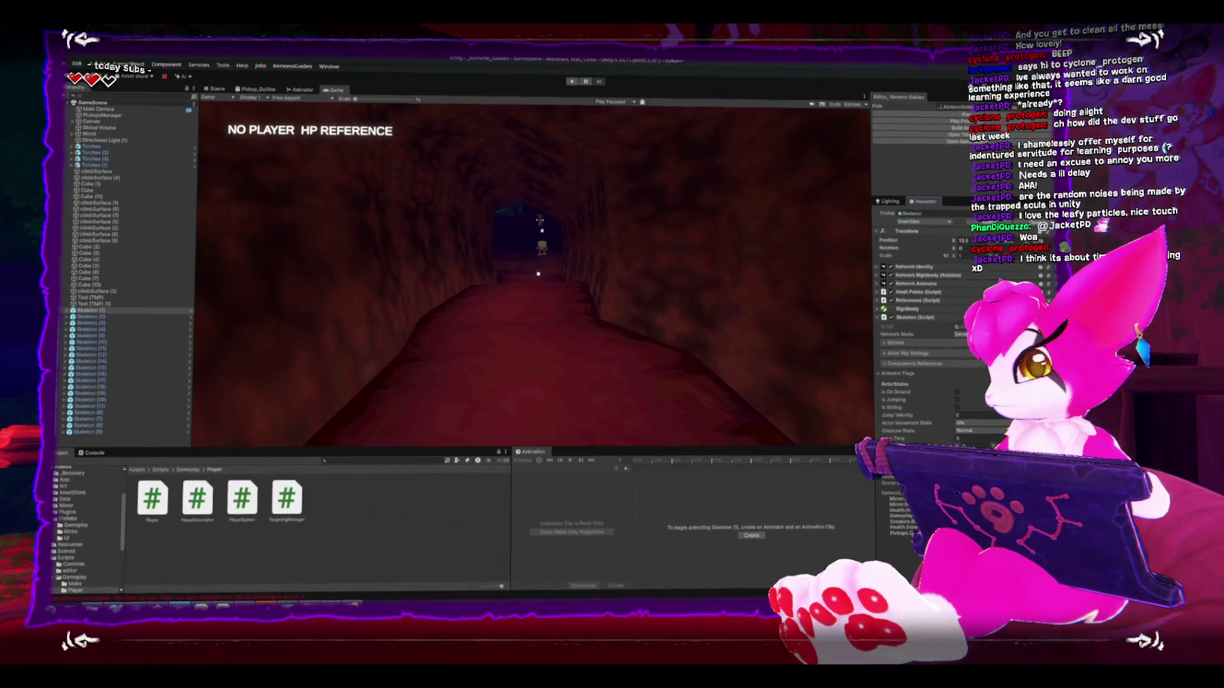
# Step: Open Skeleton.cs in Rider from Unity and place the caret at the end of the attackController line
pyautogui.doubleClick(963, 326)
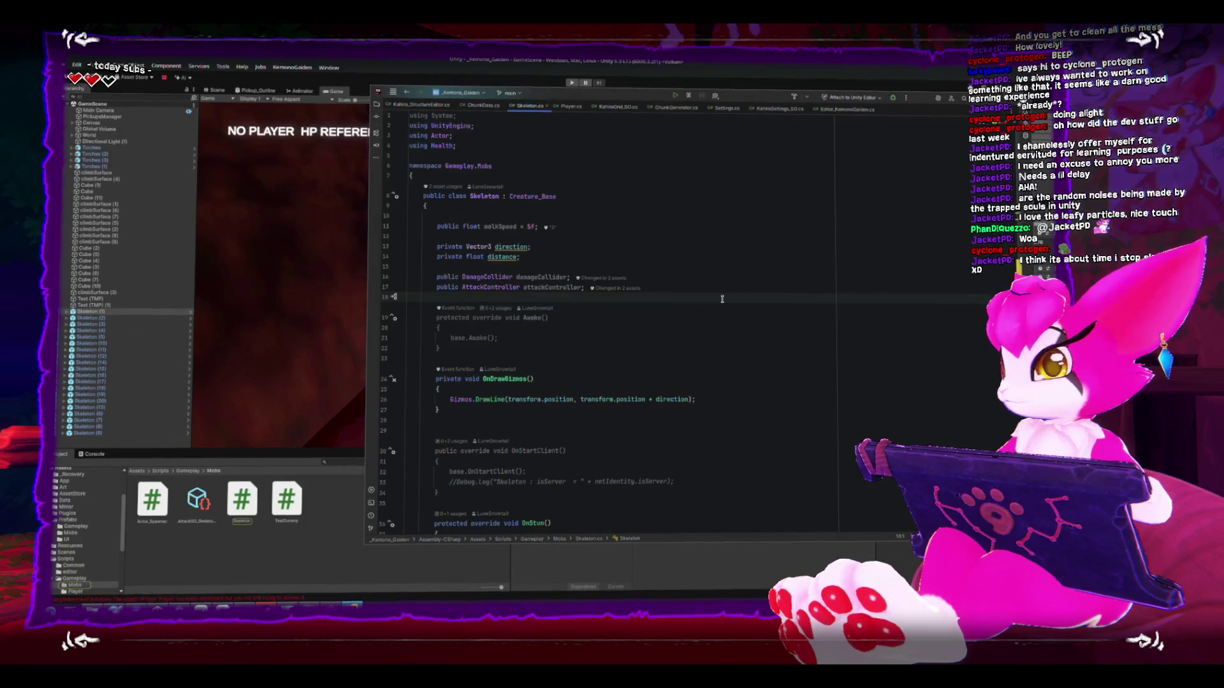
pyautogui.press('Return')
pyautogui.press('Return')
pyautogui.press('Up')
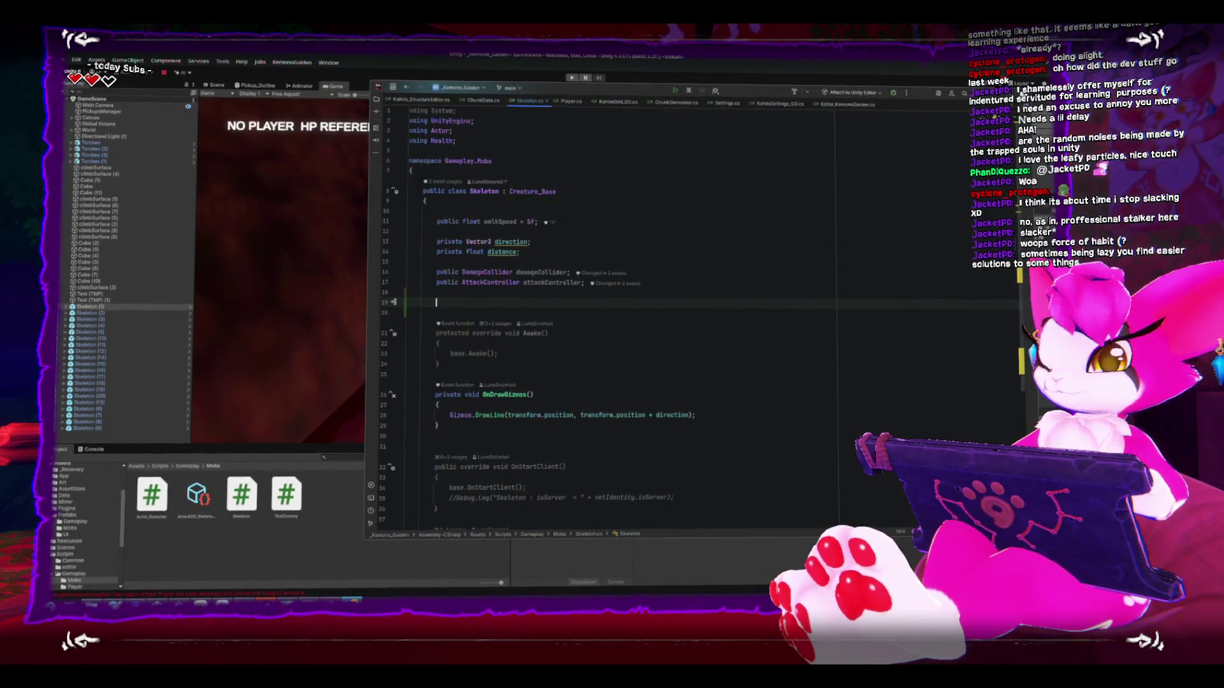
pyautogui.scroll(-3)
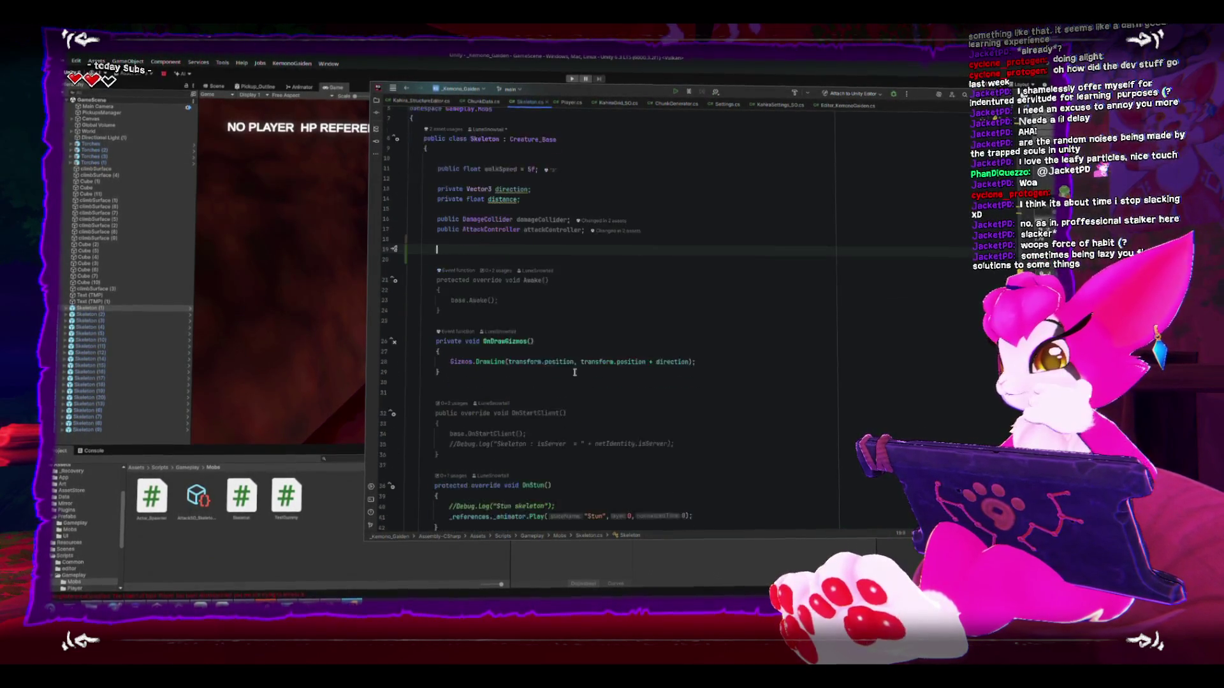
pyautogui.scroll(3)
pyautogui.scroll(3)
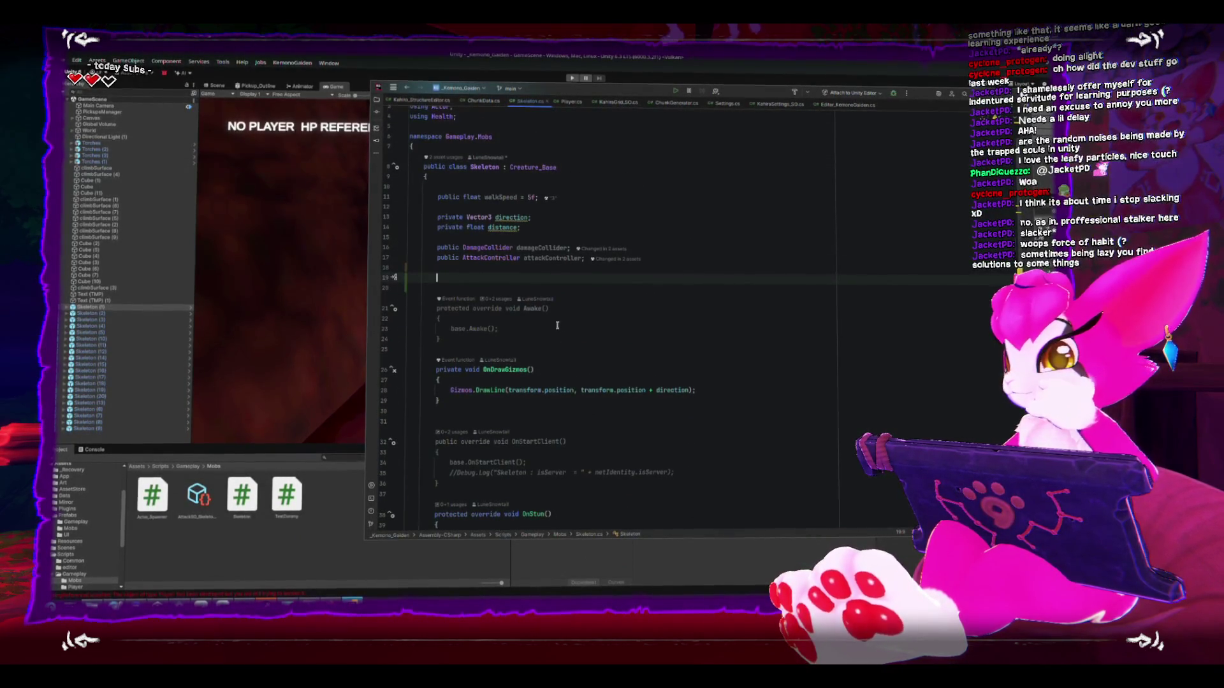
pyautogui.press('Delete')
pyautogui.press('BackSpace')
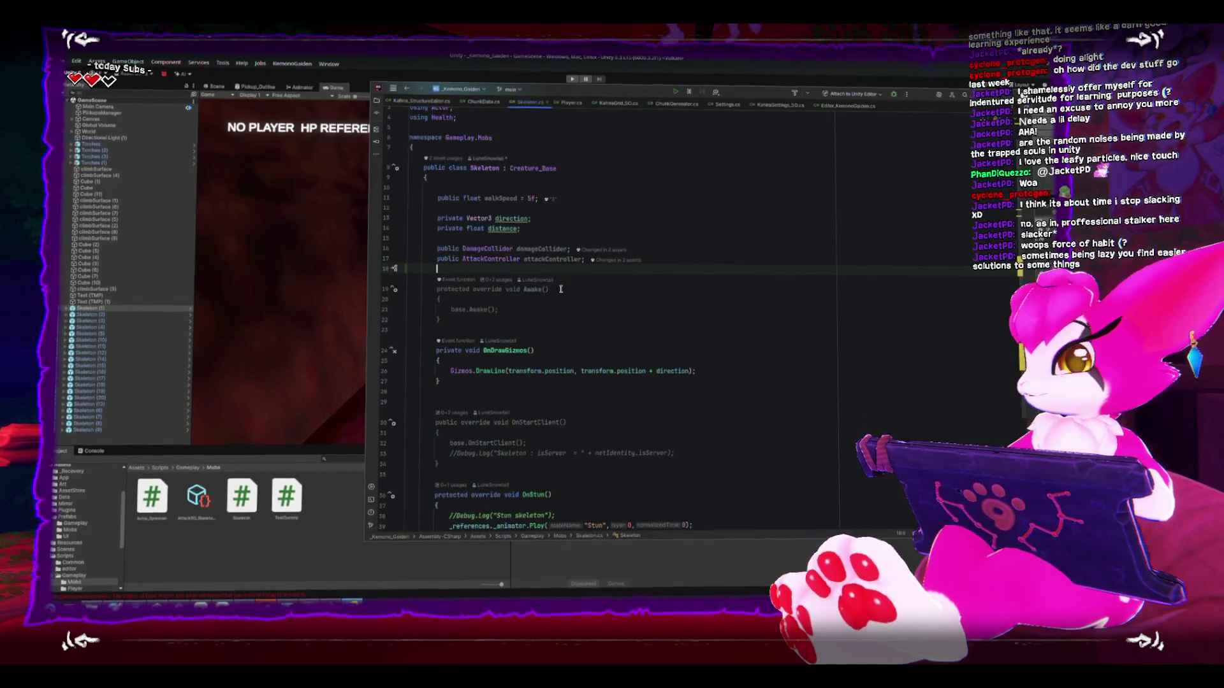
pyautogui.click(536, 401)
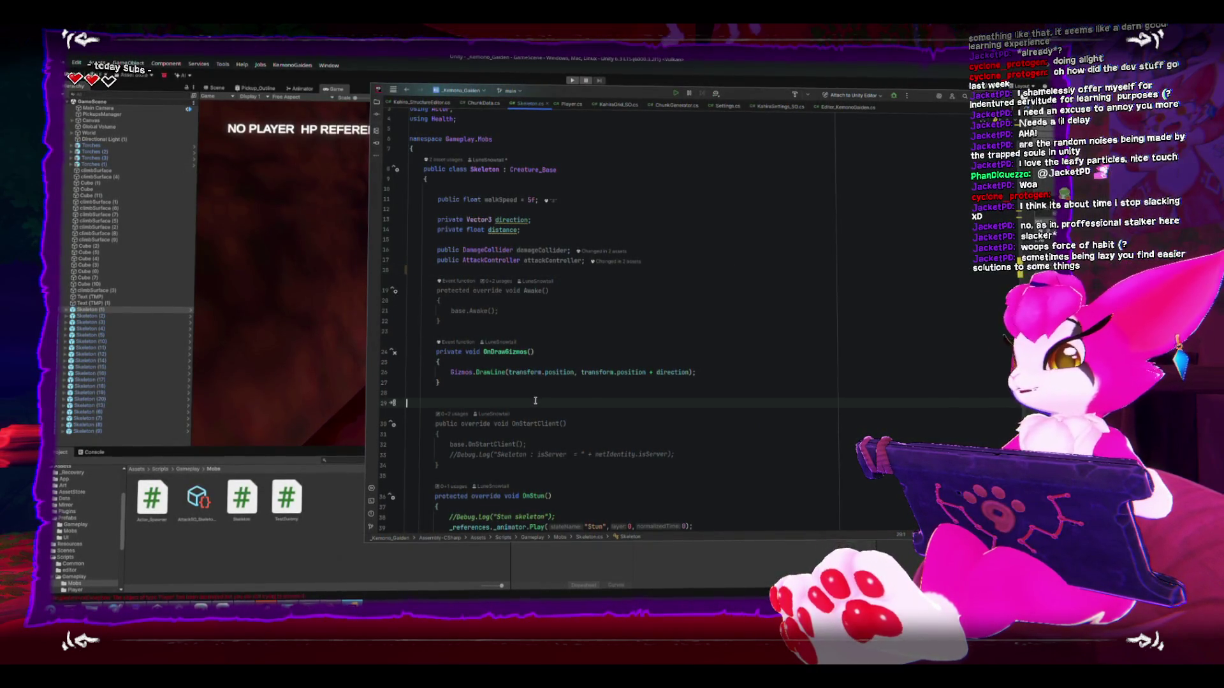
pyautogui.click(669, 259)
# Step: Add the field 'public bool isReady = false;' after attackController
pyautogui.press('Return')
pyautogui.press('Return')
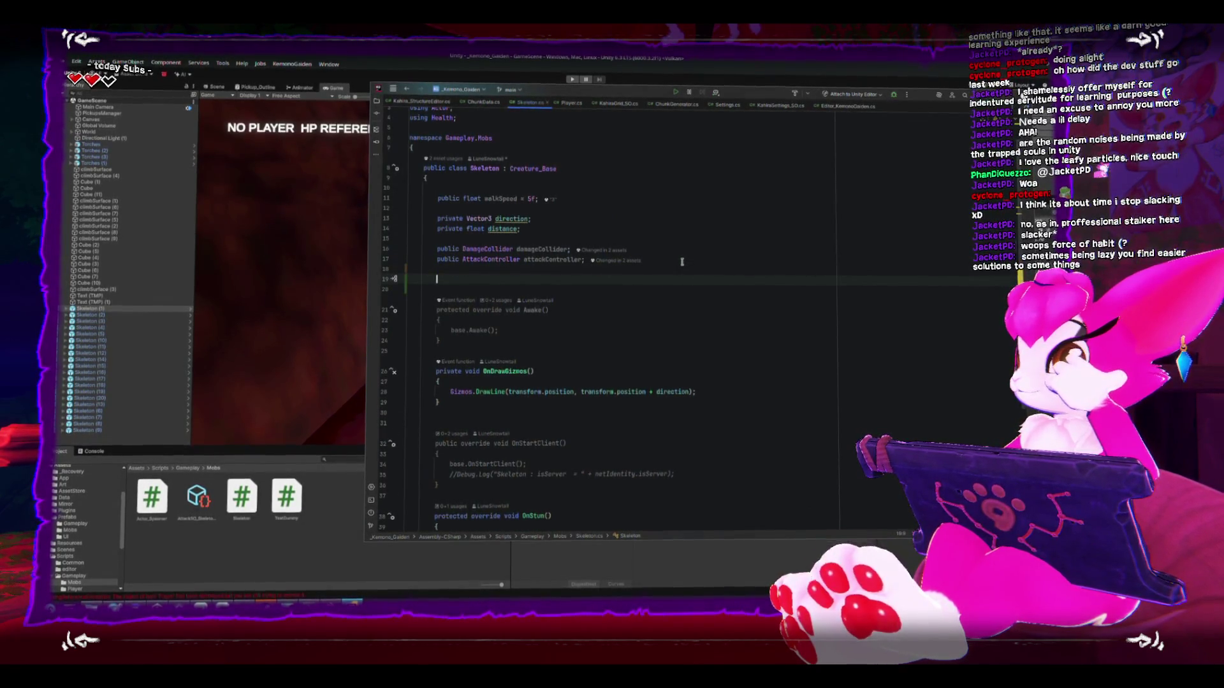
pyautogui.write('public bool ')
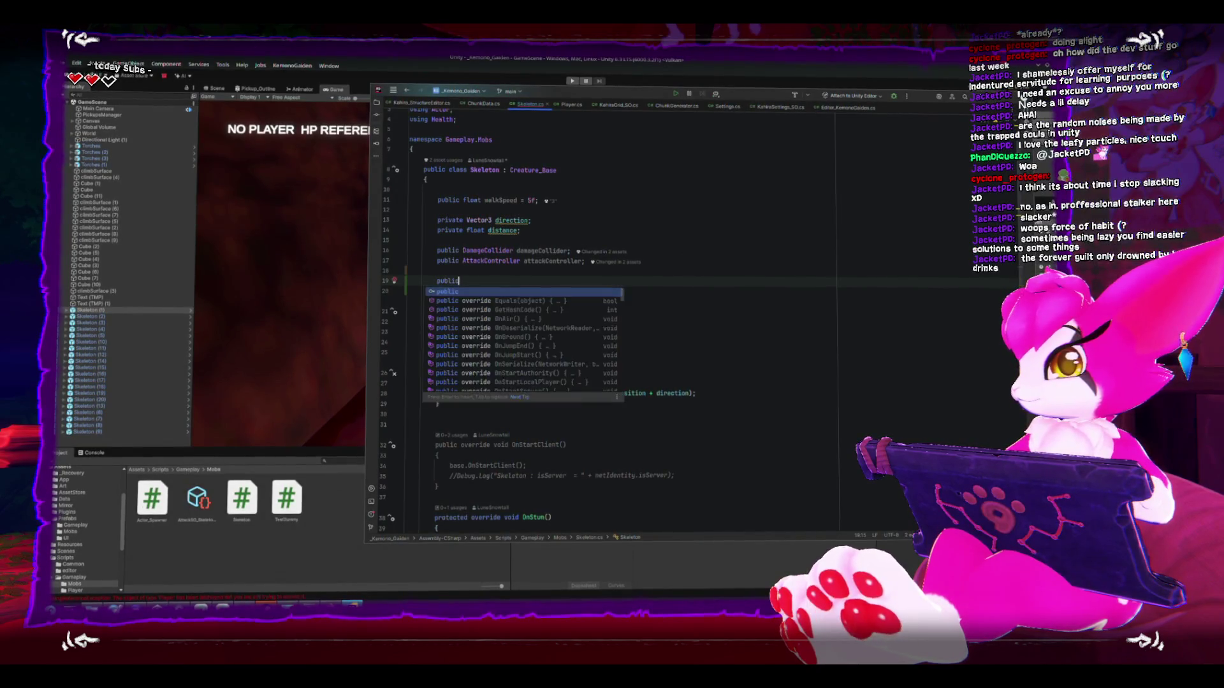
pyautogui.write('isRea')
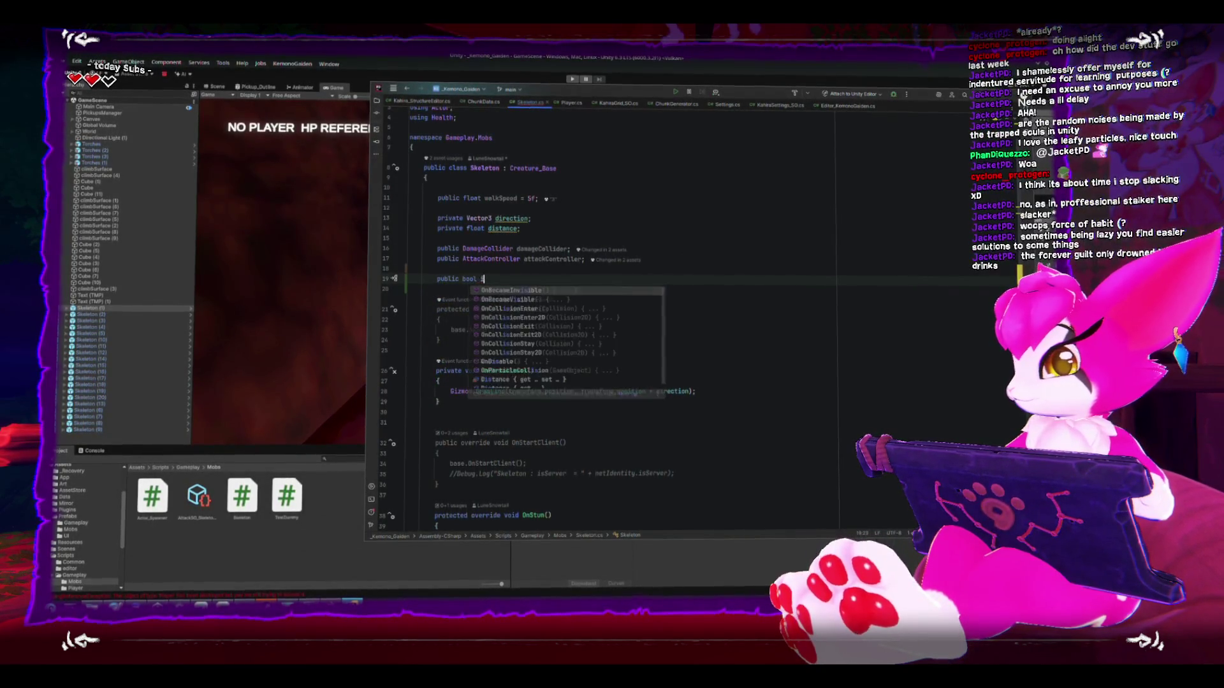
pyautogui.write('dy;')
pyautogui.press('BackSpace')
pyautogui.write('= false;')
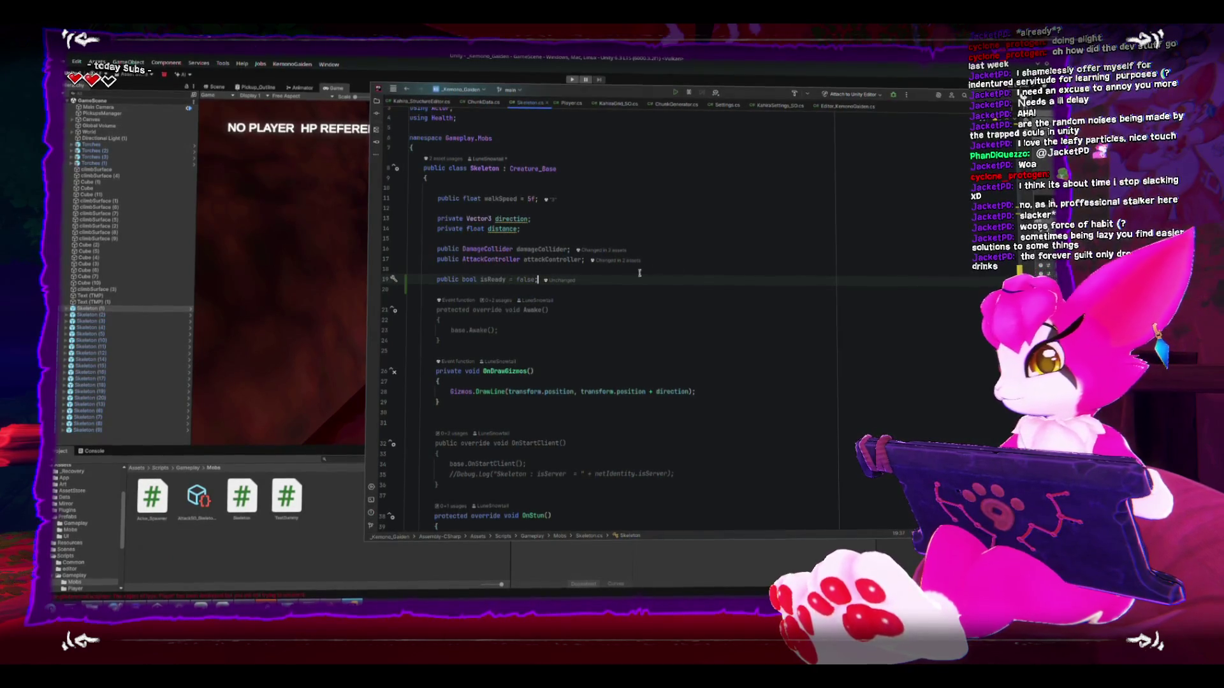
pyautogui.click(504, 279)
pyautogui.scroll(-3)
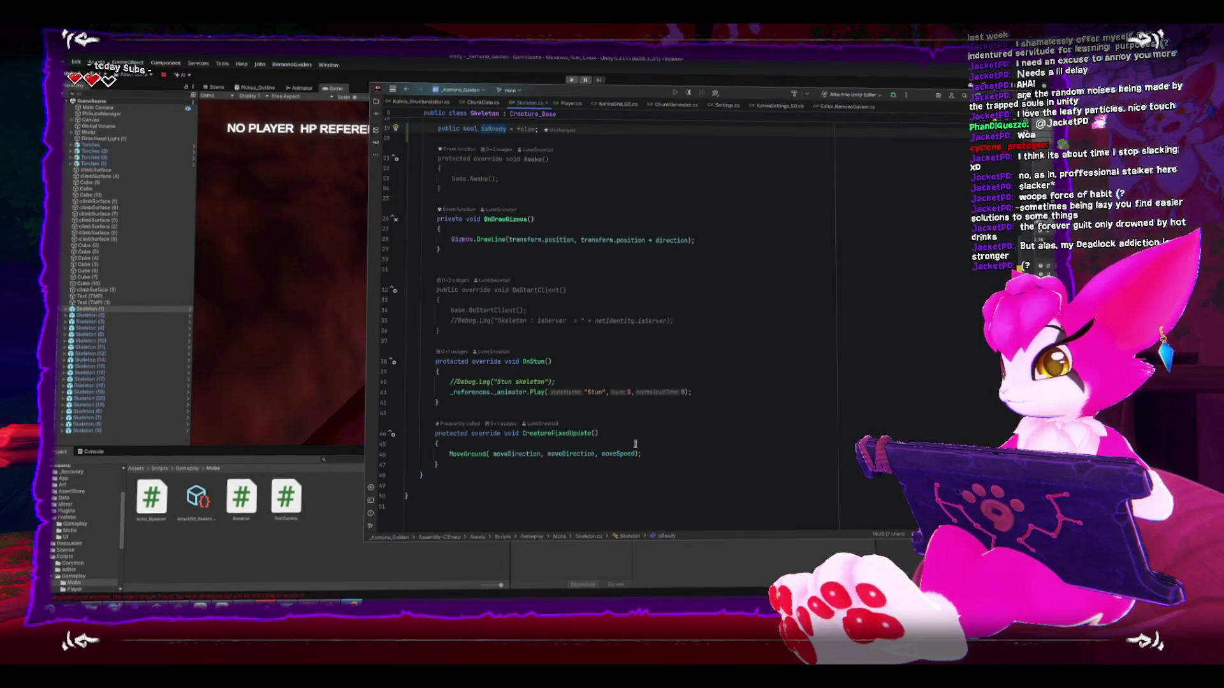
# Step: Add 'if(!isReady) return;' at the top of CreatureFixedUpdate, then go back to Unity
pyautogui.click(670, 439)
pyautogui.press('Return')
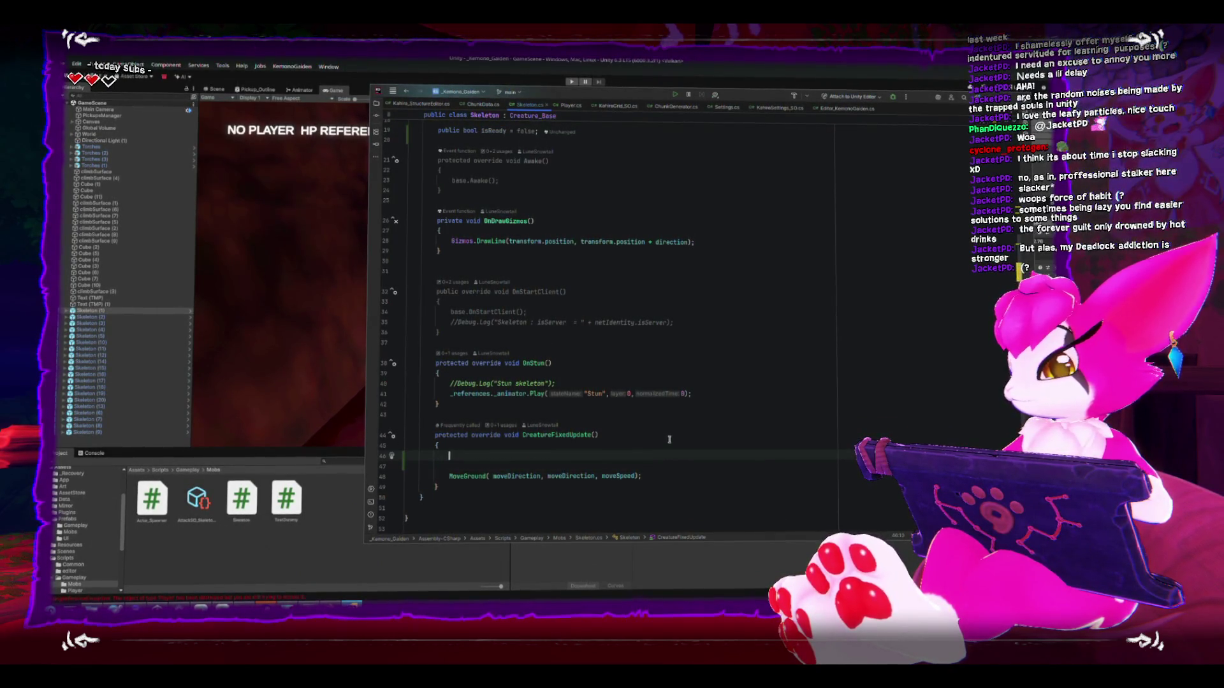
pyautogui.write('if(')
pyautogui.write('!isReady')
pyautogui.press('Tab')
pyautogui.press('Return')
pyautogui.write('return')
pyautogui.write(';')
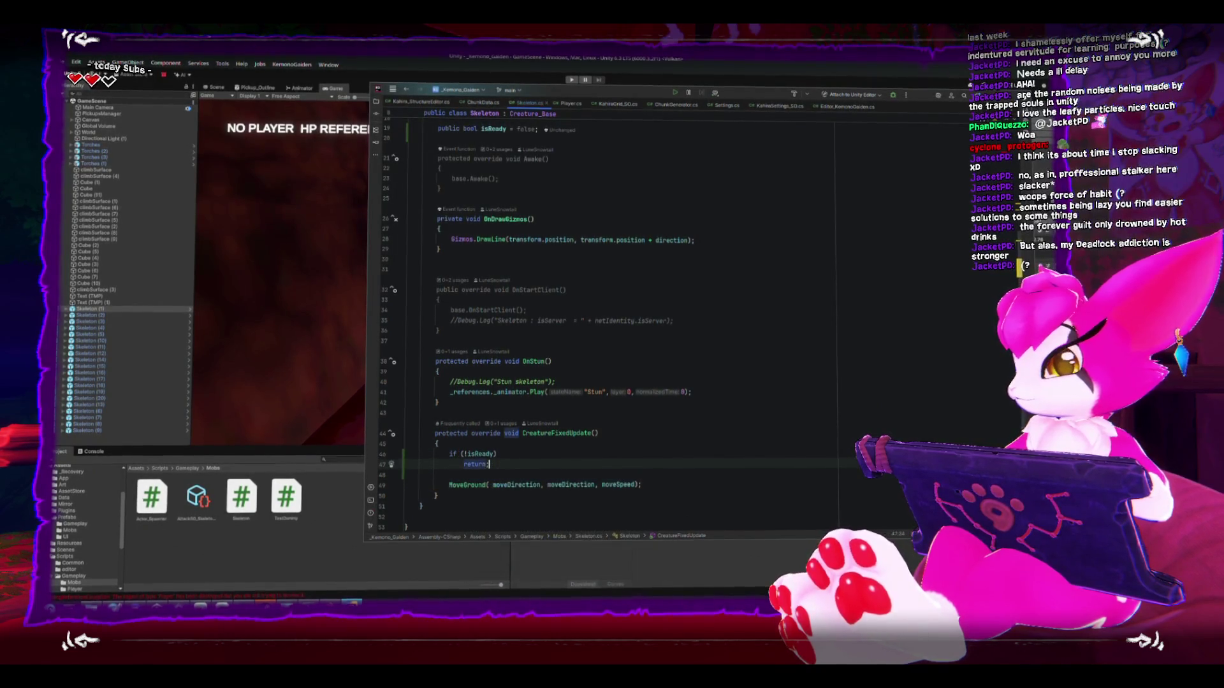
pyautogui.hotkey('alt', 'Tab')
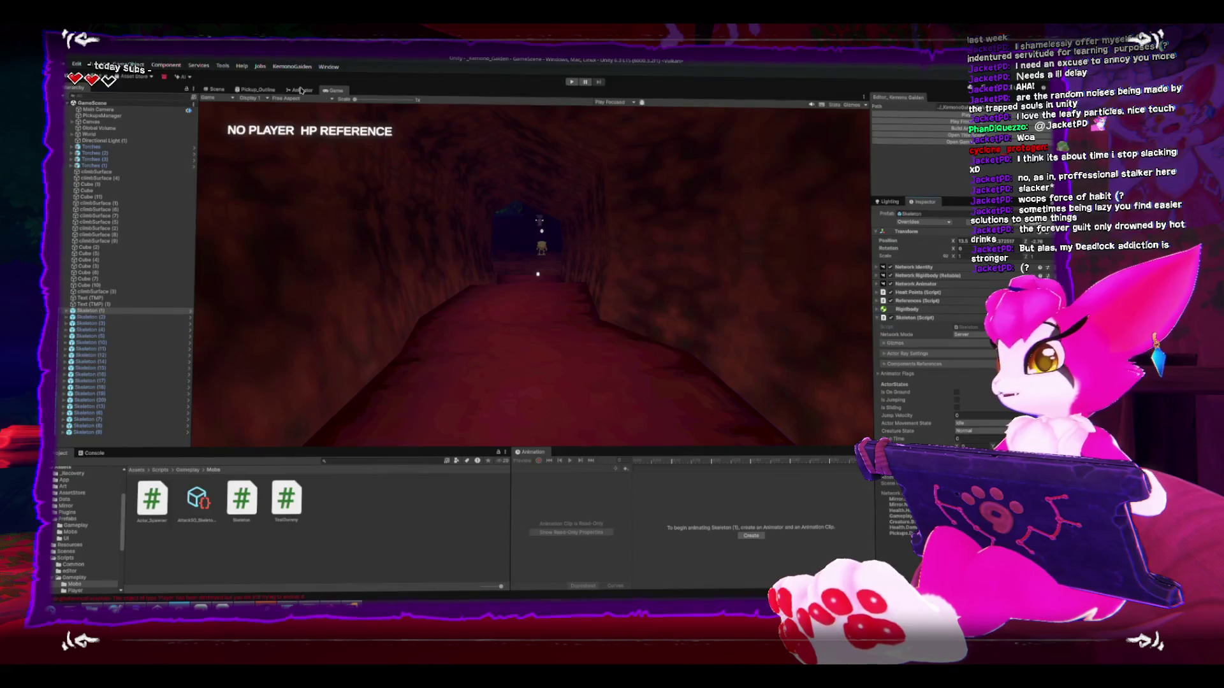
# Step: Undock the Game view and place it side by side with the Scene view
pyautogui.click(302, 90)
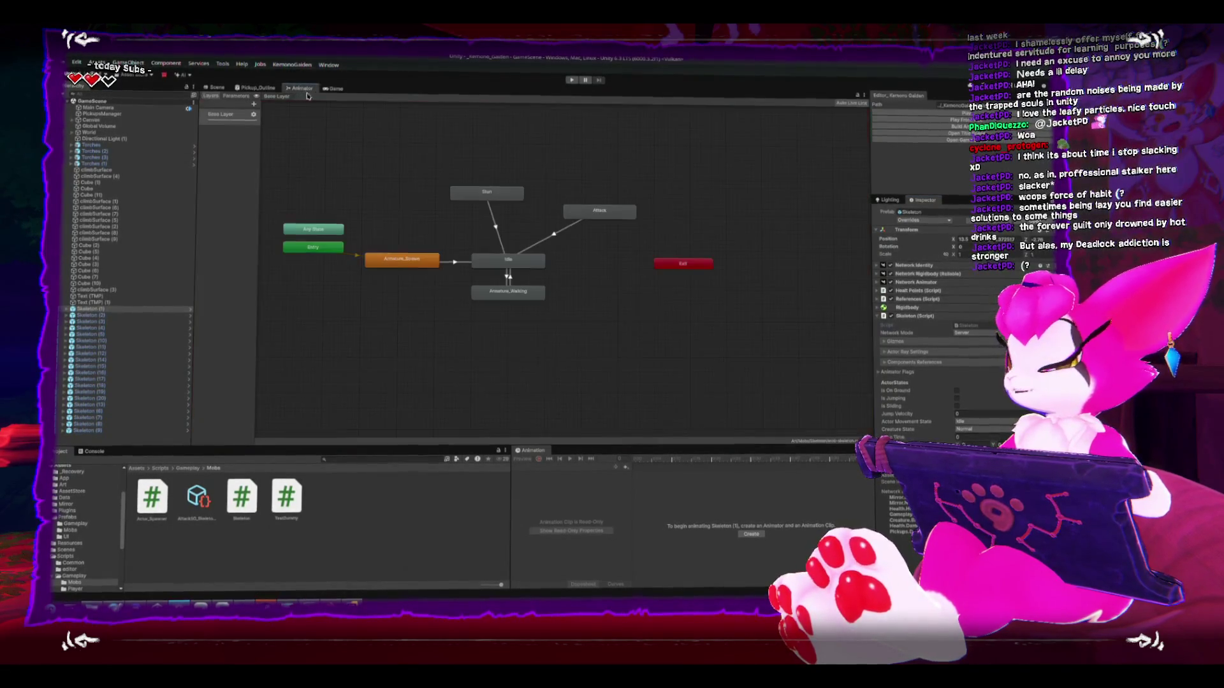
pyautogui.click(334, 88)
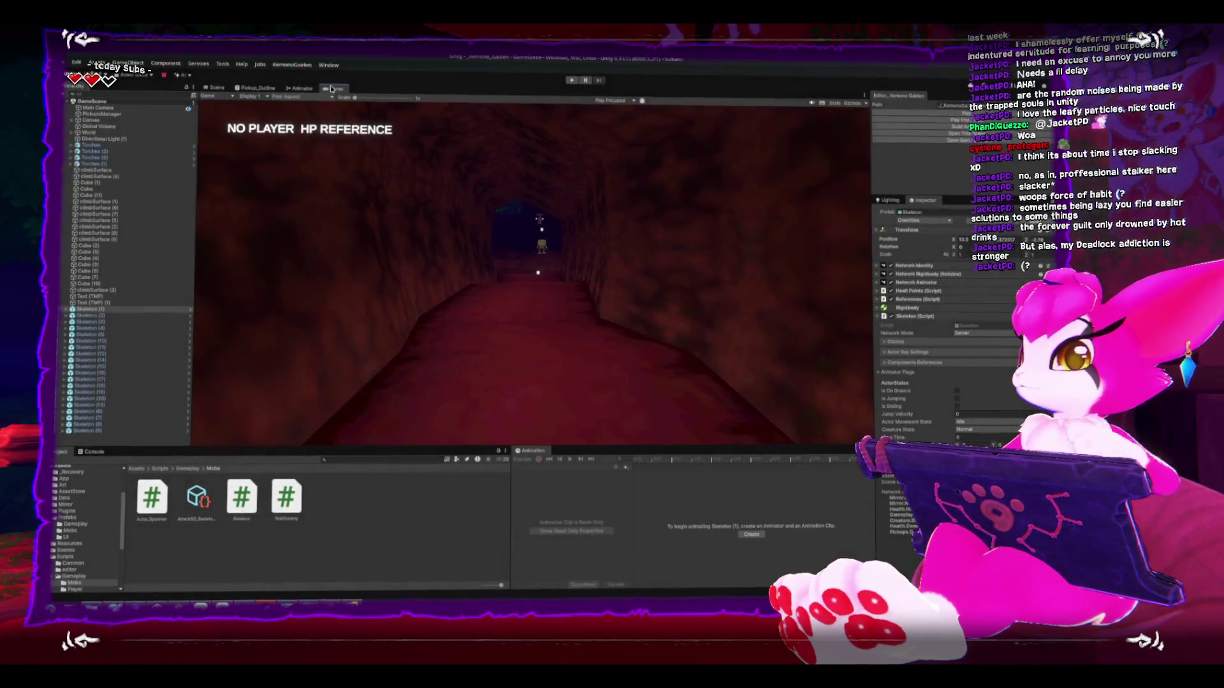
pyautogui.moveTo(331, 89); pyautogui.dragTo(794, 262)
pyautogui.moveTo(499, 189); pyautogui.dragTo(508, 189)
pyautogui.hotkey('ctrl', '1')
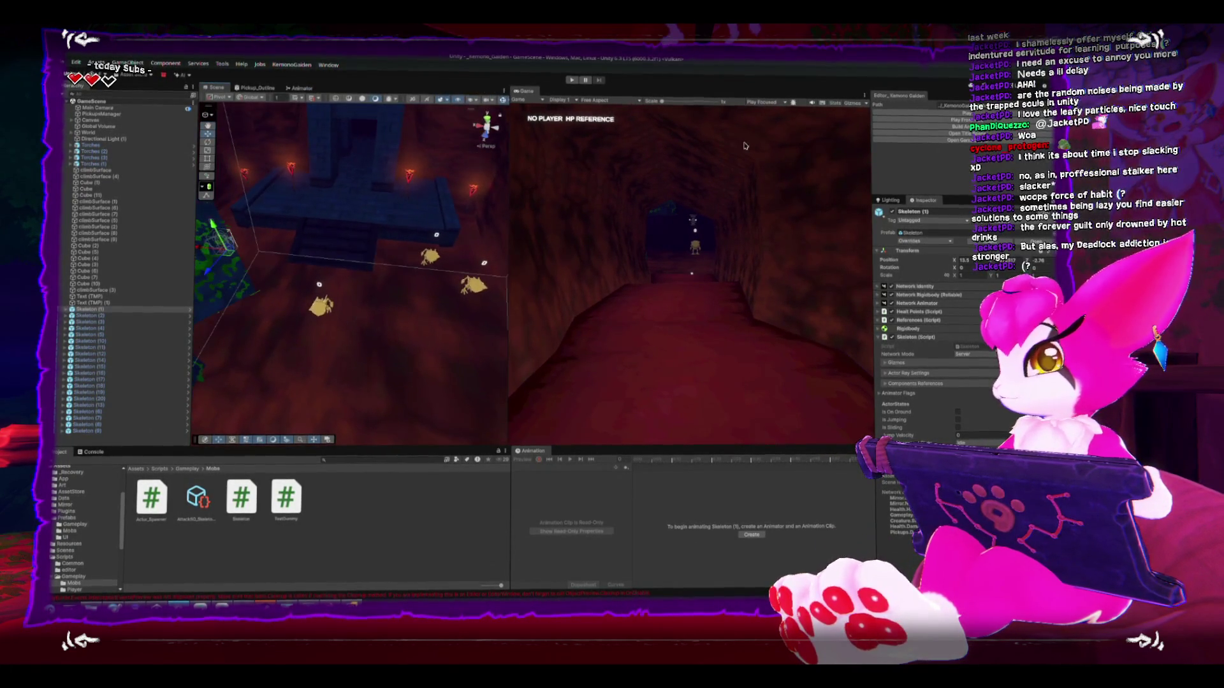
# Step: Play-test the skeleton mobs, stop play mode, and return to Skeleton.cs in Rider
pyautogui.hotkey('ctrl', 'p')
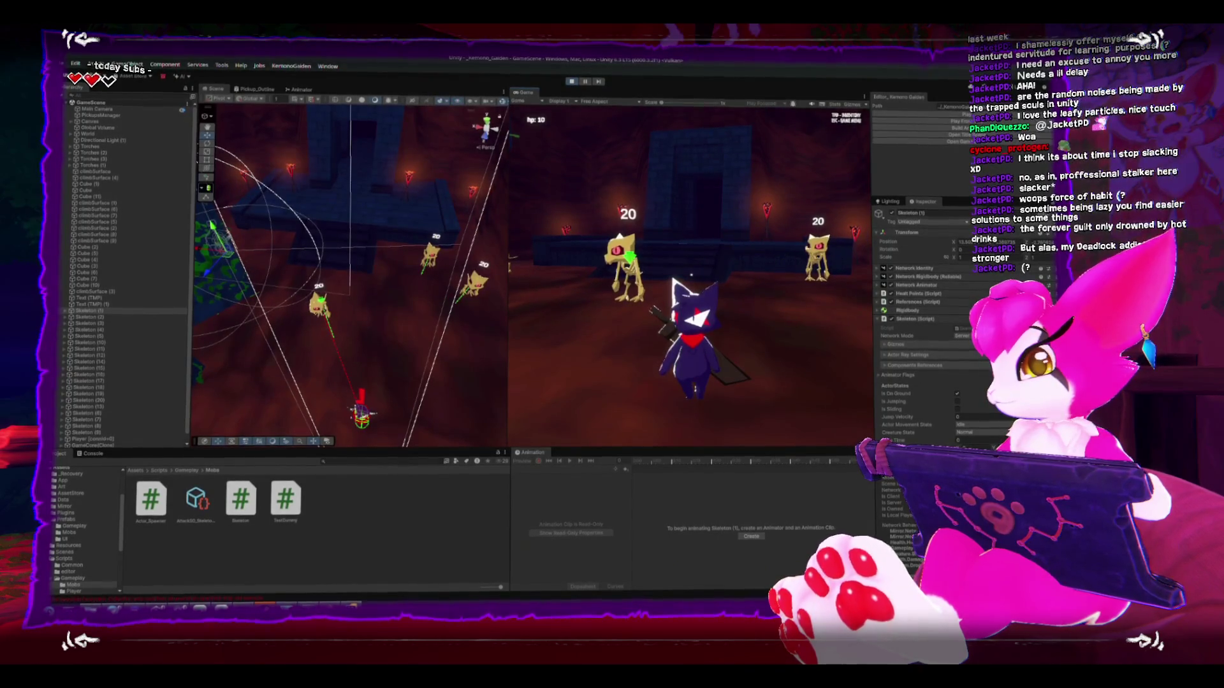
pyautogui.press('Escape')
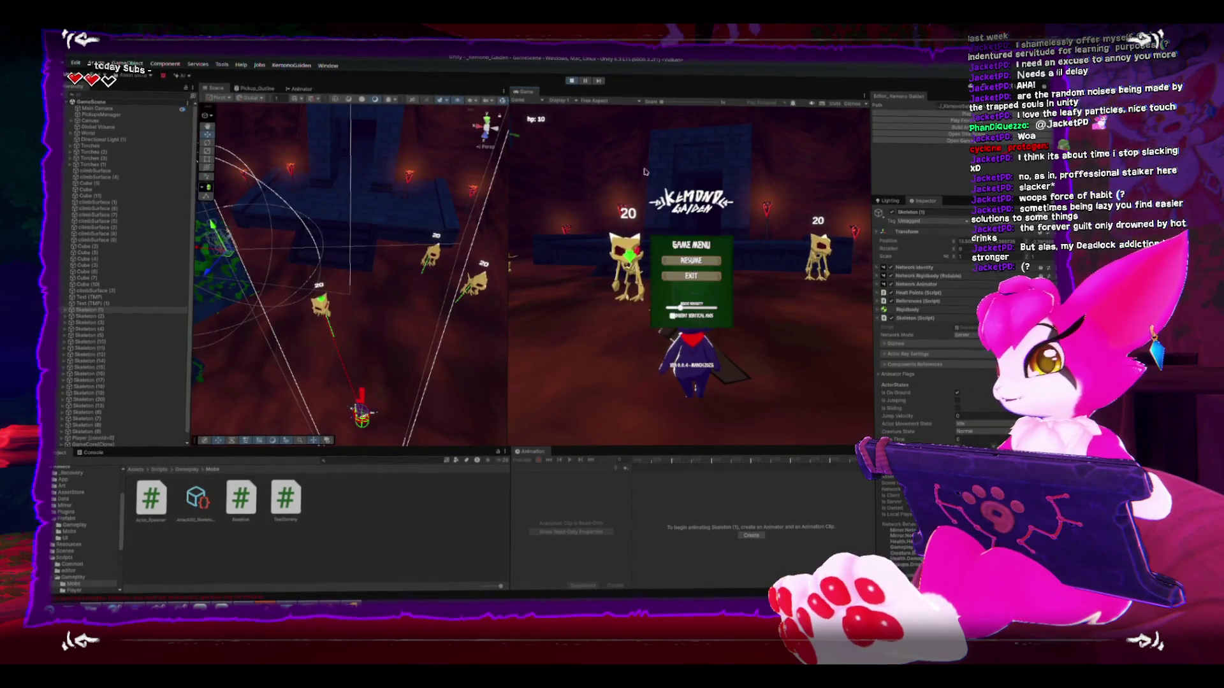
pyautogui.click(572, 83)
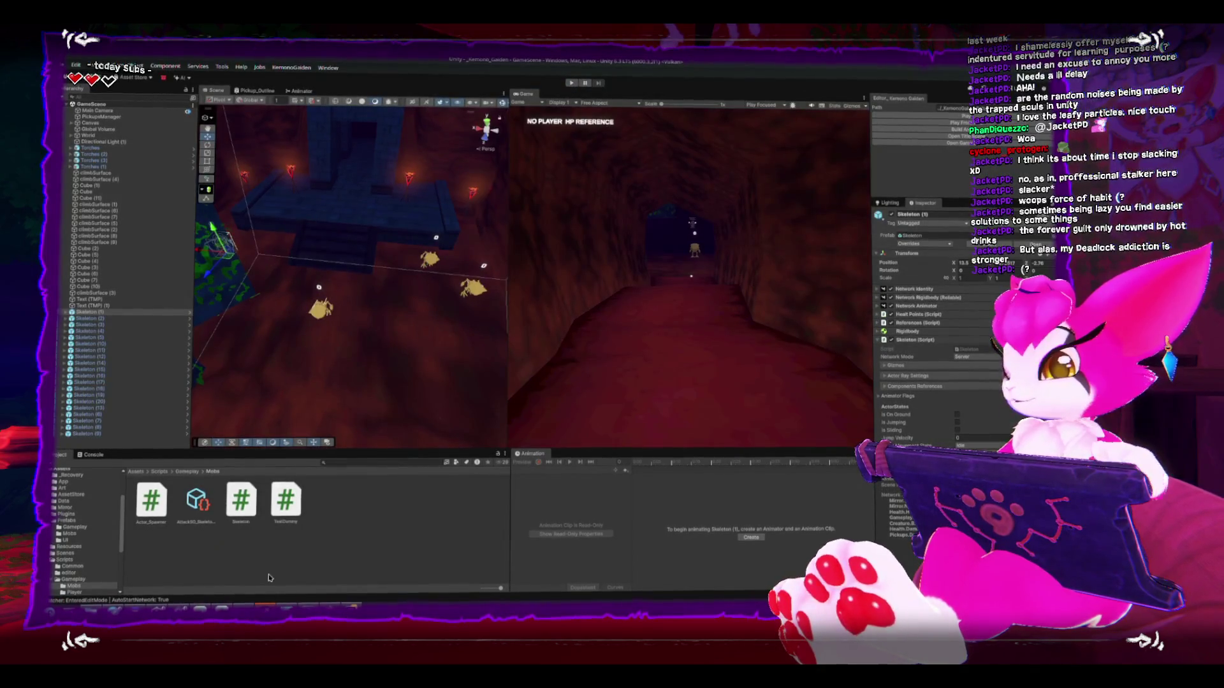
pyautogui.click(367, 605)
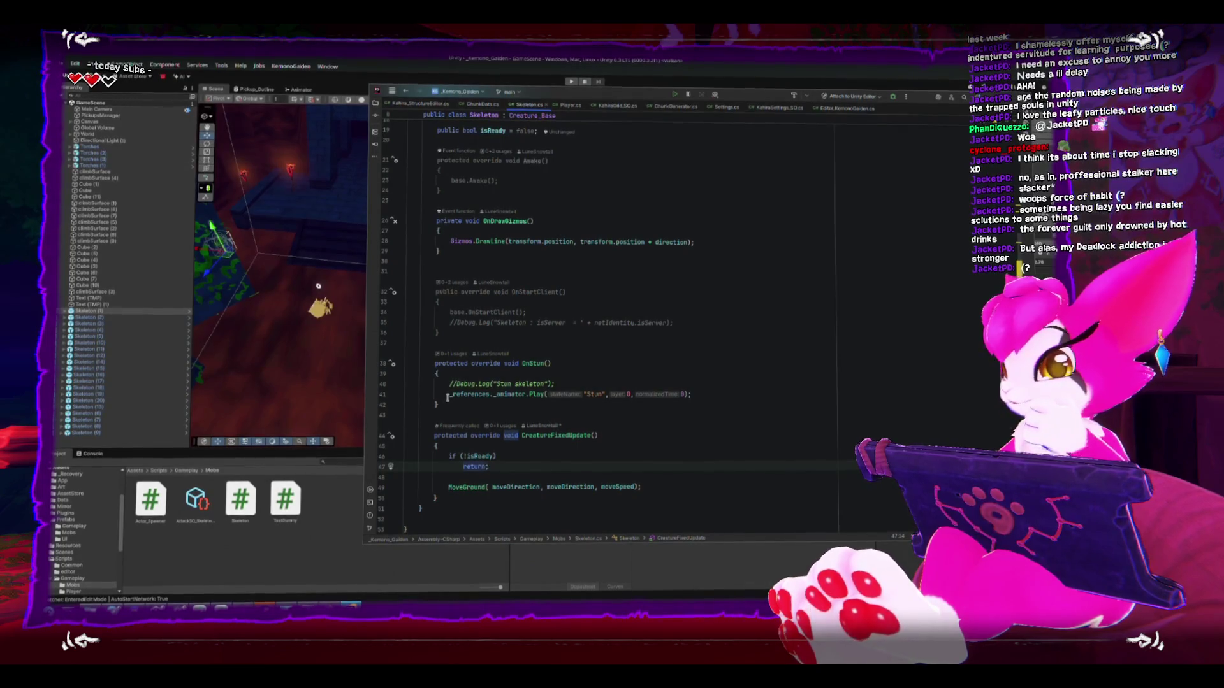
# Step: Bring up the skeleton's animator graph and inspect the Idle and Armature_Spawn states
pyautogui.click(495, 466)
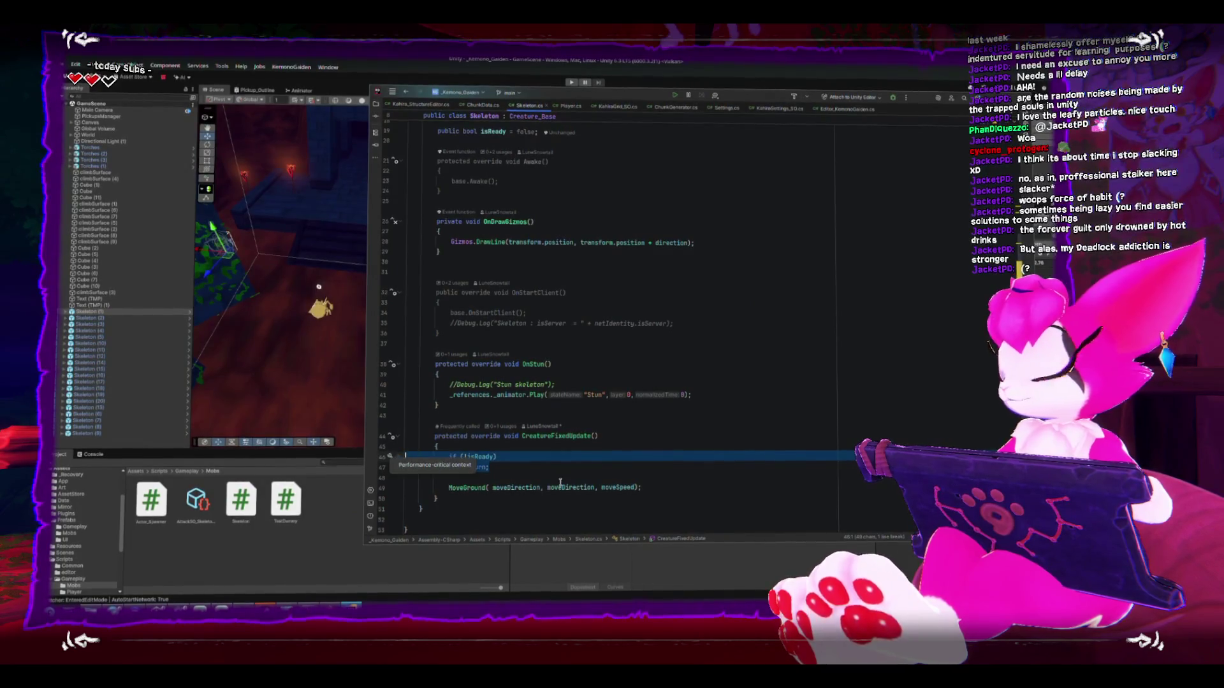
pyautogui.click(328, 155)
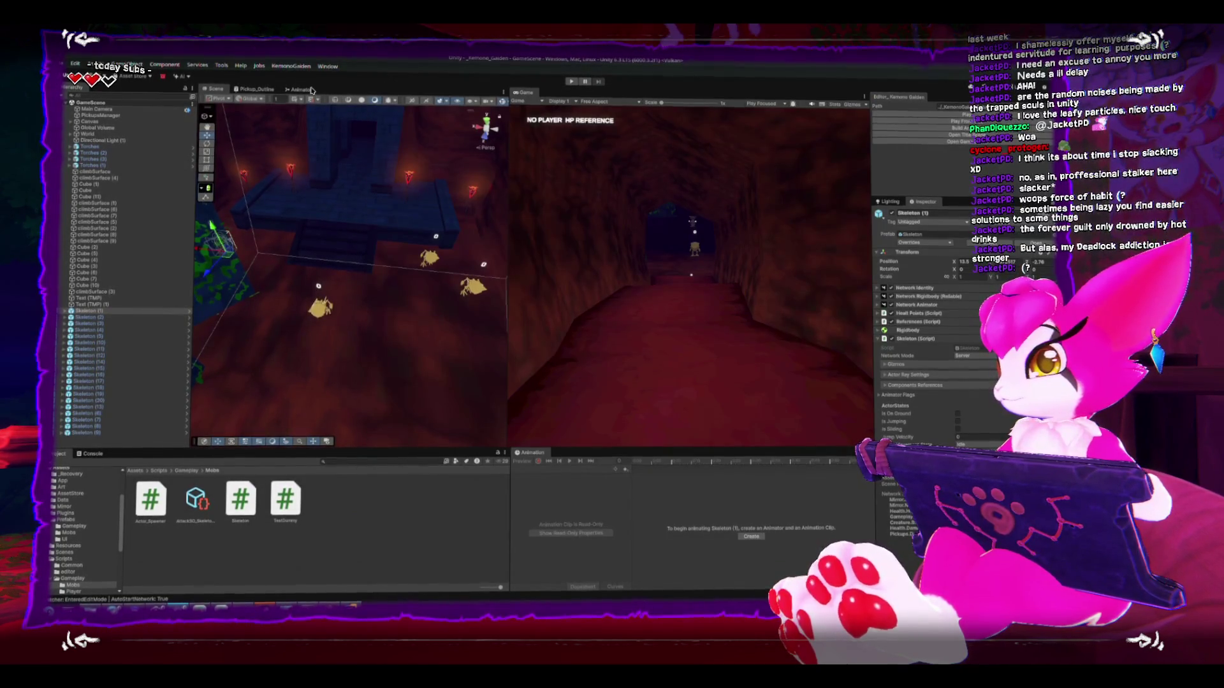
pyautogui.click(301, 89)
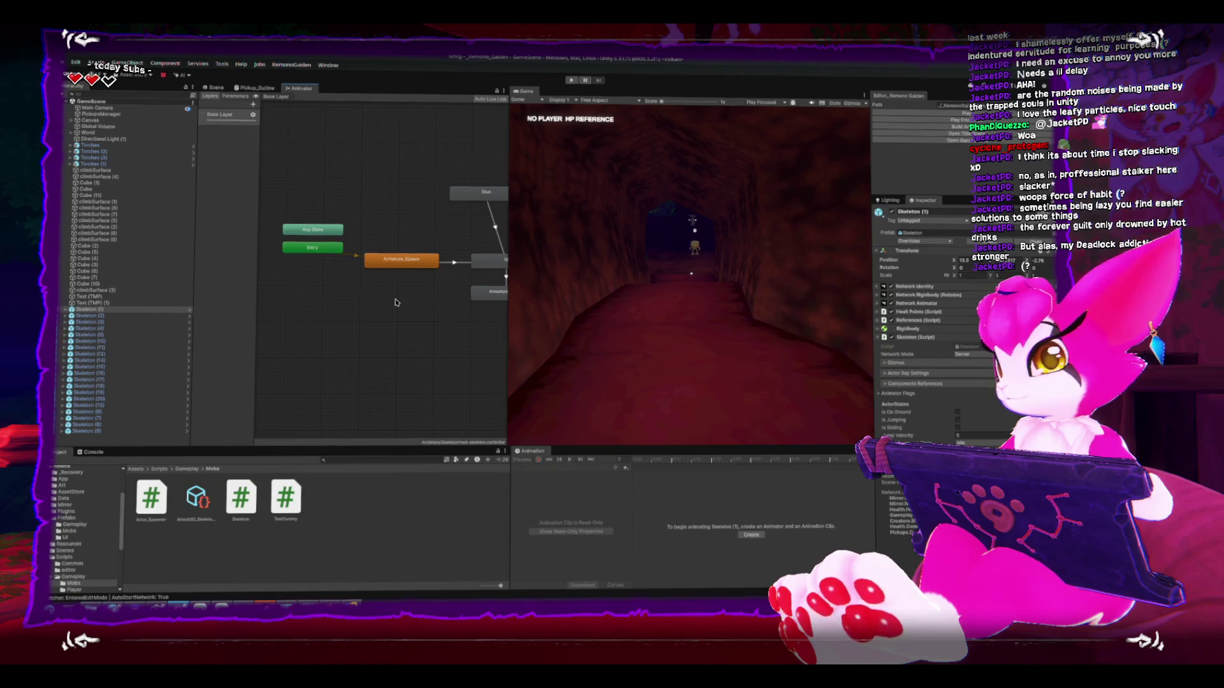
pyautogui.click(419, 260)
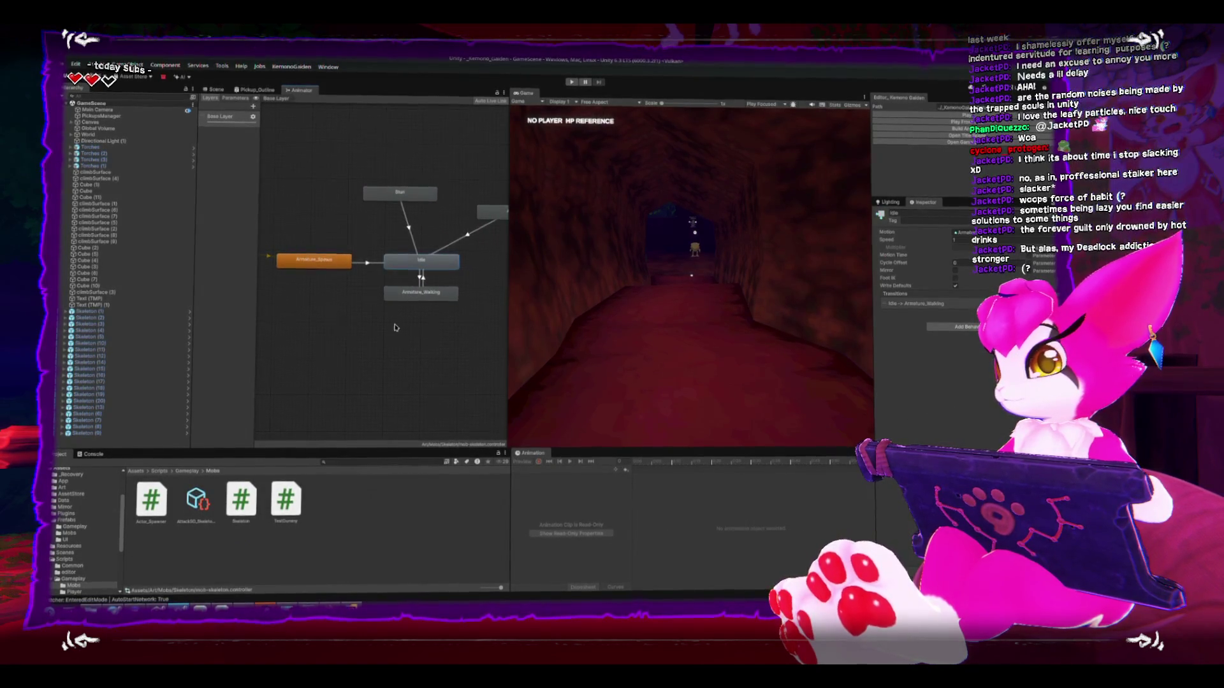
pyautogui.click(346, 279)
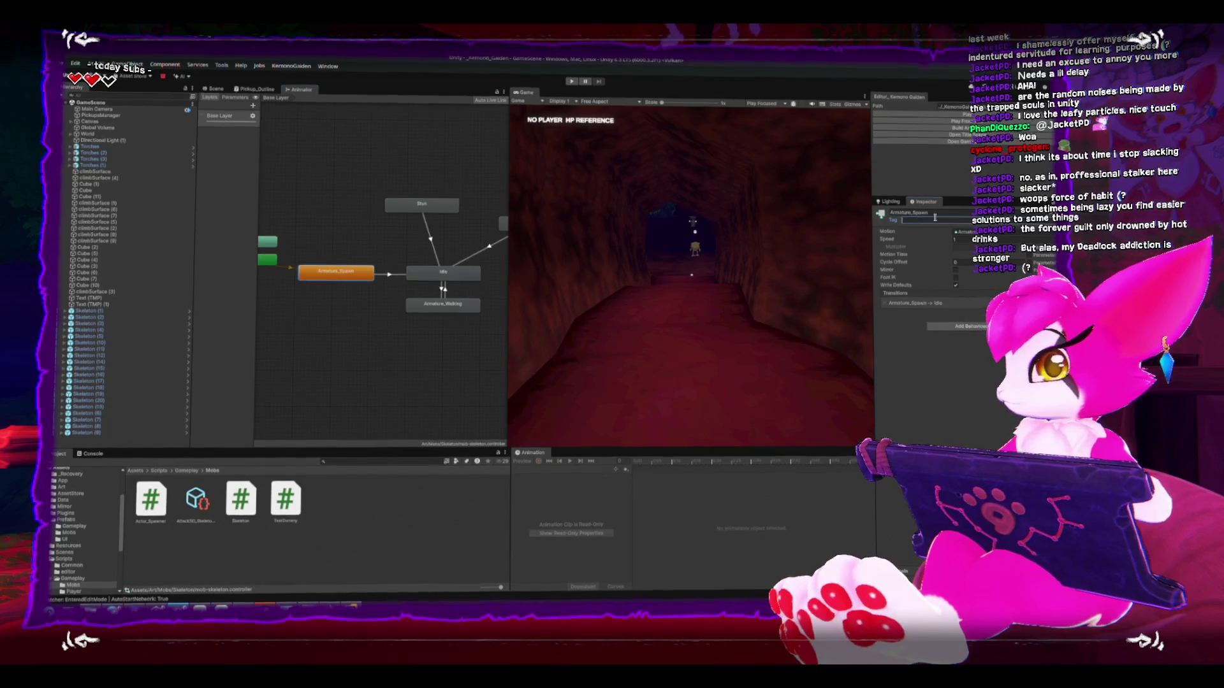
# Step: Rename Armature_Spawn to Spawn, reposition it in the graph, and open Skeleton.cs in Rider
pyautogui.click(939, 213)
pyautogui.write('Spawn')
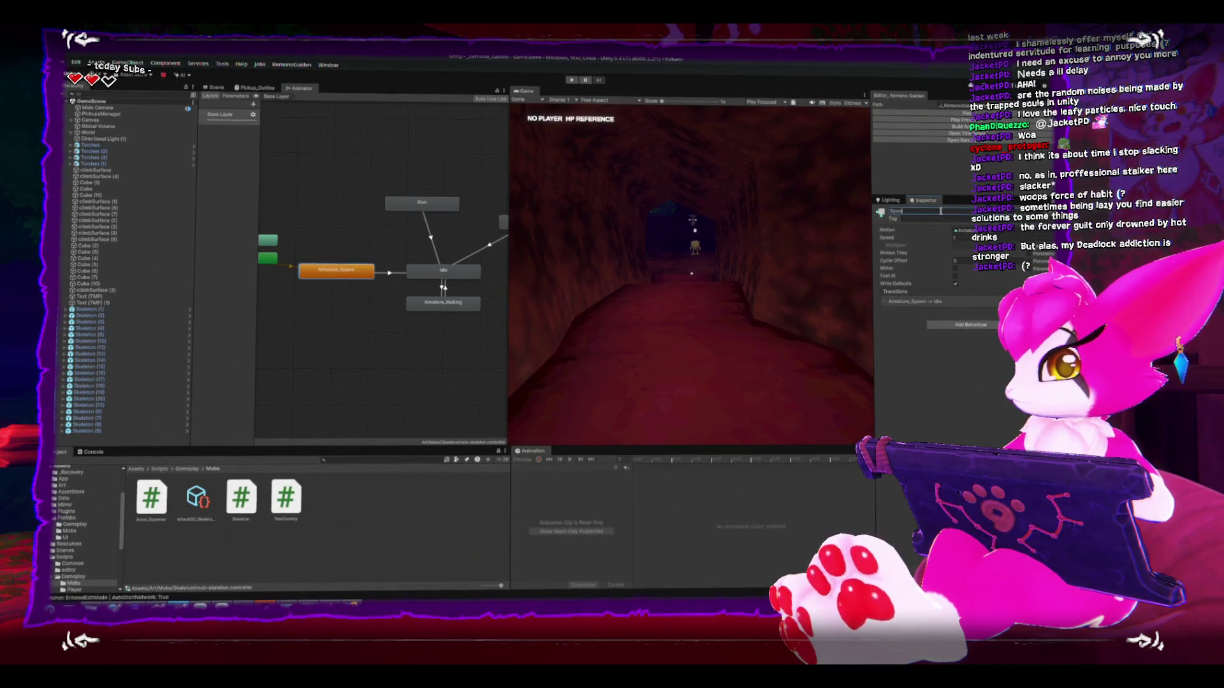
pyautogui.click(361, 347)
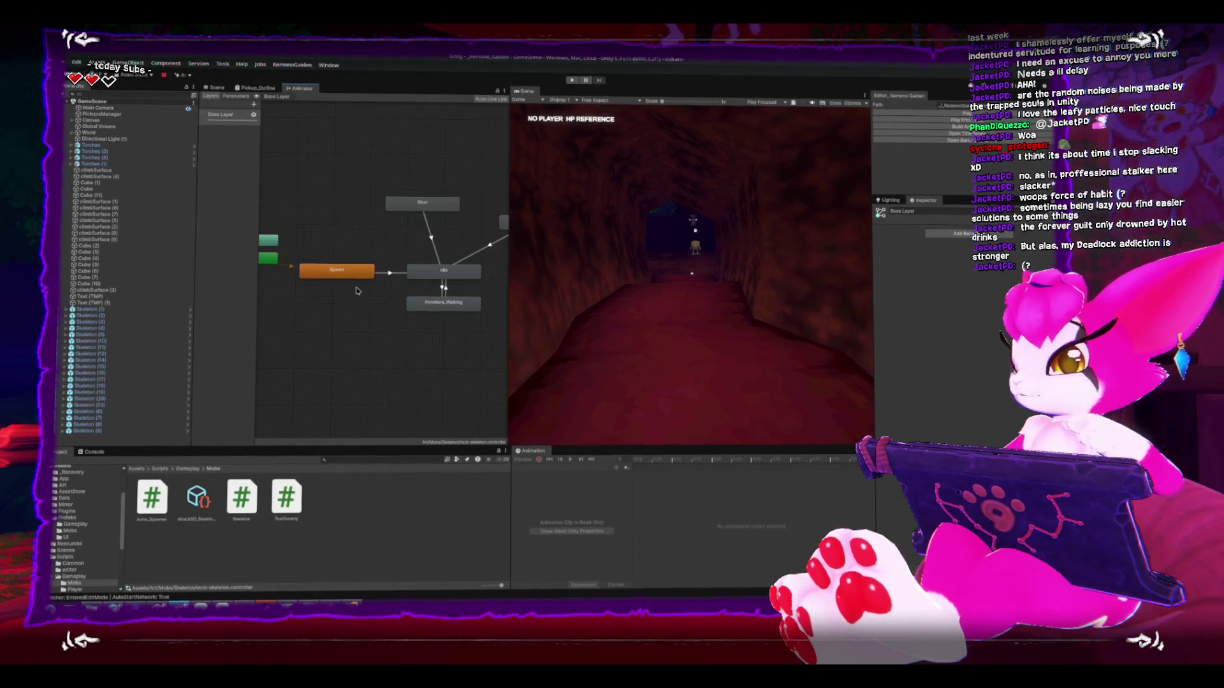
pyautogui.moveTo(354, 271); pyautogui.dragTo(346, 270)
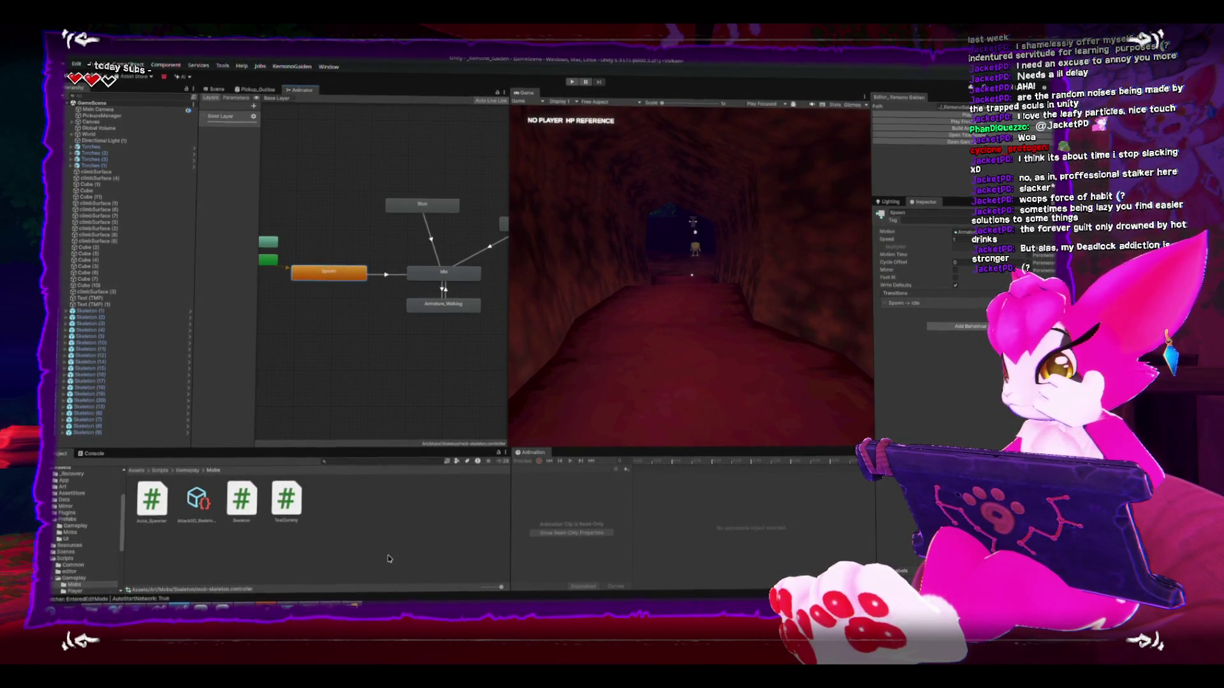
pyautogui.doubleClick(242, 499)
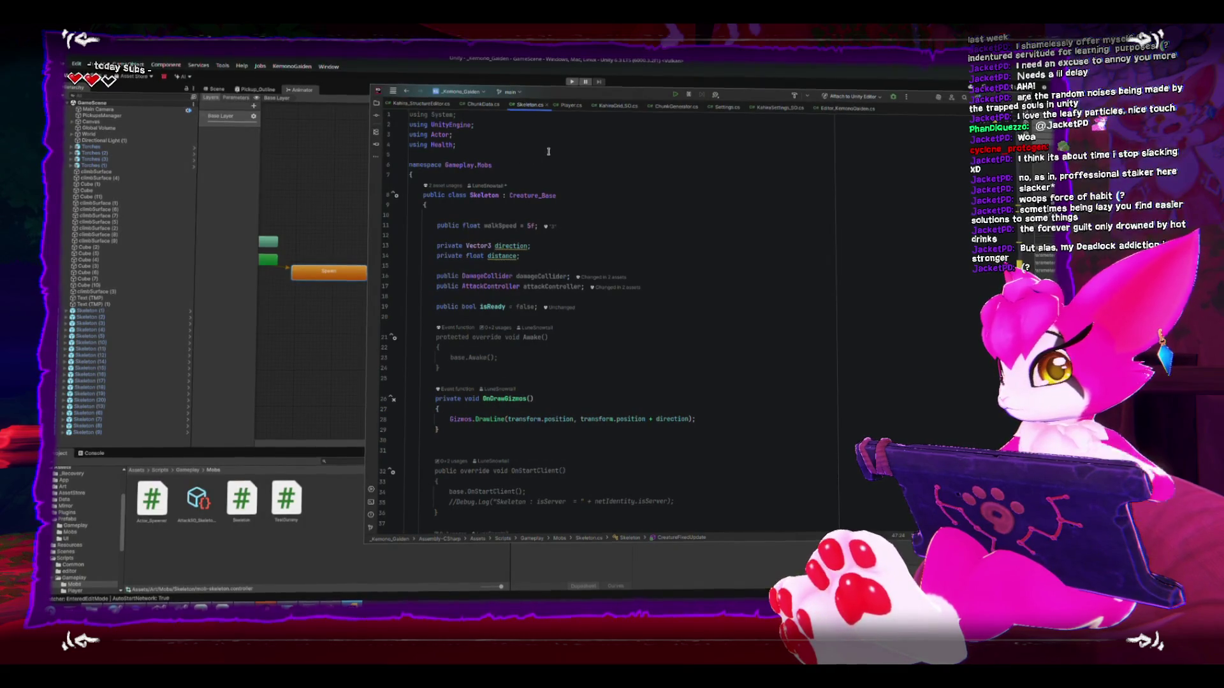
# Step: Create a new Creature_Status behaviour script attached to the skeleton's Spawn state
pyautogui.scroll(-3)
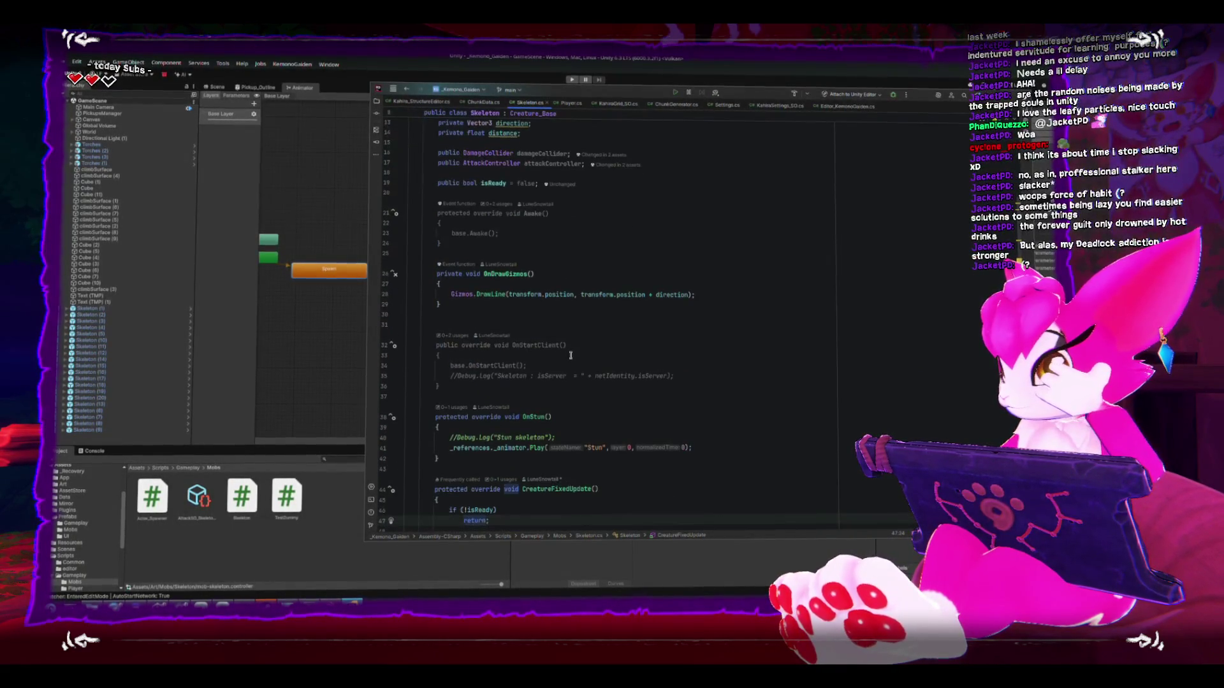
pyautogui.scroll(3)
pyautogui.scroll(3)
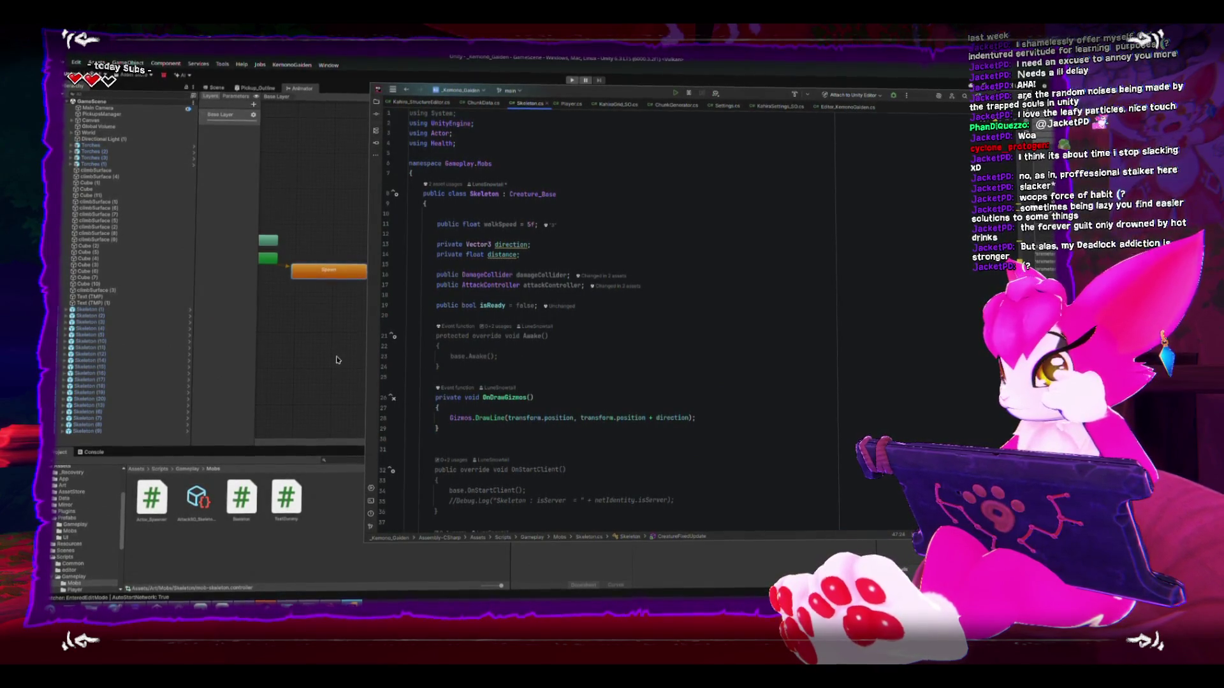
pyautogui.click(338, 361)
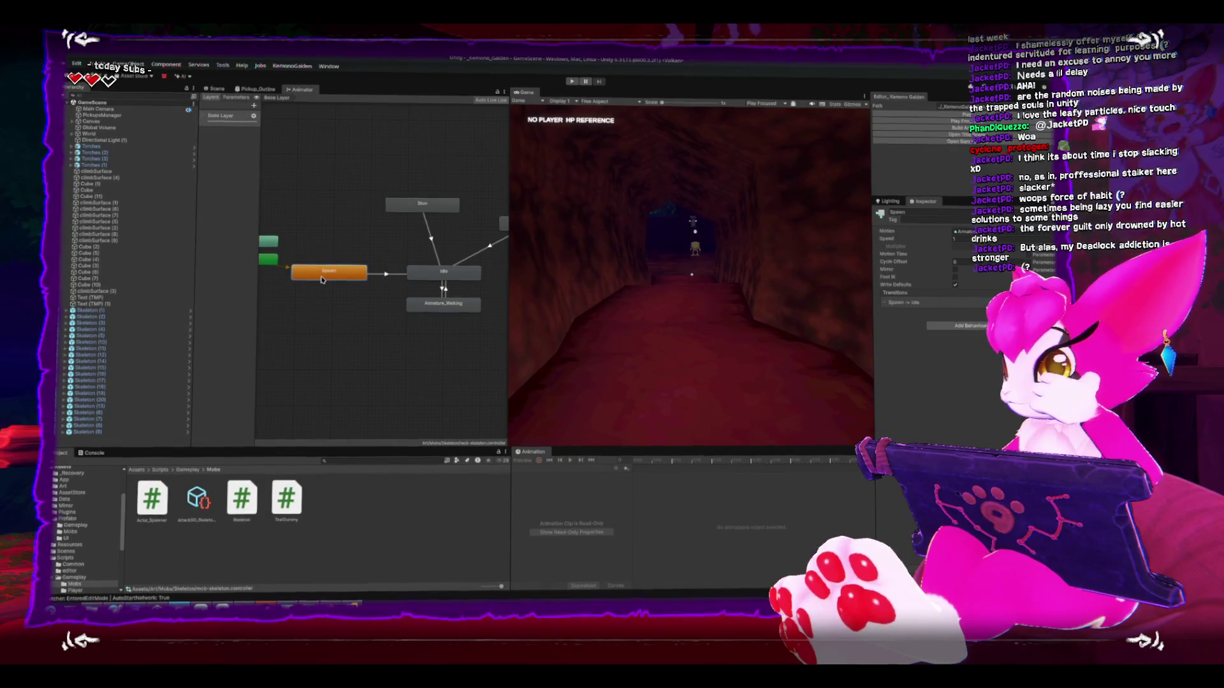
pyautogui.rightClick(323, 276)
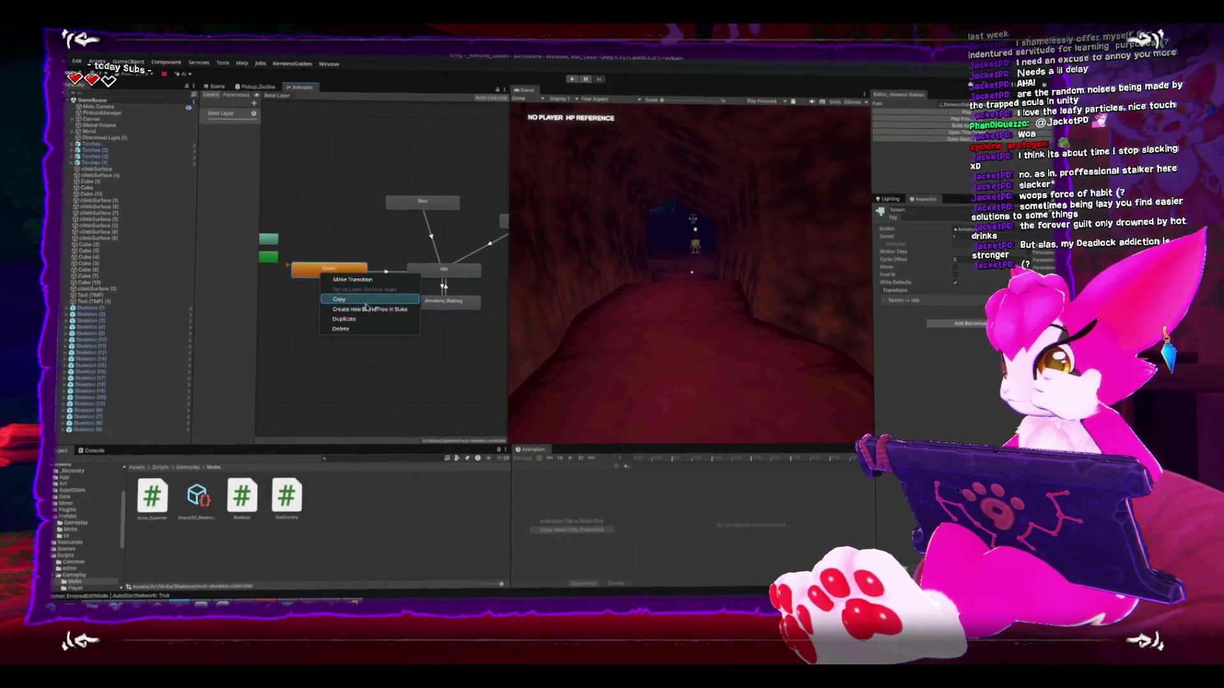
pyautogui.click(956, 323)
pyautogui.press('Return')
pyautogui.write('Creature_Sta')
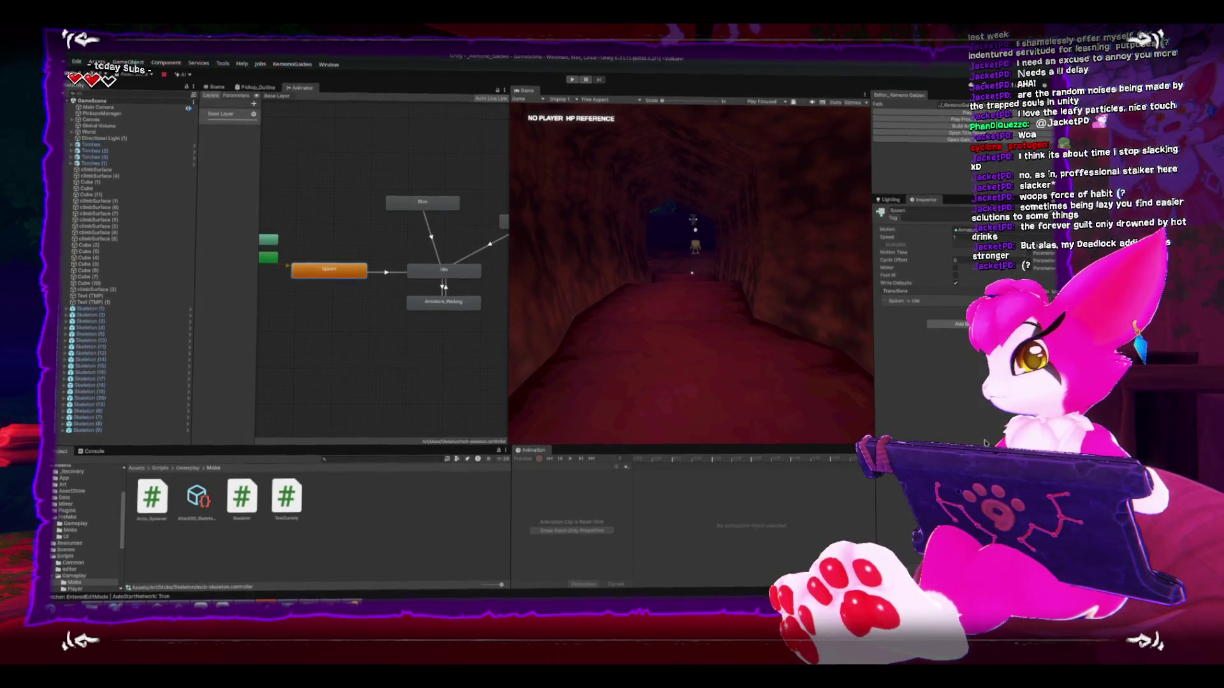
pyautogui.press('Return')
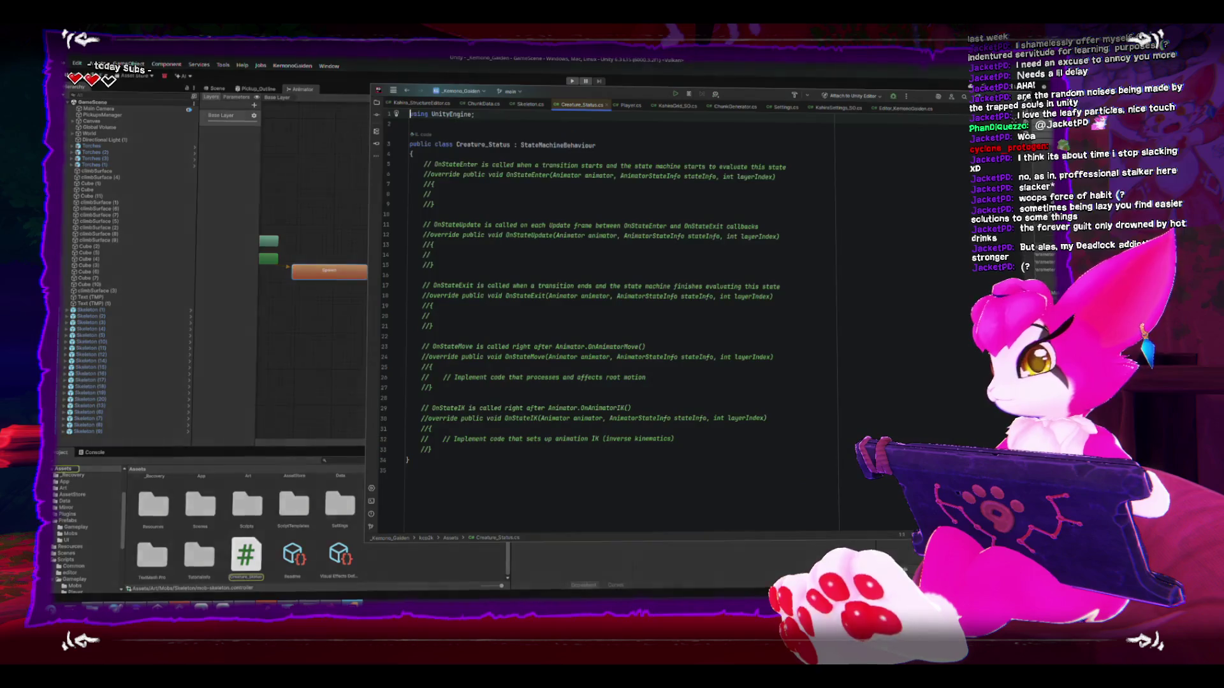
# Step: Uncomment the OnStateExit method in Creature_Status and place the caret in its body
pyautogui.click(492, 195)
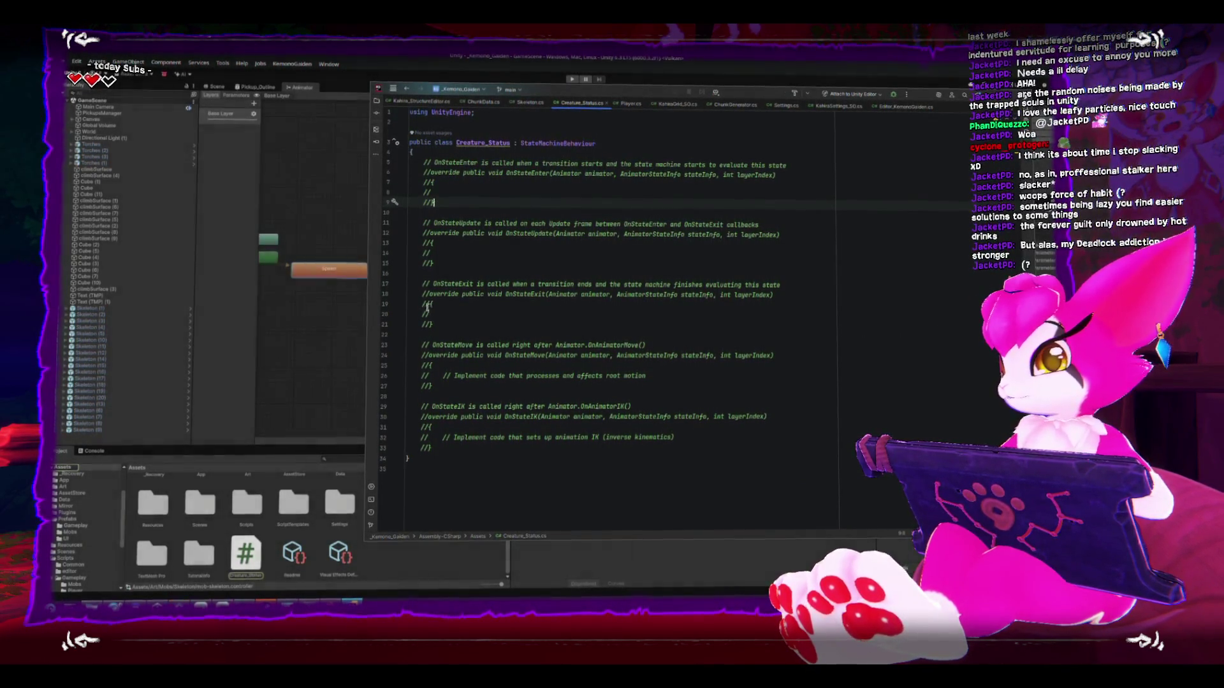
pyautogui.moveTo(428, 295); pyautogui.dragTo(428, 325)
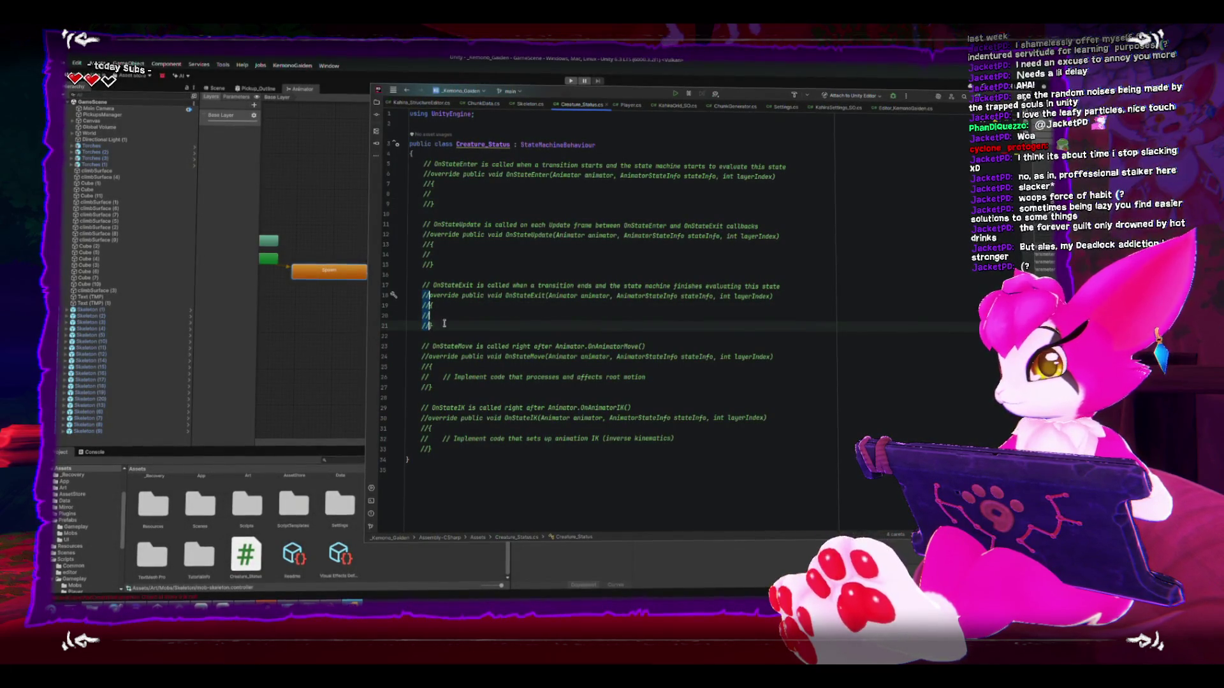
pyautogui.press('Up')
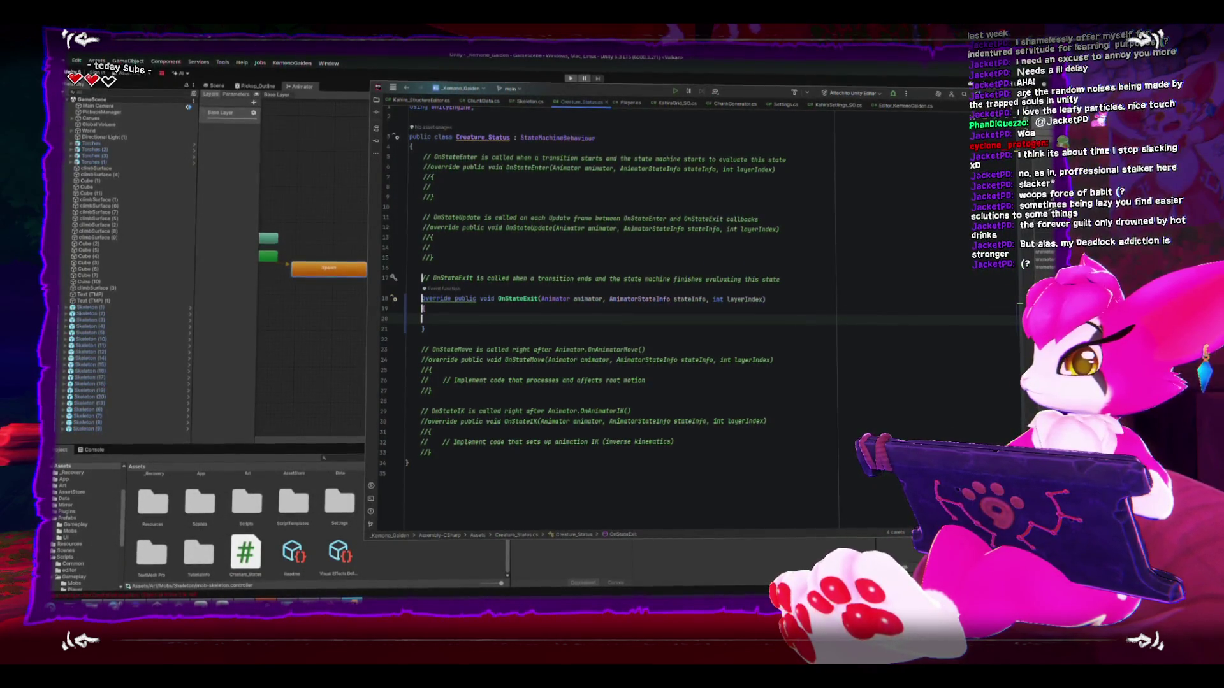
pyautogui.press('Escape')
pyautogui.write('Creature')
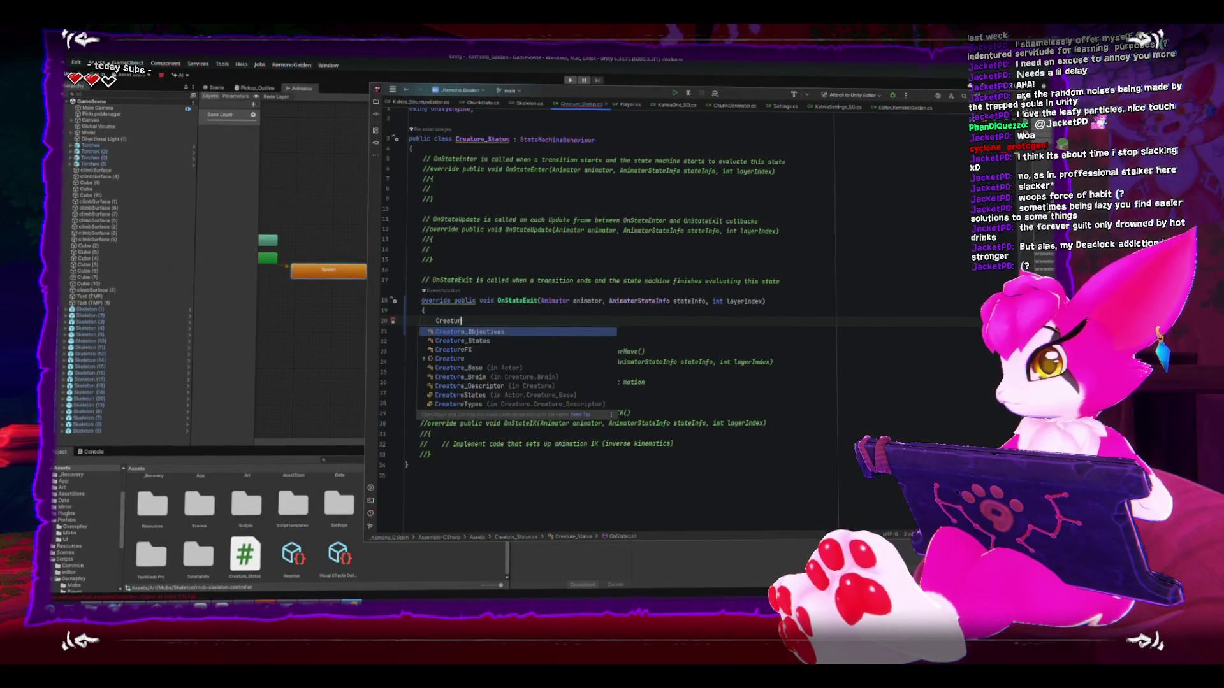
# Step: Begin a skeleton line that calls animator.TryGetComponent
pyautogui.press('BackSpace')
pyautogui.press('BackSpace')
pyautogui.press('BackSpace')
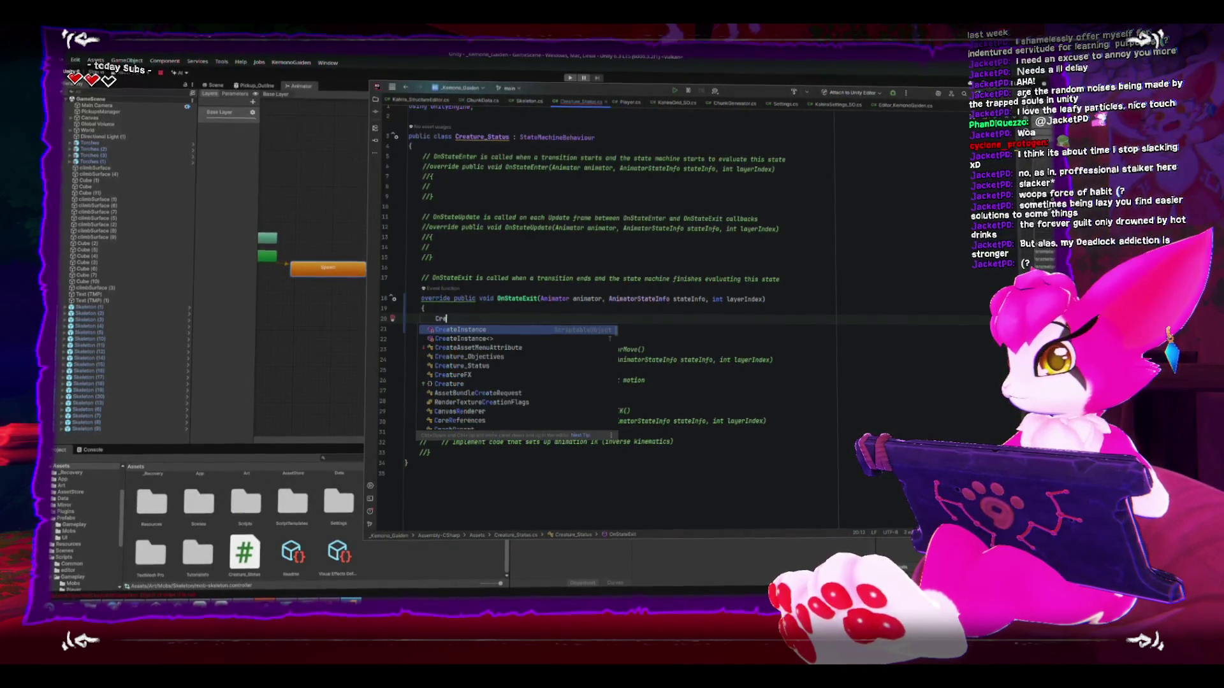
pyautogui.write('Skeleton skelet')
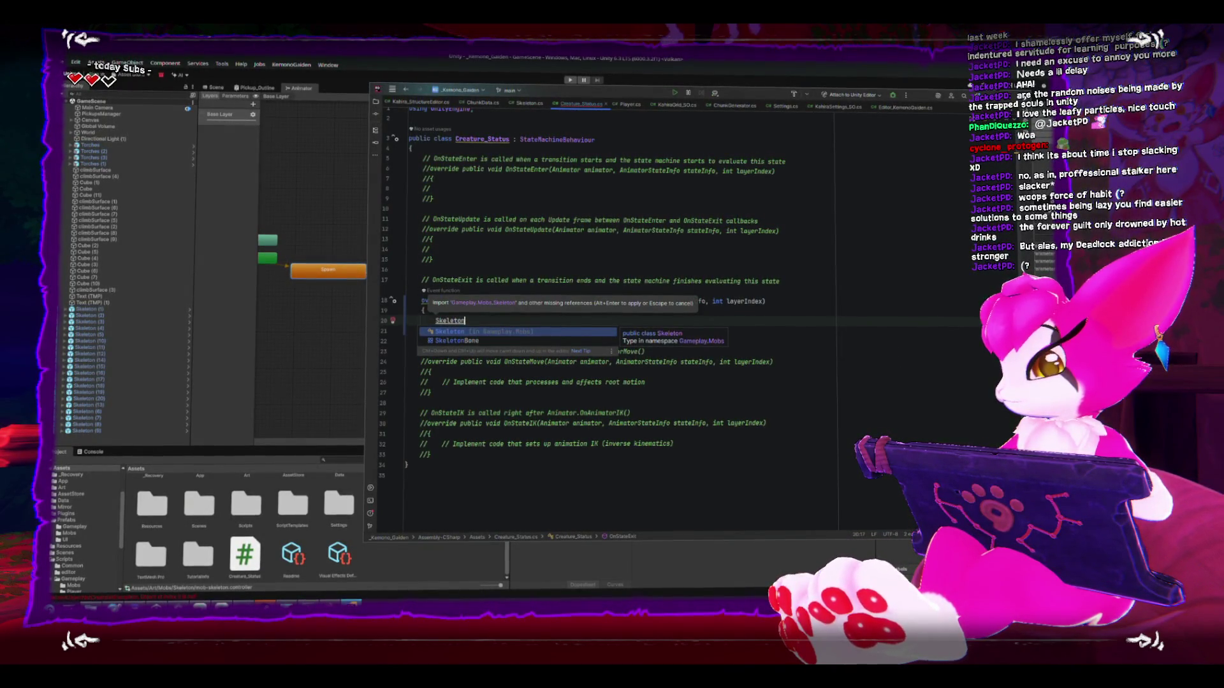
pyautogui.press('Return')
pyautogui.write('=')
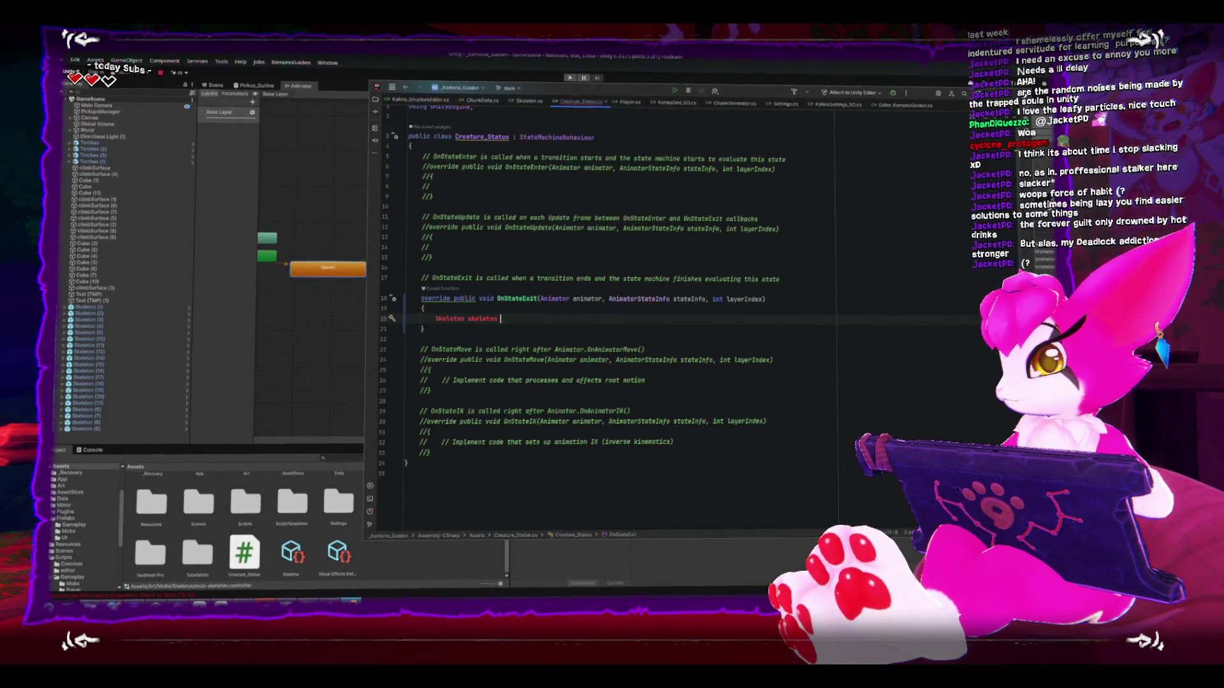
pyautogui.write('tryge')
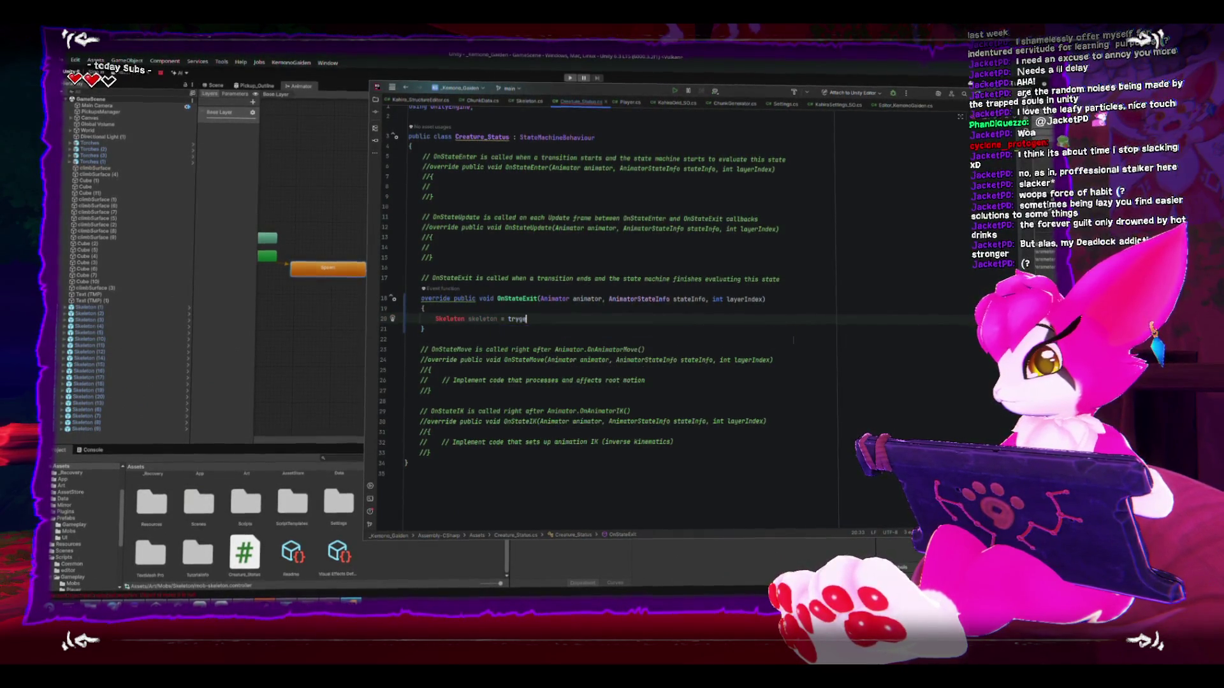
pyautogui.write('t')
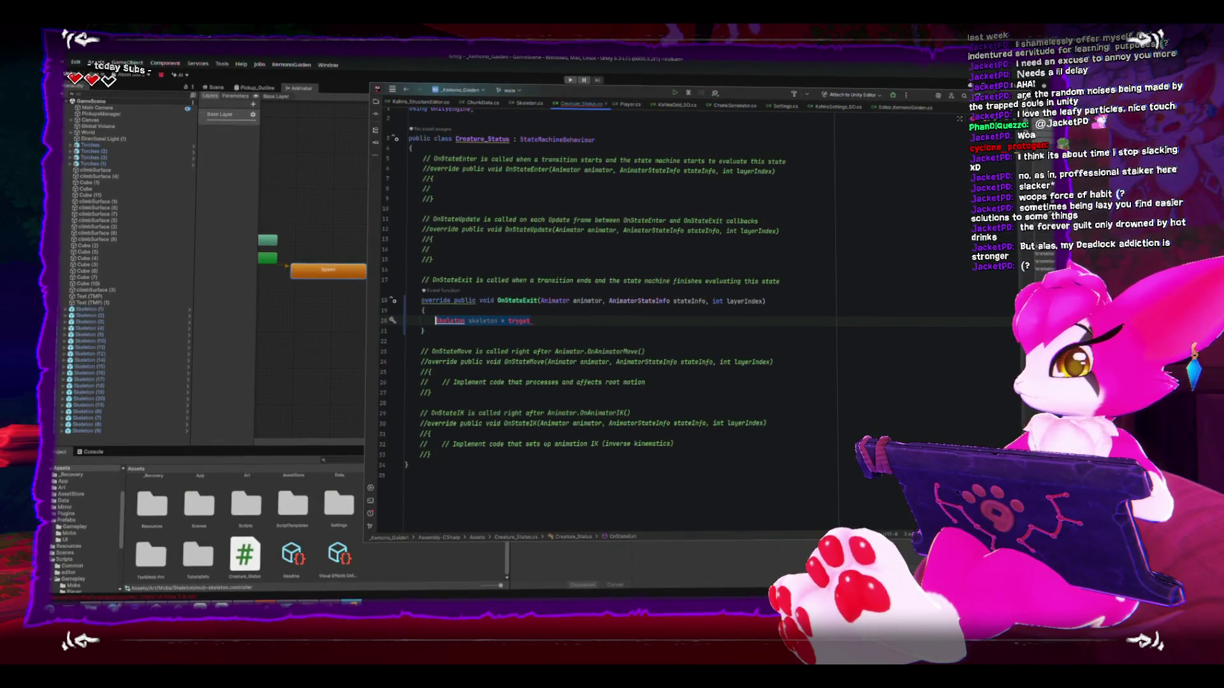
pyautogui.click(435, 319)
pyautogui.write('animator')
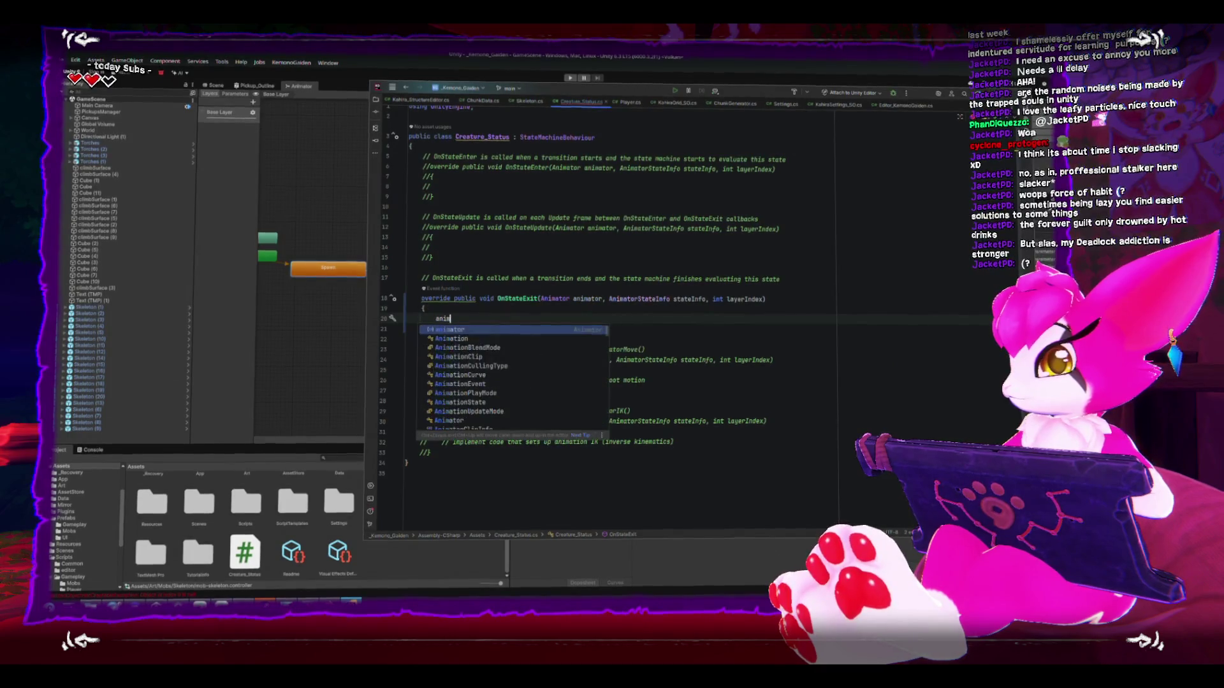
pyautogui.press('Return')
pyautogui.write('.tryge')
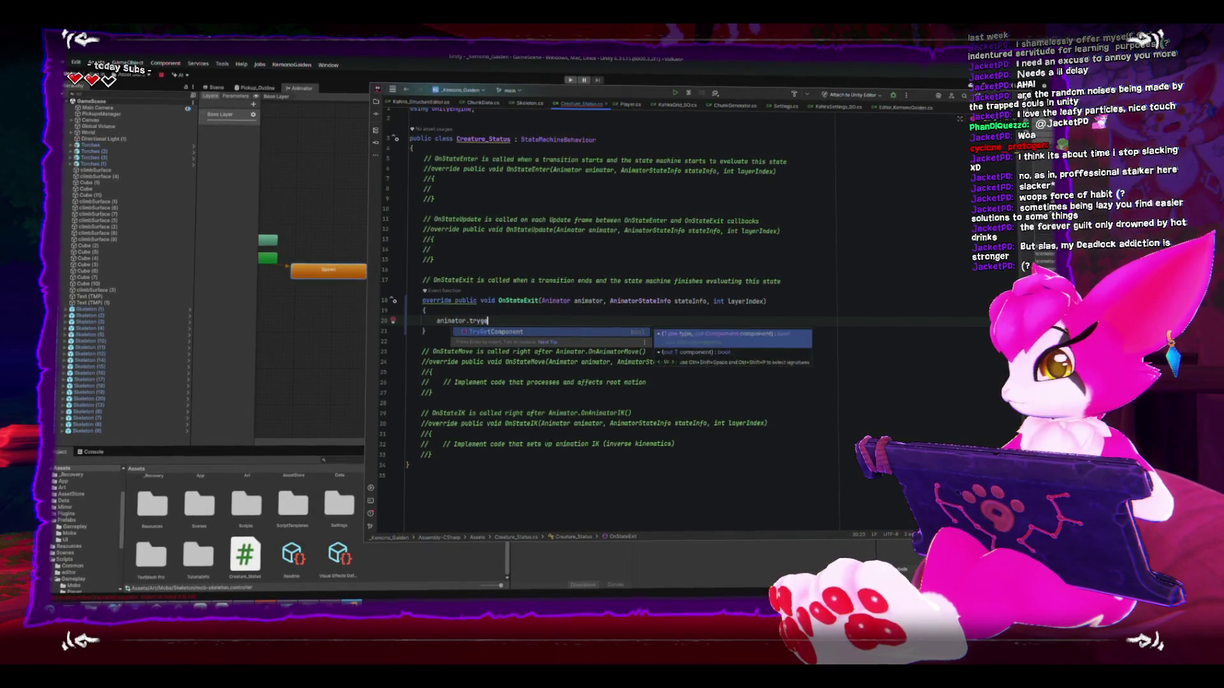
pyautogui.press('Return')
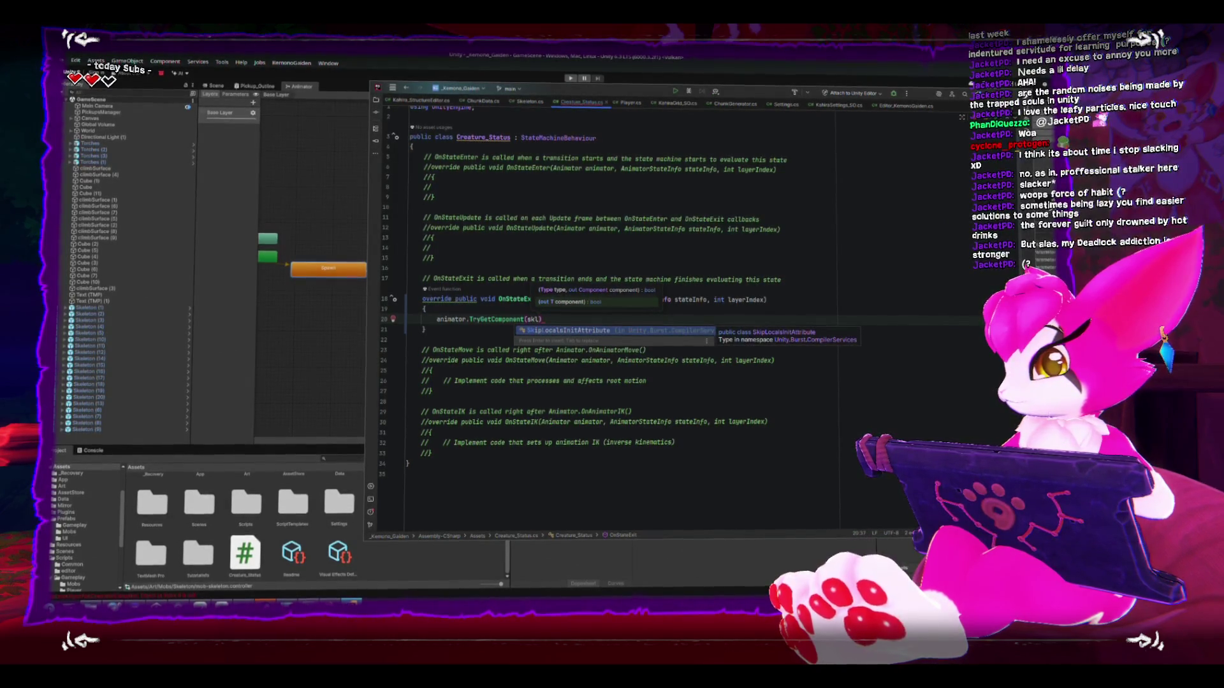
# Step: Complete the call as TryGetComponent<Skeleton>(out Skeleton skeleton) and open a brace block
pyautogui.write('e')
pyautogui.press('BackSpace')
pyautogui.press('BackSpace')
pyautogui.press('BackSpace')
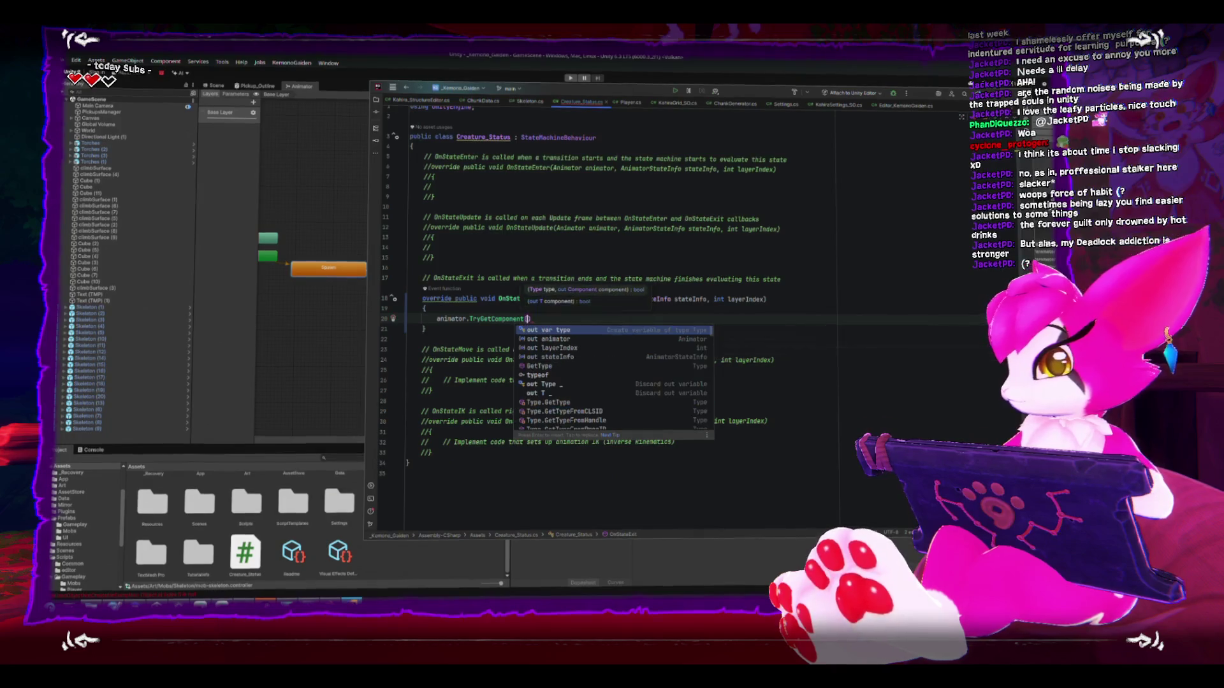
pyautogui.press('Escape')
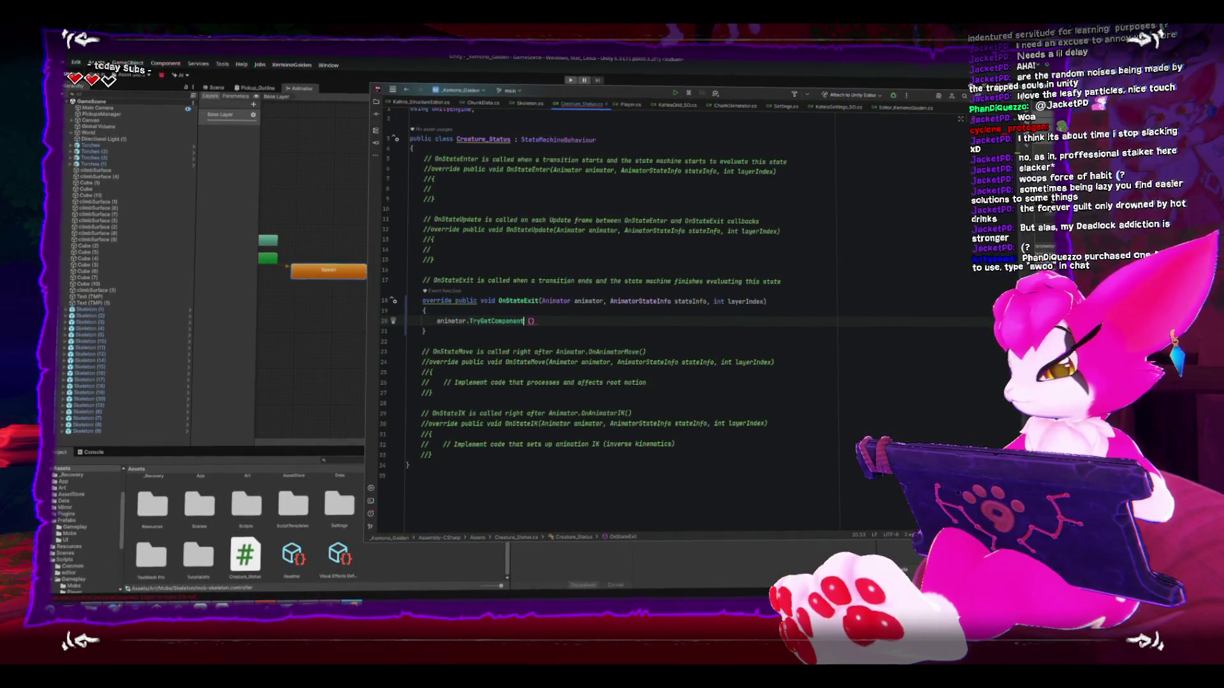
pyautogui.write('eleton>')
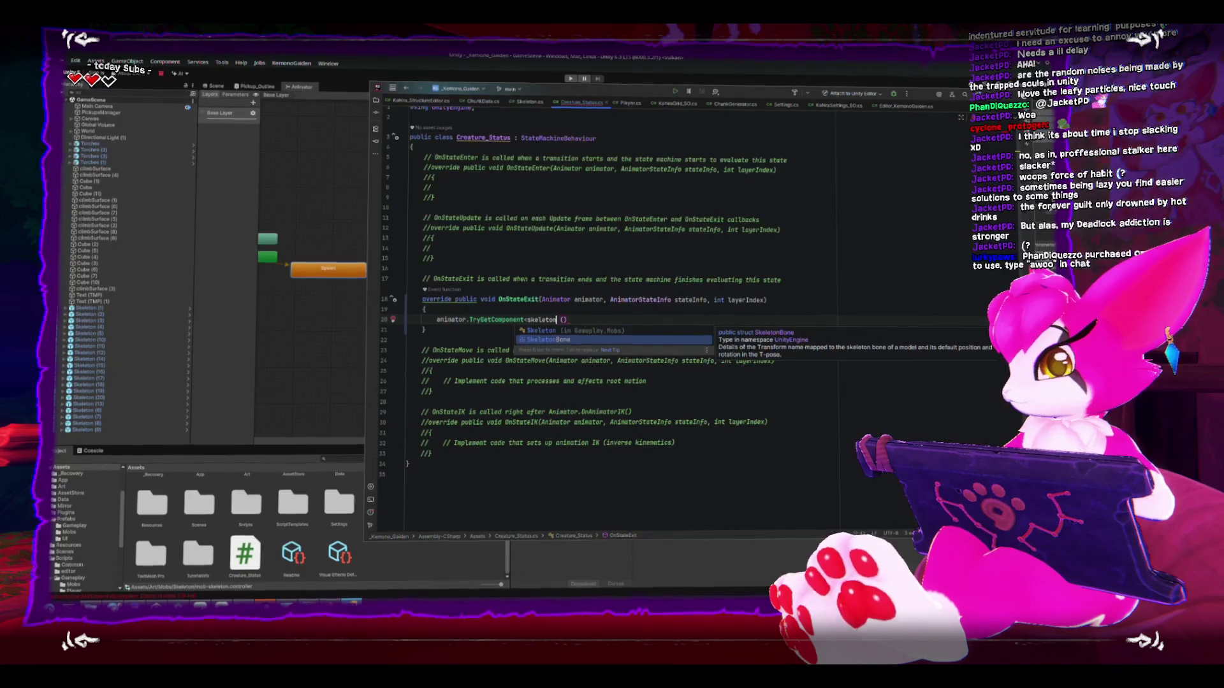
pyautogui.write('(')
pyautogui.write('out Skeleton')
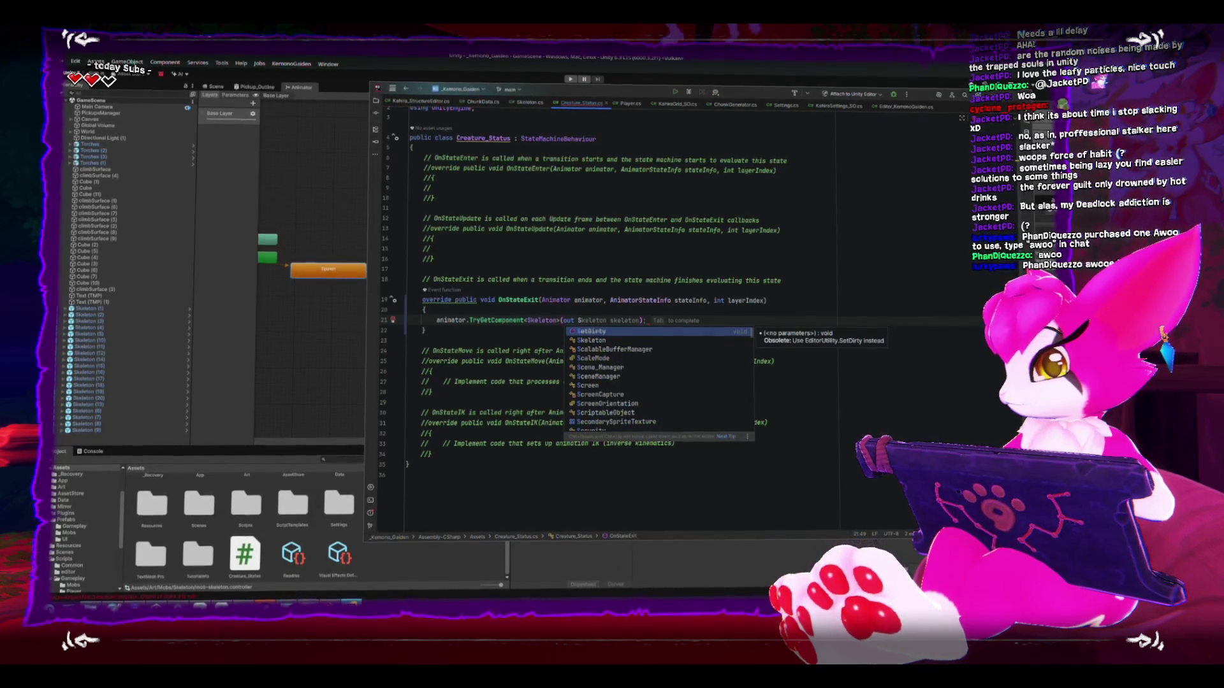
pyautogui.press('Tab')
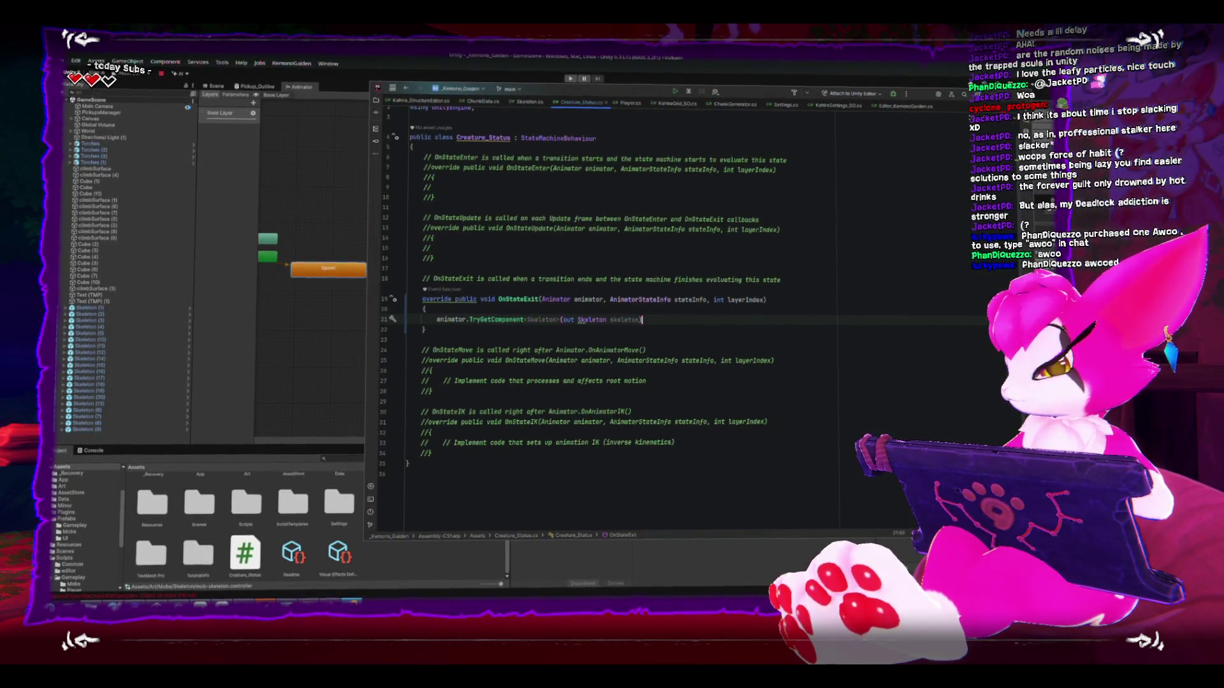
pyautogui.press('Return')
pyautogui.write('{')
pyautogui.press('Return')
pyautogui.click(436, 321)
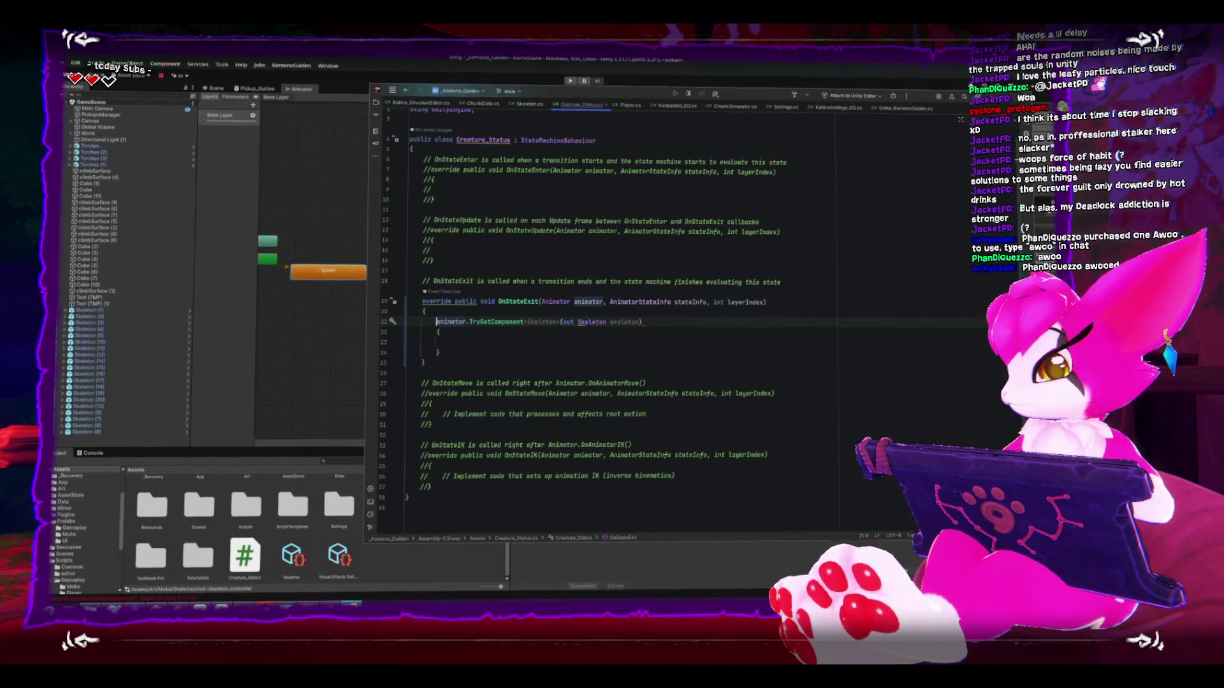
# Step: Close the if condition, drop the redundant <Skeleton> type argument, and add skeleton.isReady = true;
pyautogui.write('if()')
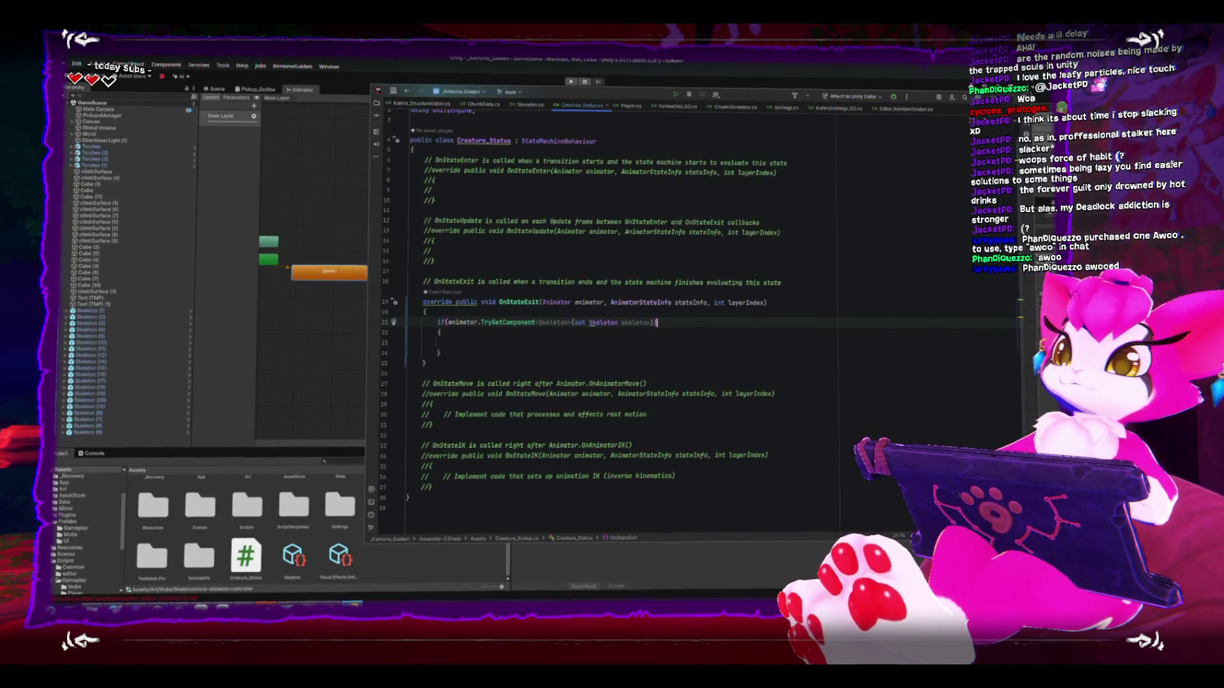
pyautogui.click(537, 331)
pyautogui.click(538, 339)
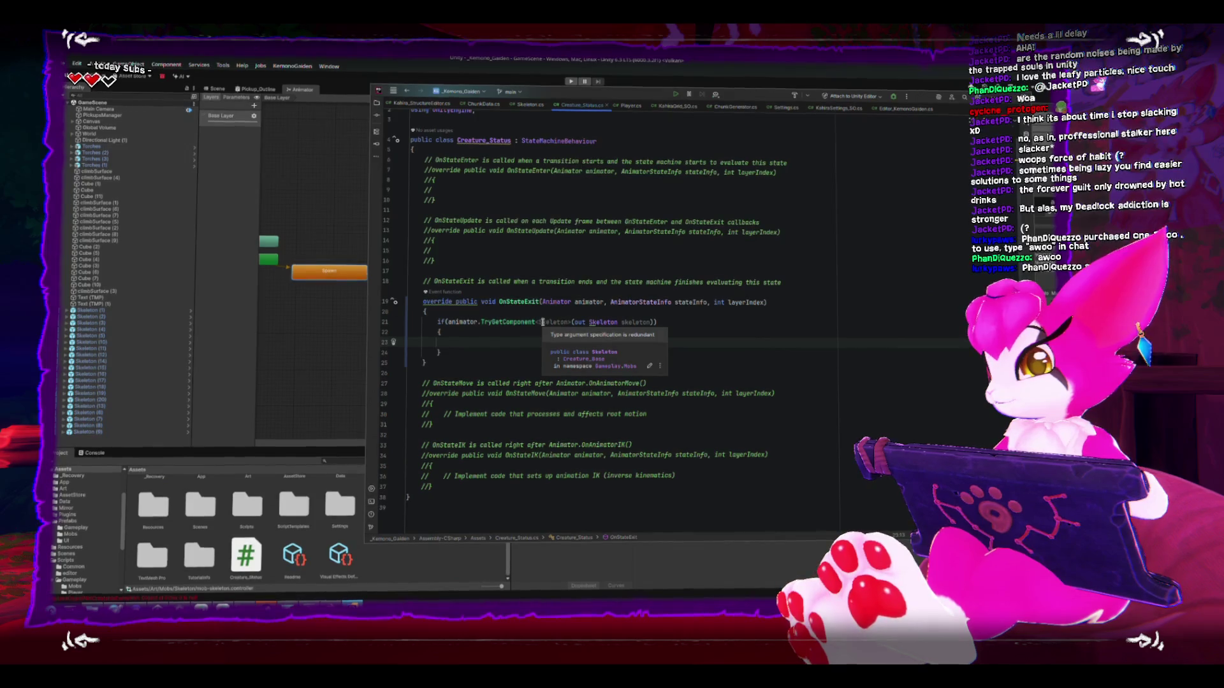
pyautogui.moveTo(533, 321); pyautogui.dragTo(571, 321)
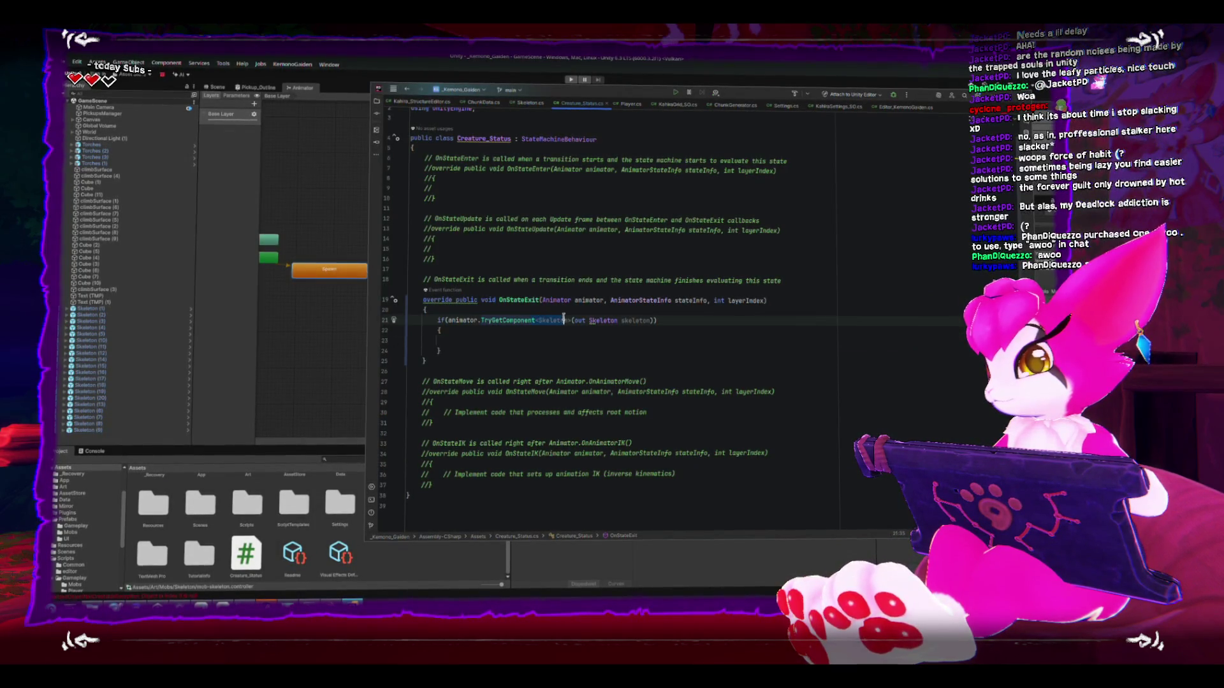
pyautogui.write('>')
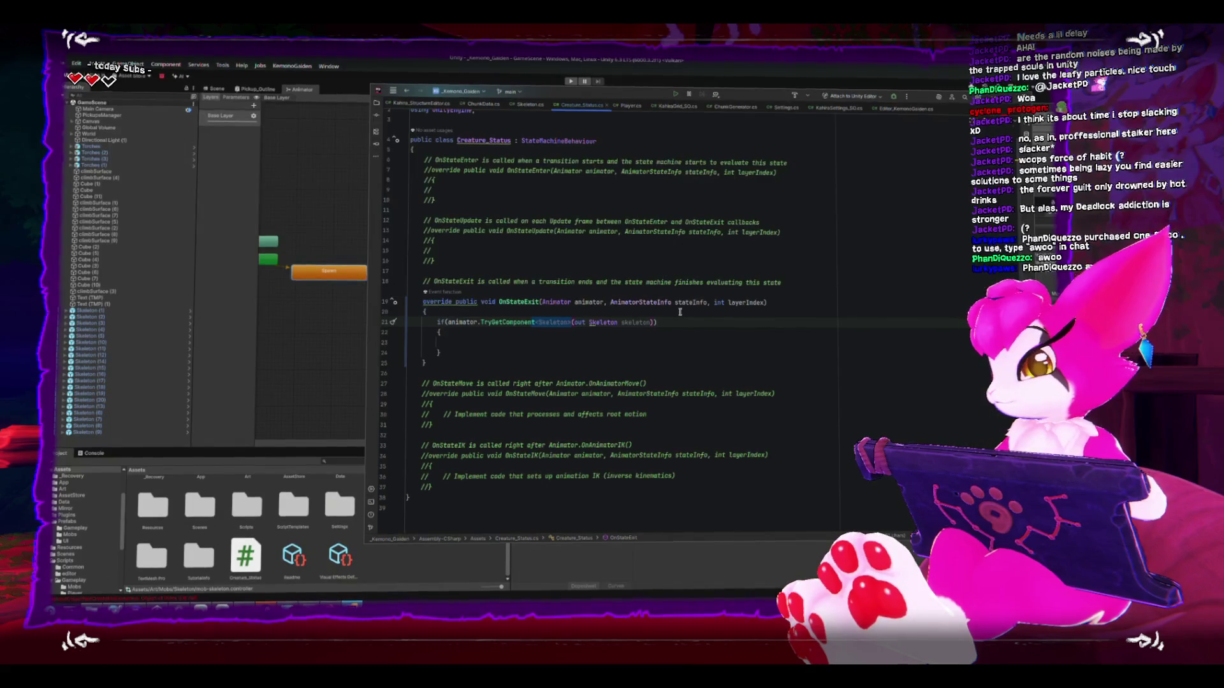
pyautogui.hotkey('ctrl', 'z')
pyautogui.hotkey('ctrl', 'z')
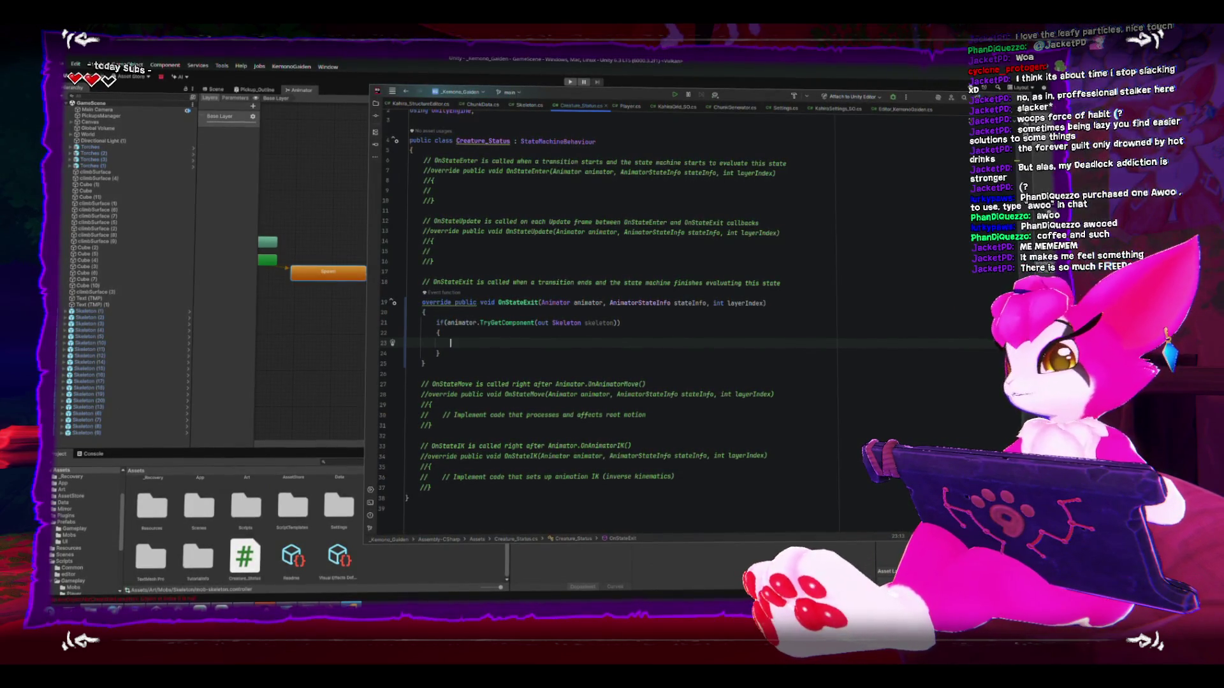
pyautogui.write('skeleton')
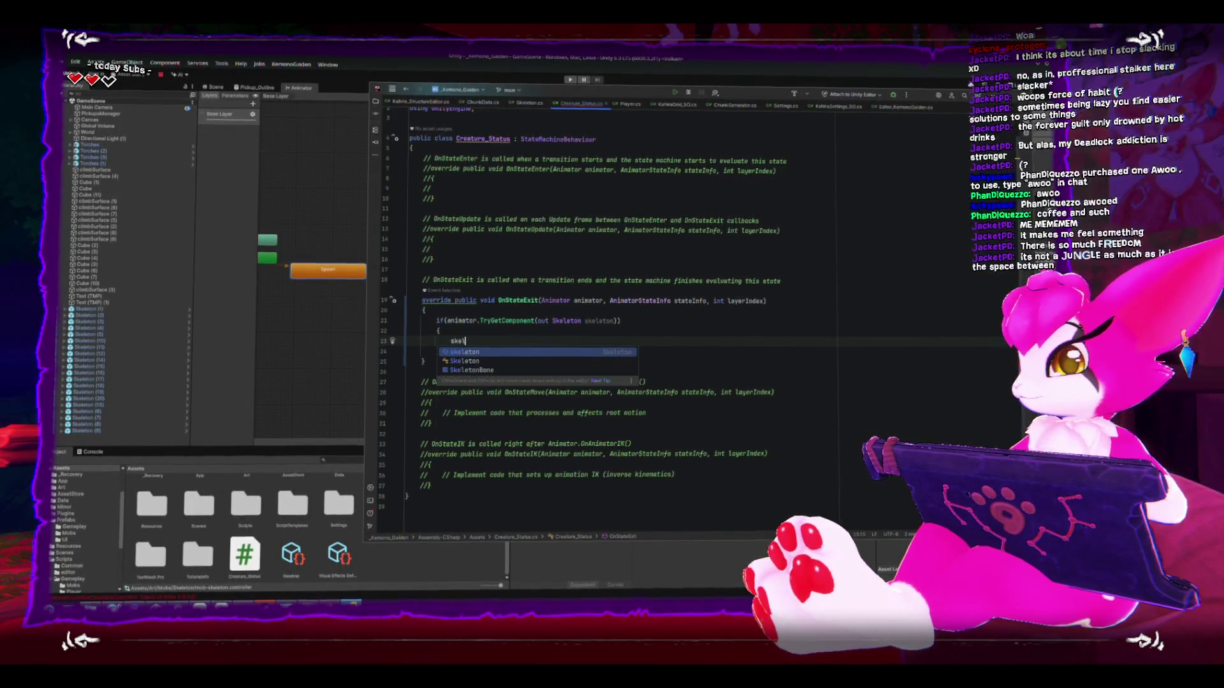
pyautogui.write('.isReady = true')
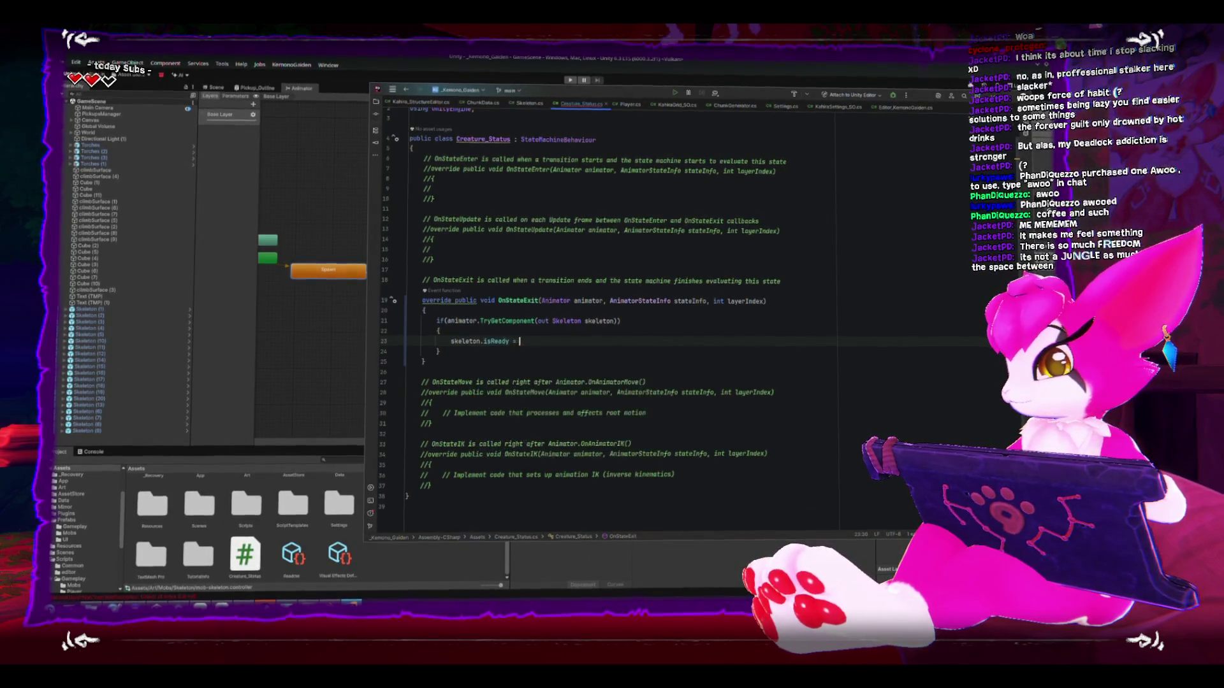
pyautogui.write(';')
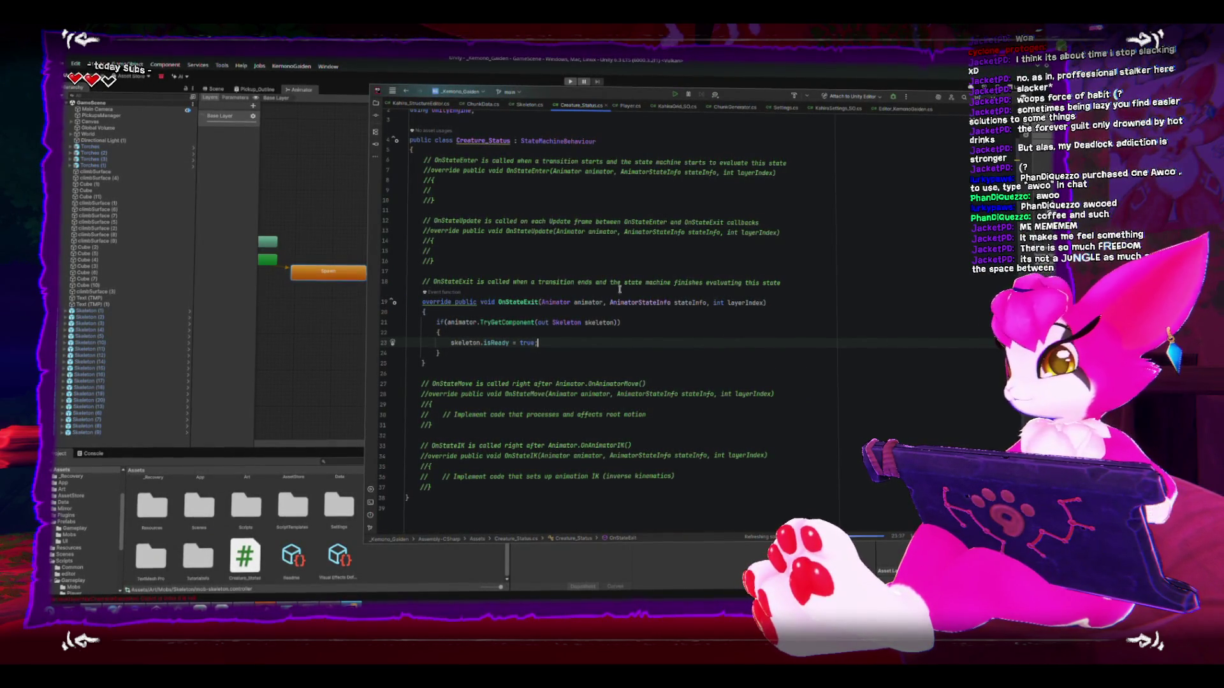
# Step: Switch away from Rider, landing on the YouTube gameplay video in the browser
pyautogui.click(233, 285)
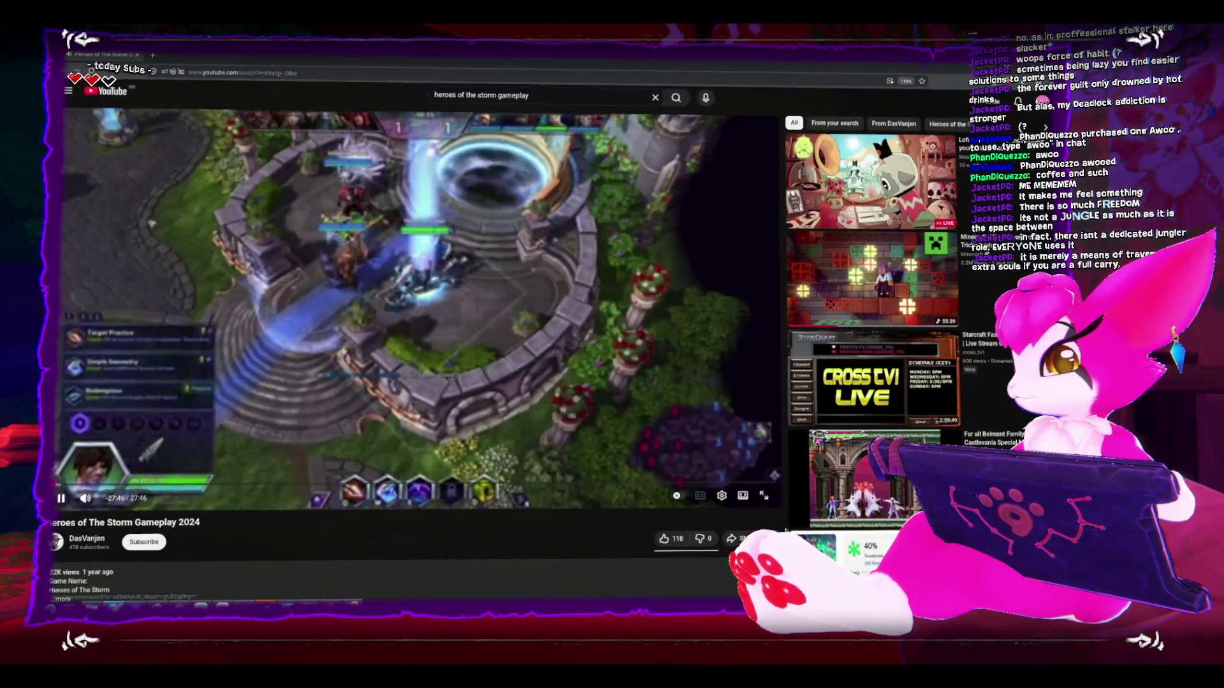
# Step: Mute the Heroes of the Storm video, skip ahead about six minutes, pause it, and return to Unity
pyautogui.click(743, 495)
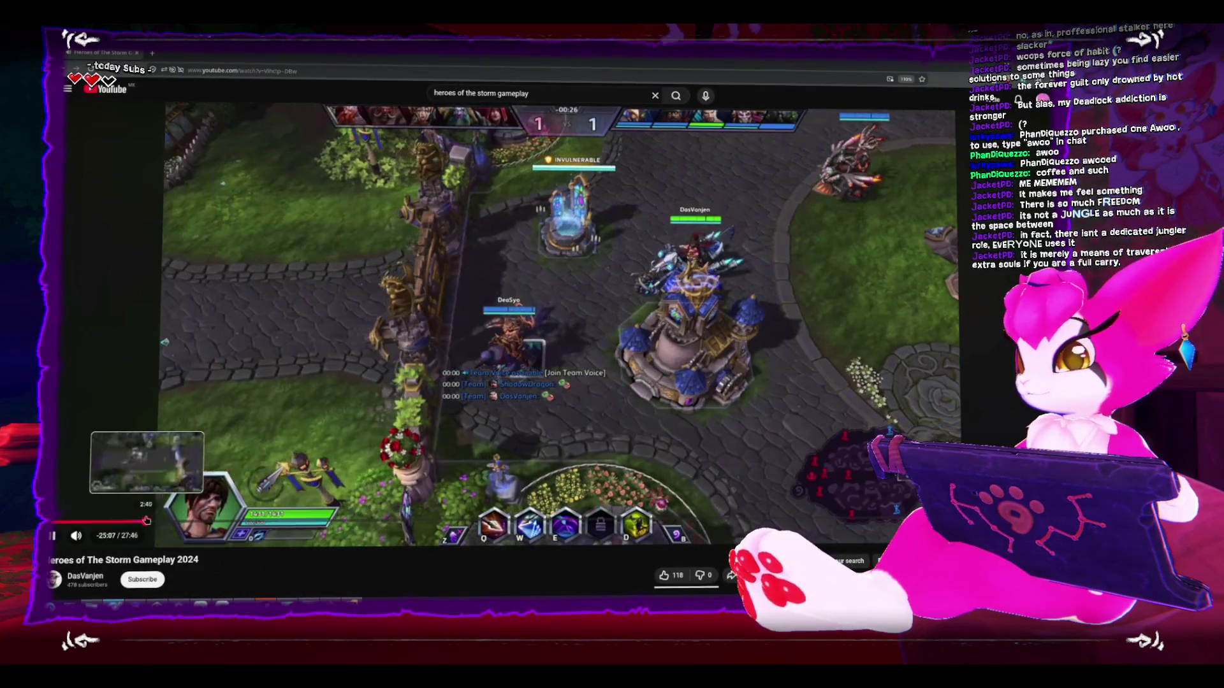
pyautogui.click(74, 535)
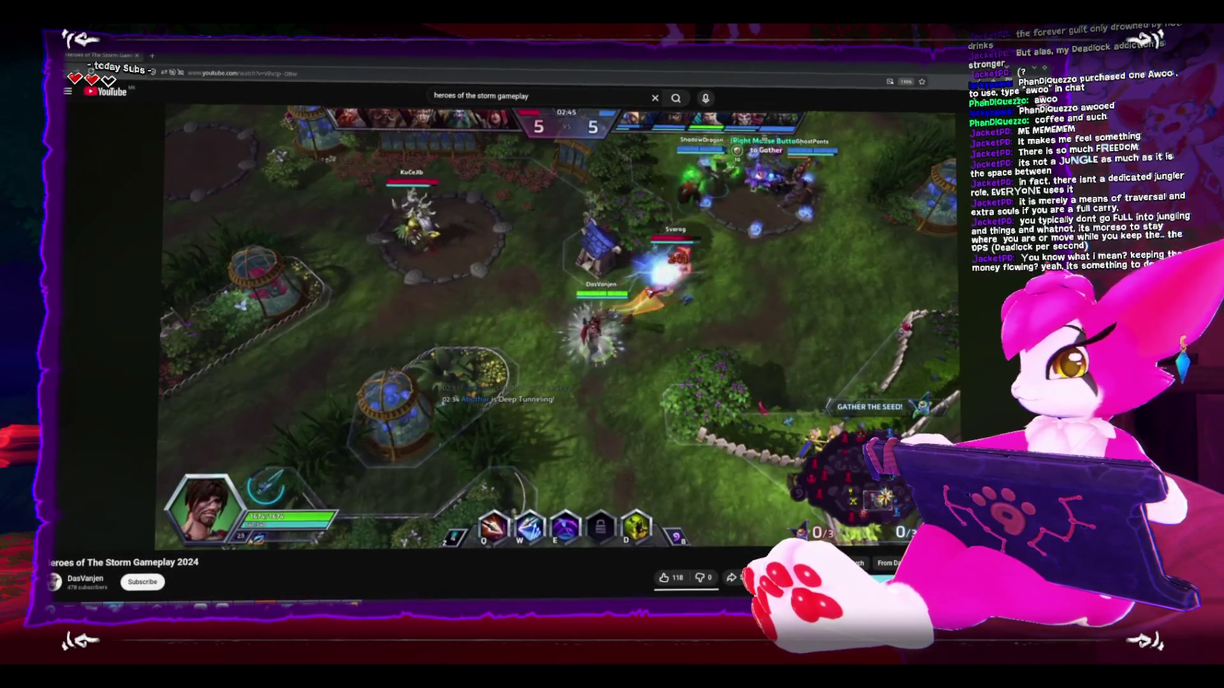
pyautogui.moveTo(539, 383)
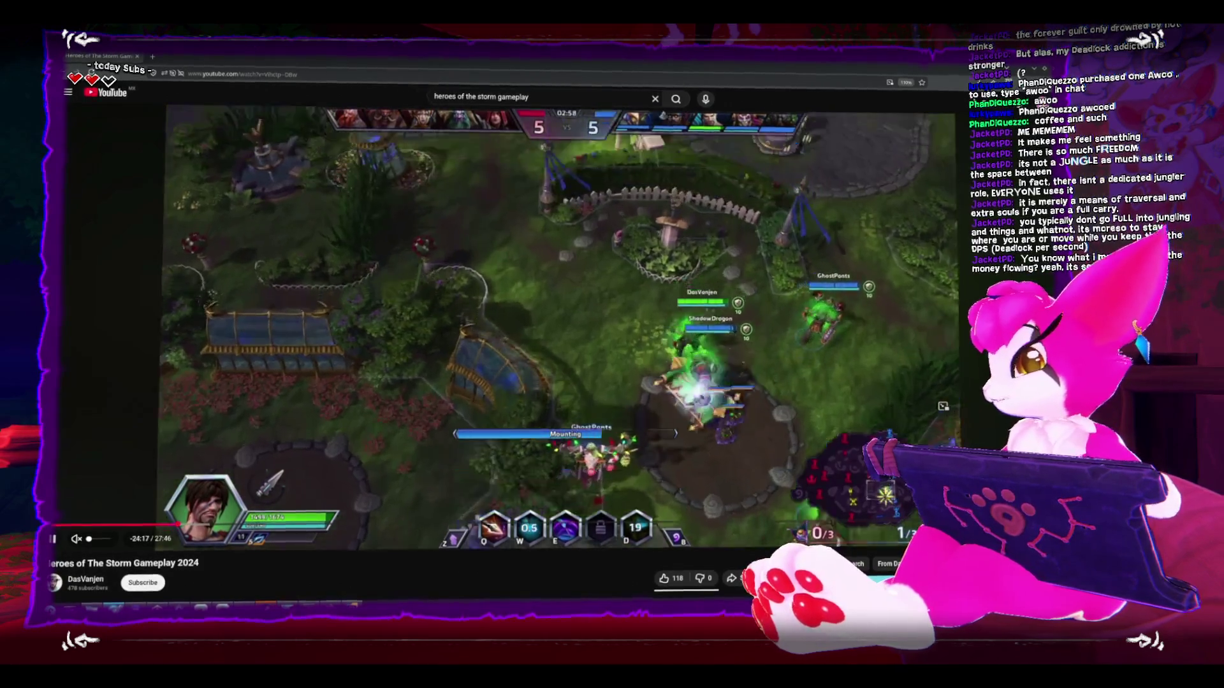
pyautogui.click(386, 526)
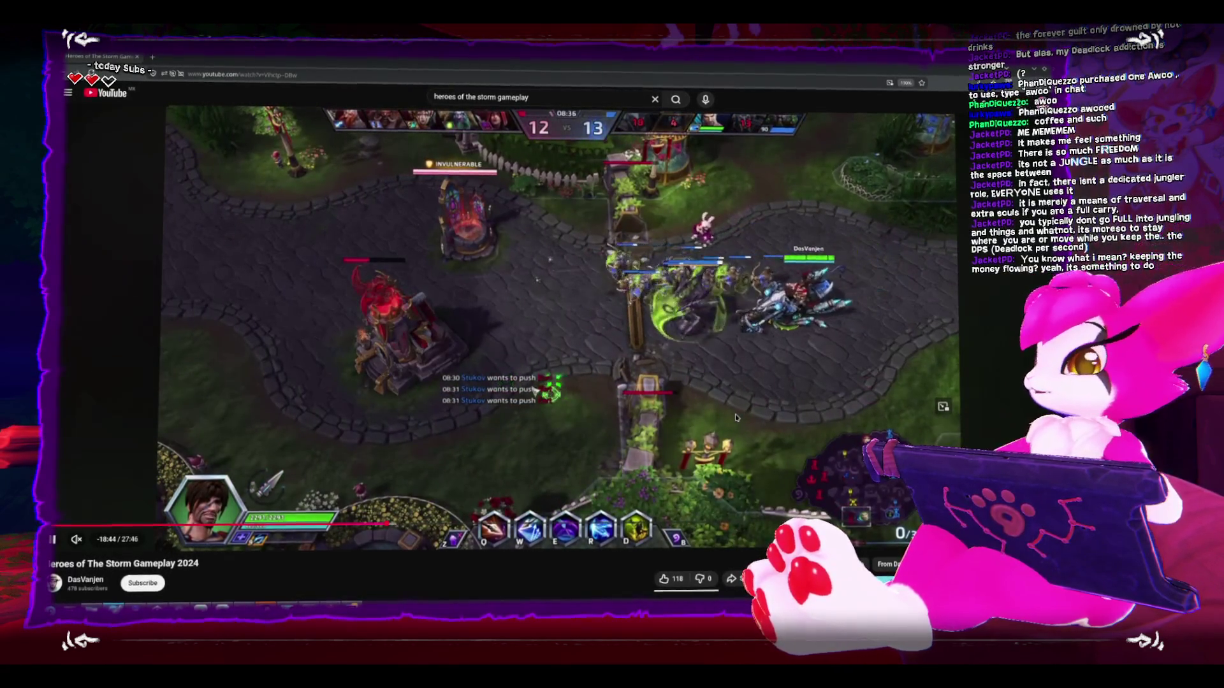
pyautogui.press('super+Down')
pyautogui.click(580, 308)
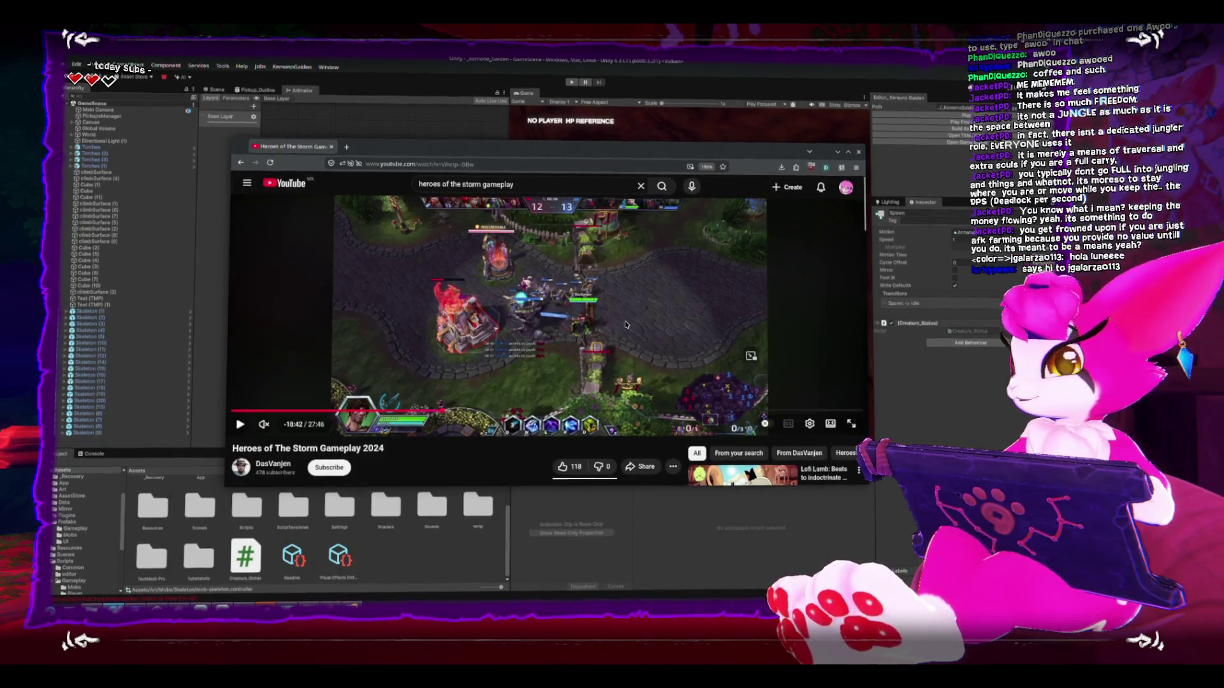
pyautogui.click(524, 60)
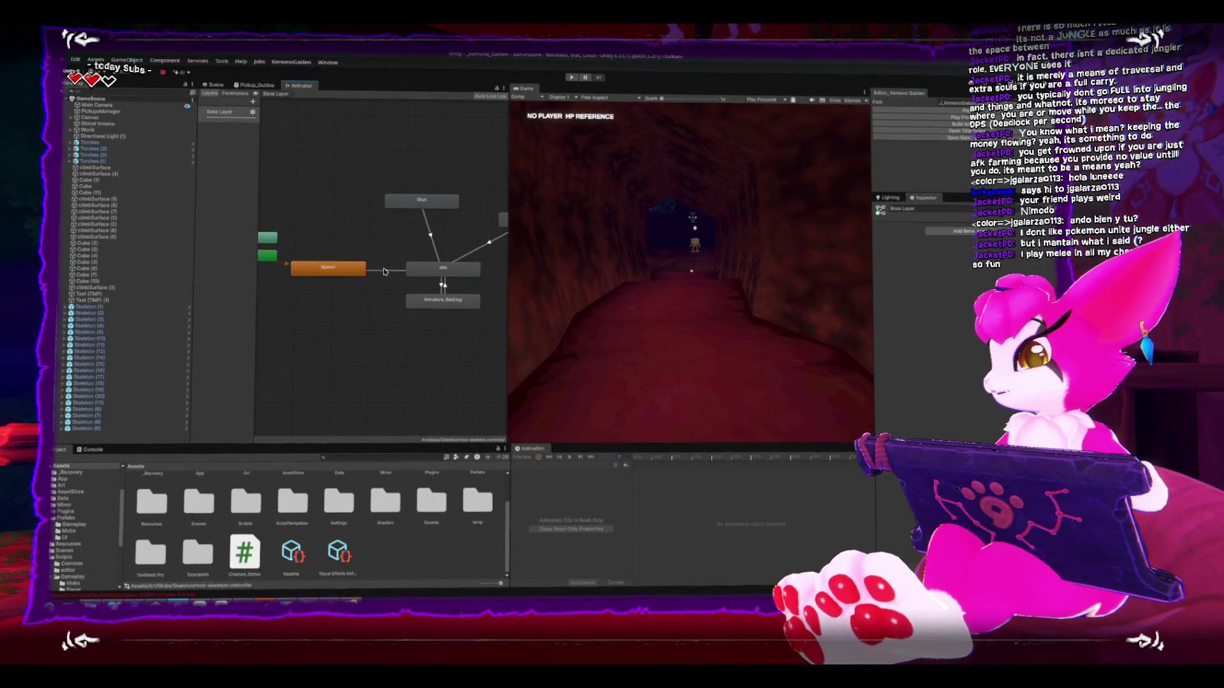
# Step: Switch to the Scene view and orbit the camera around the cave and its skeletons
pyautogui.click(216, 86)
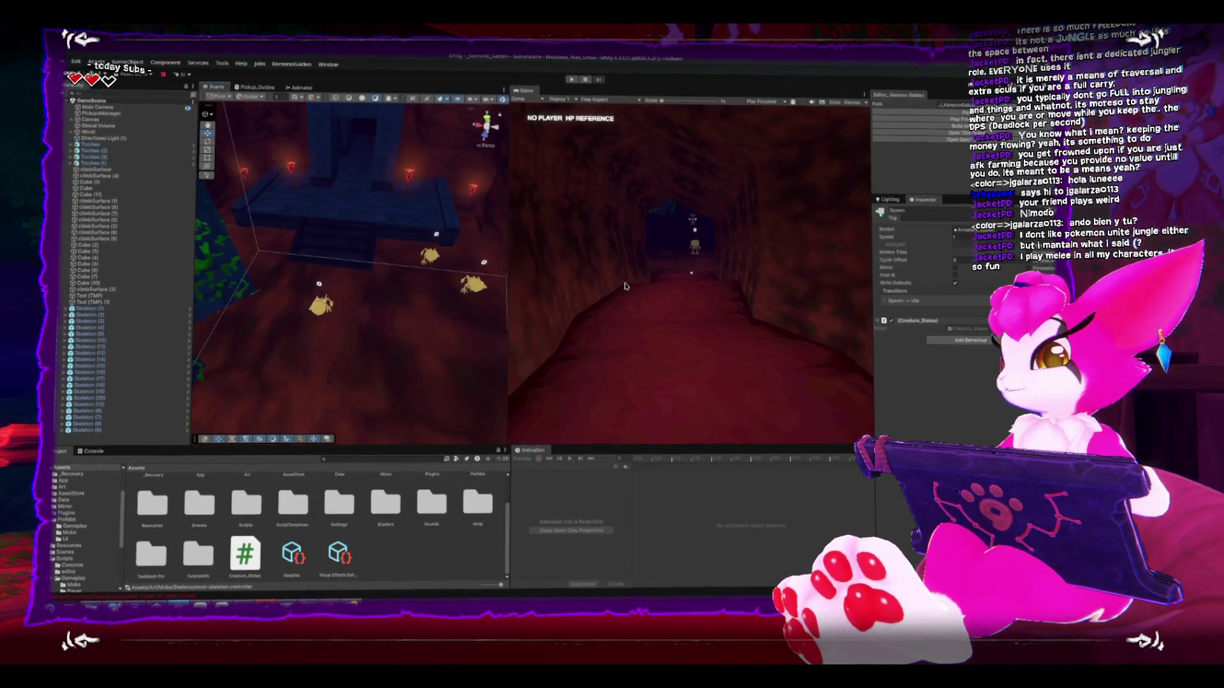
pyautogui.moveTo(399, 324); pyautogui.dragTo(363, 315)
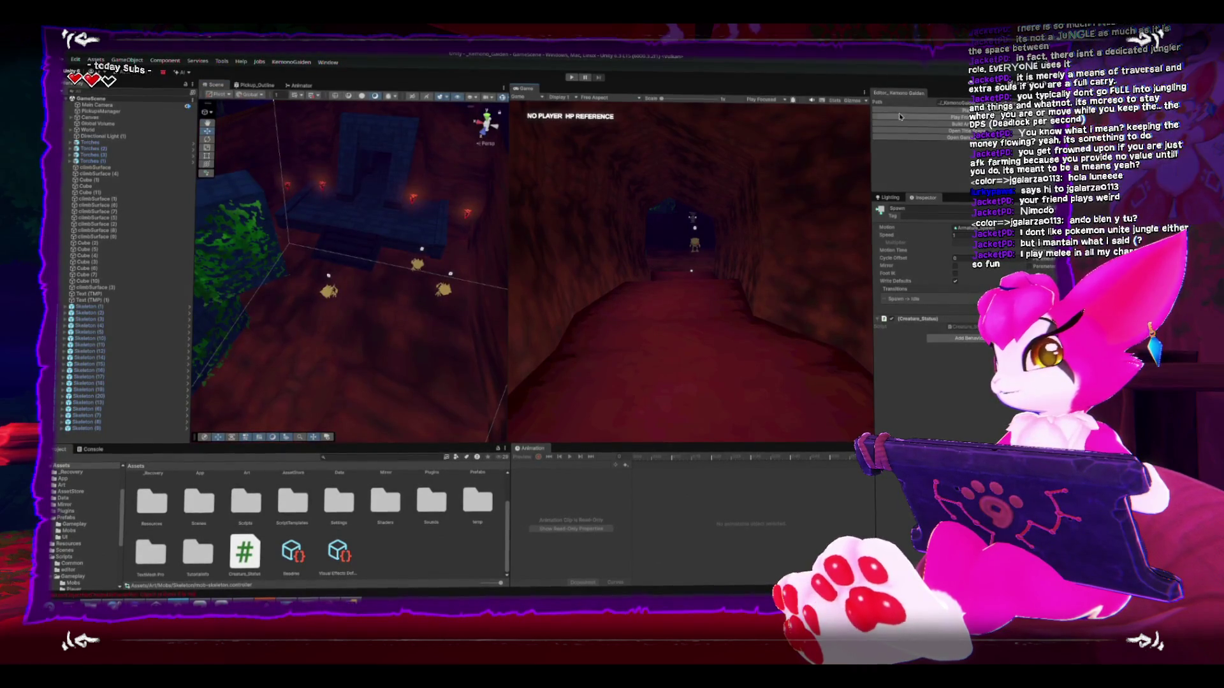
# Step: Enter Play mode, fight the skeletons using W and S, then open the Game Menu
pyautogui.hotkey('ctrl', 'p')
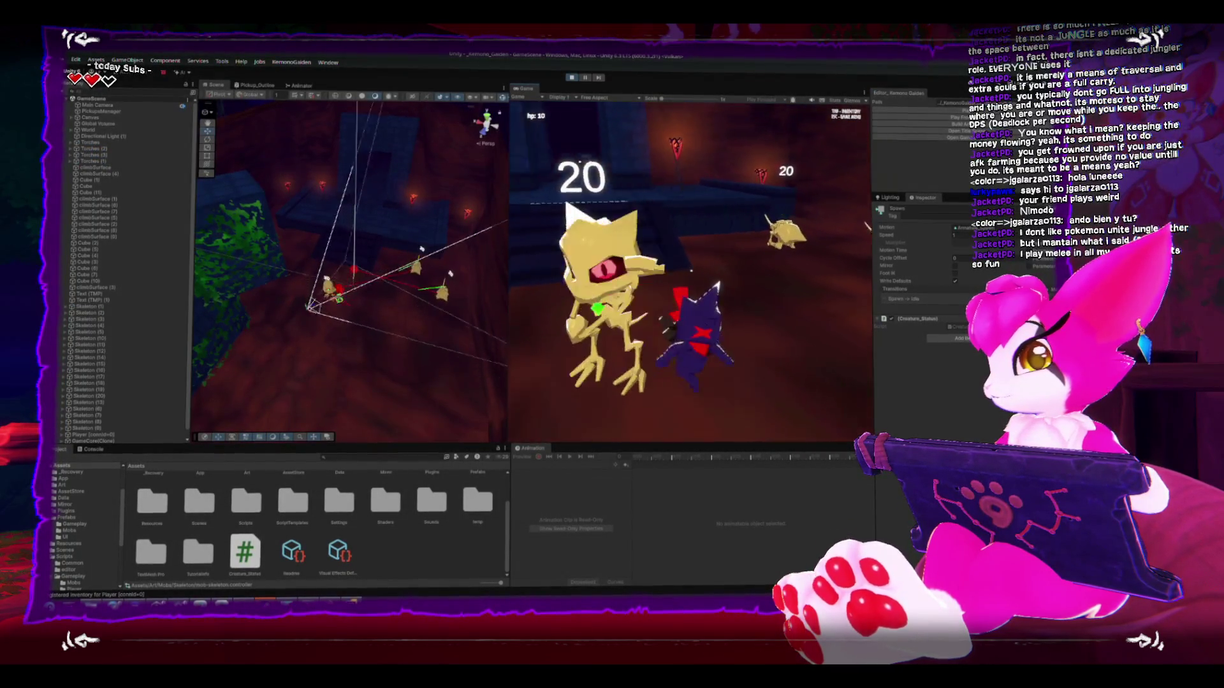
pyautogui.press('w')
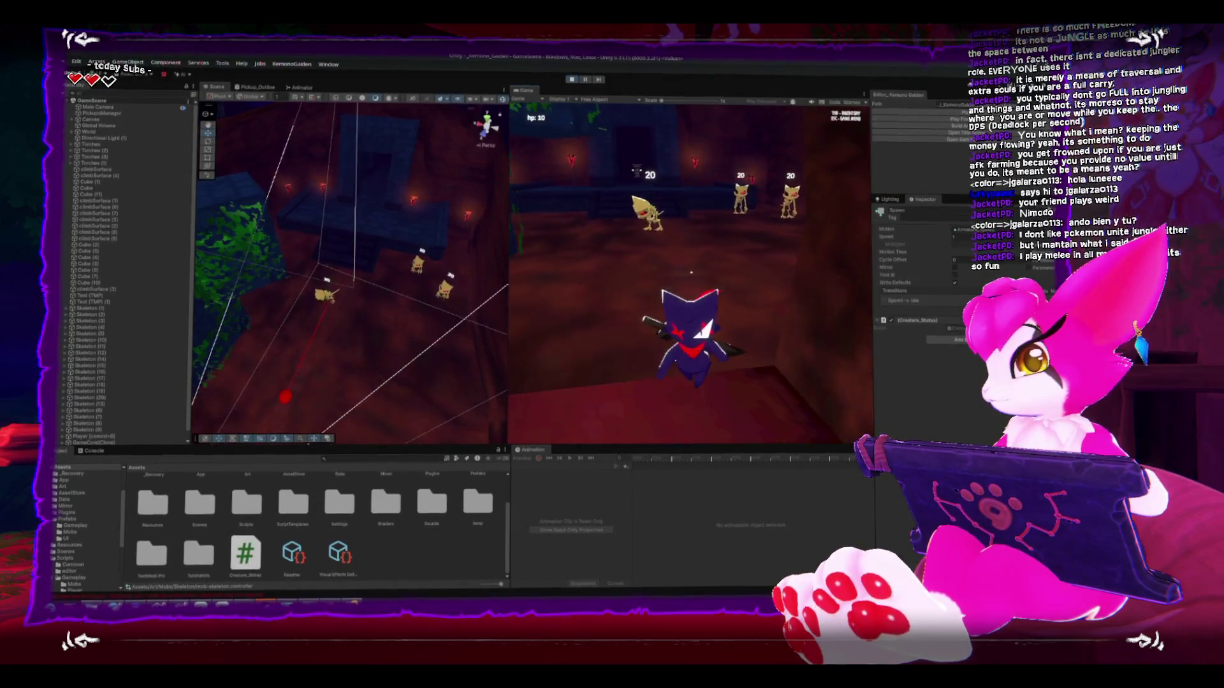
pyautogui.press('w')
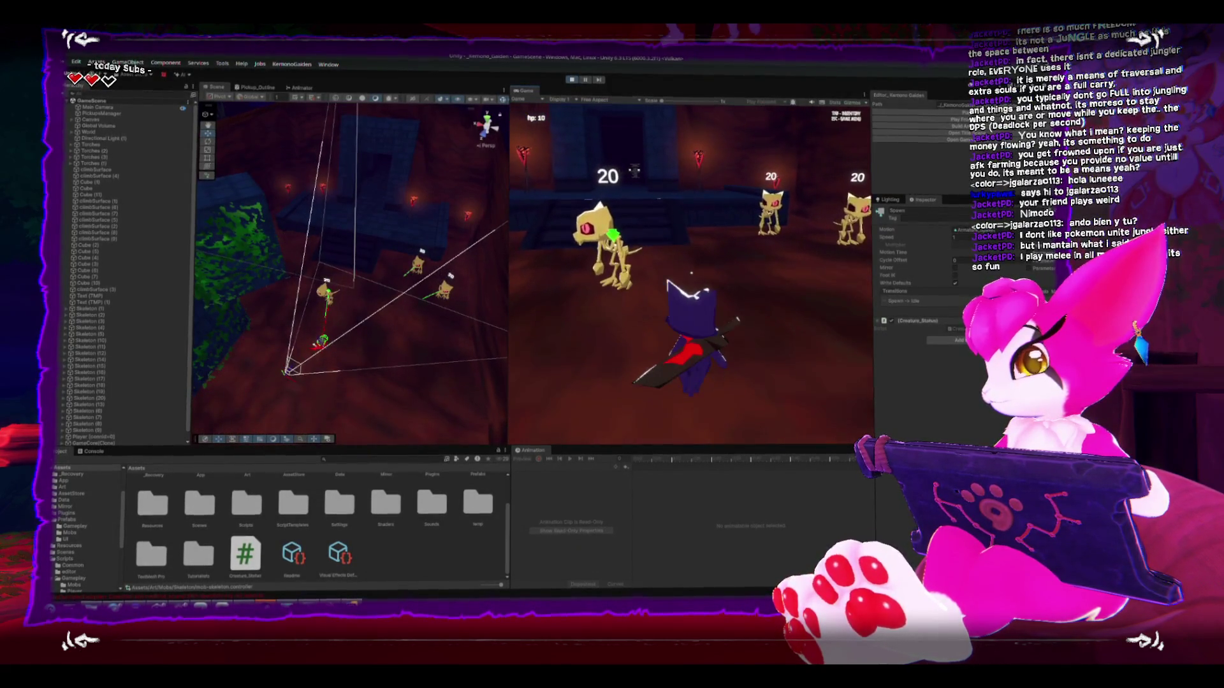
pyautogui.press('s')
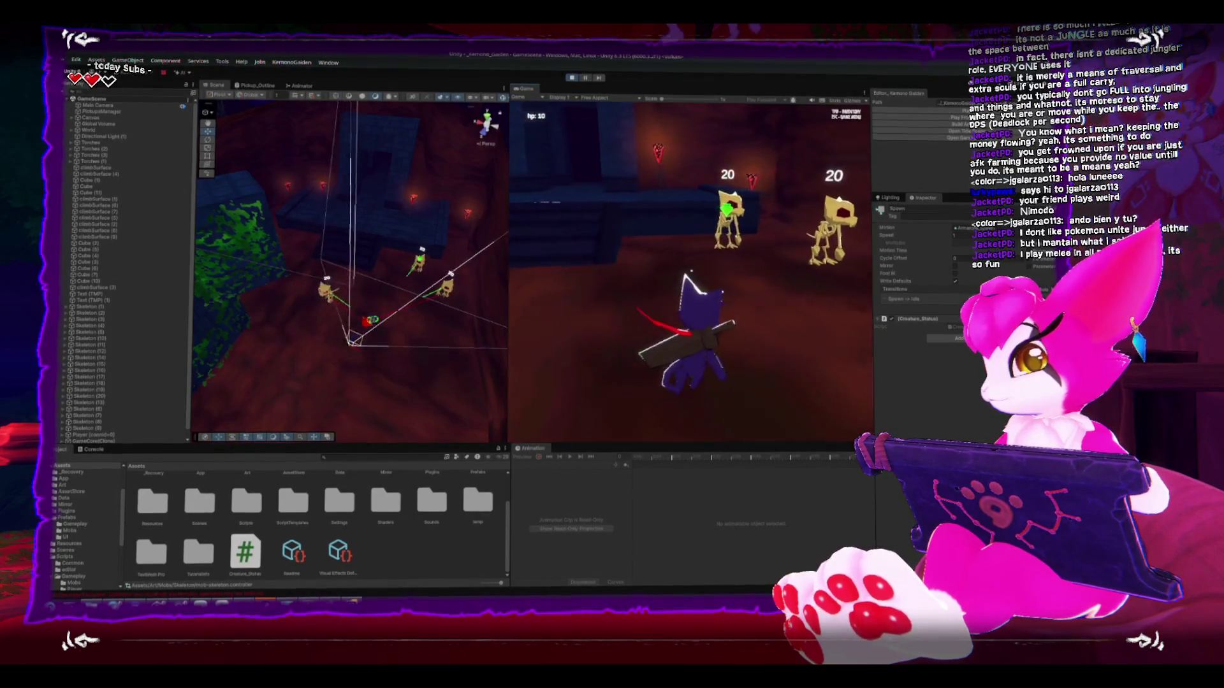
pyautogui.press('Escape')
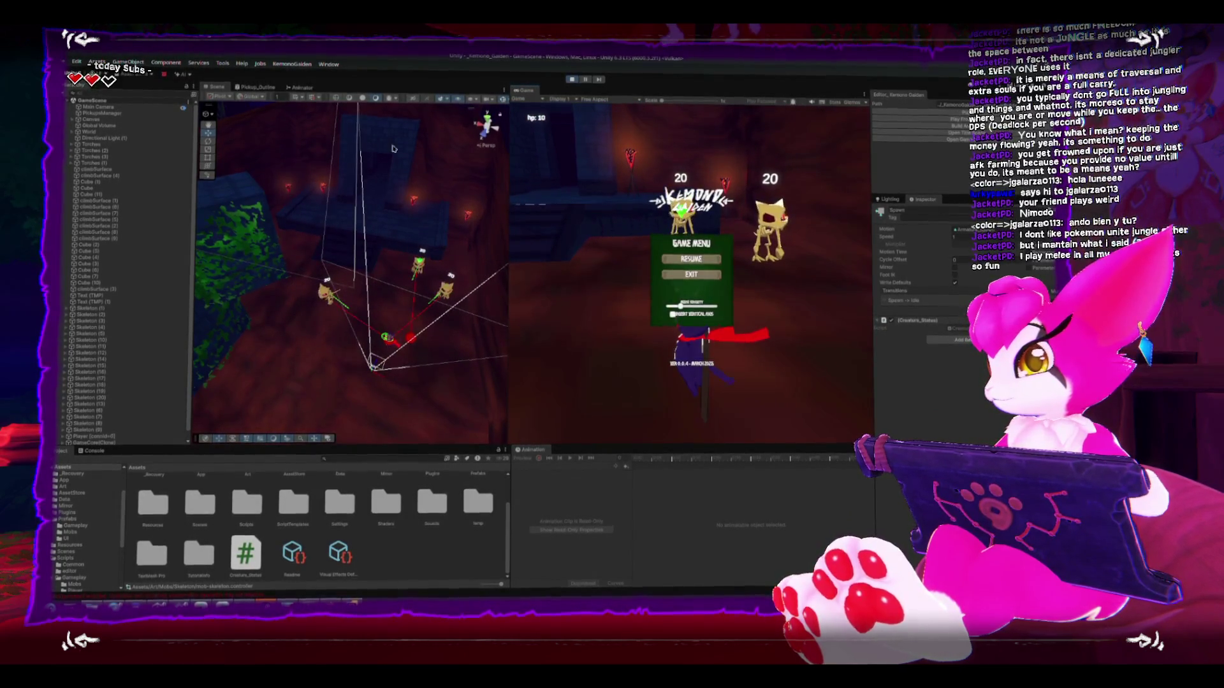
# Step: Select the running Skeleton (4) and review its Skeleton script fields in the Inspector
pyautogui.click(326, 292)
pyautogui.click(326, 293)
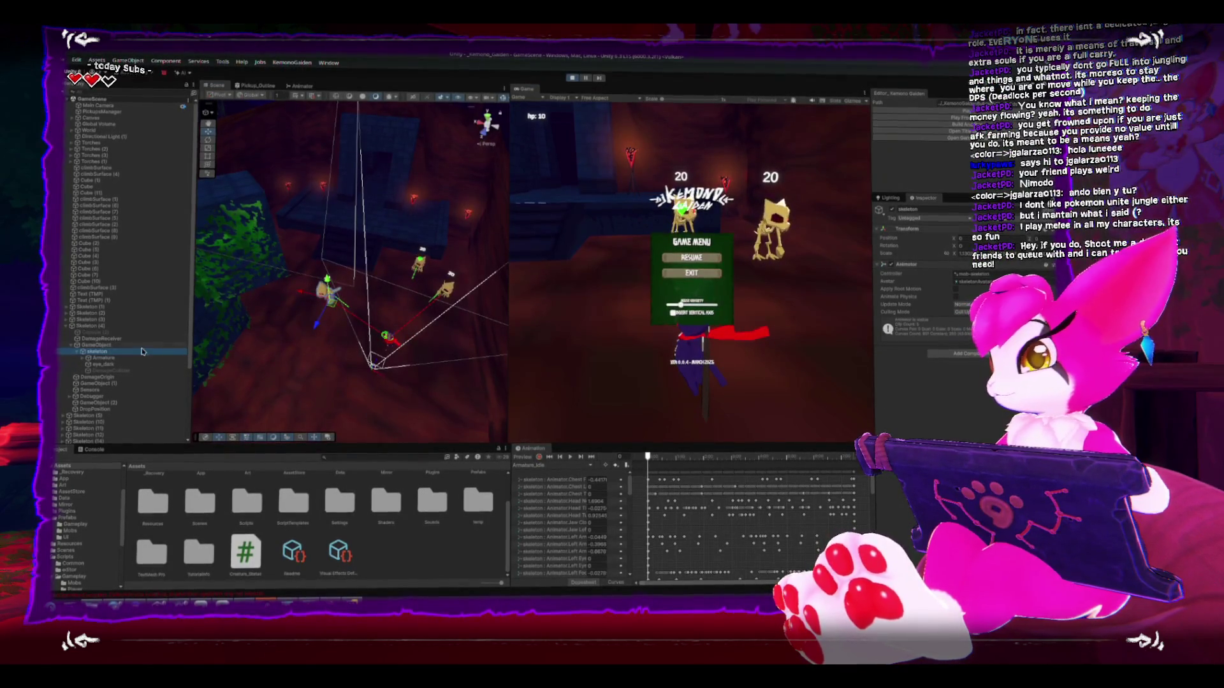
pyautogui.click(174, 326)
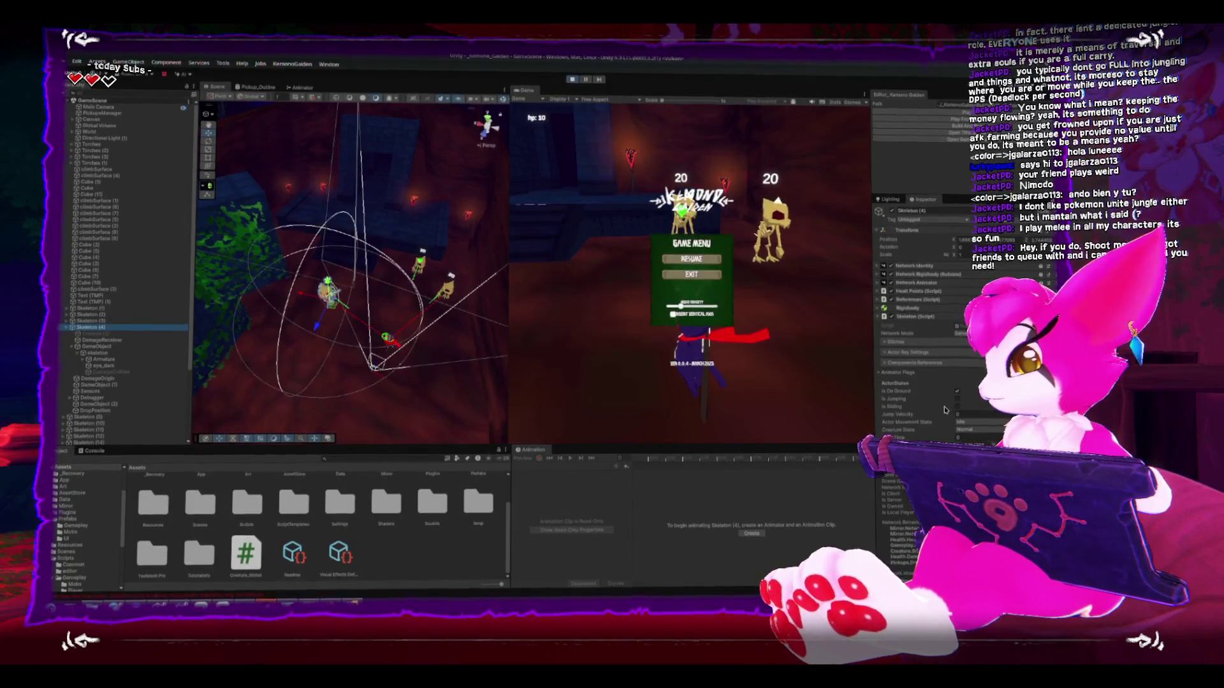
pyautogui.scroll(-3)
pyautogui.scroll(-3)
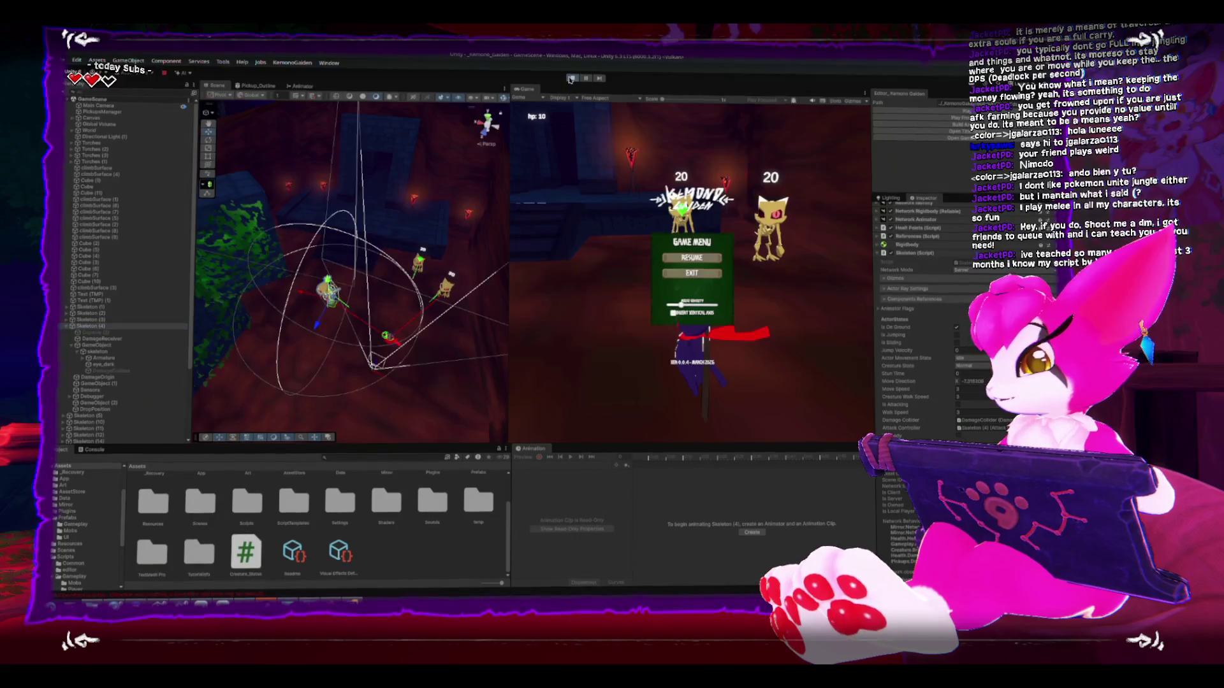
# Step: Stop Play mode and return to the skeleton.isReady = true line in Rider
pyautogui.click(569, 79)
pyautogui.hotkey('alt', 'Tab')
pyautogui.click(555, 340)
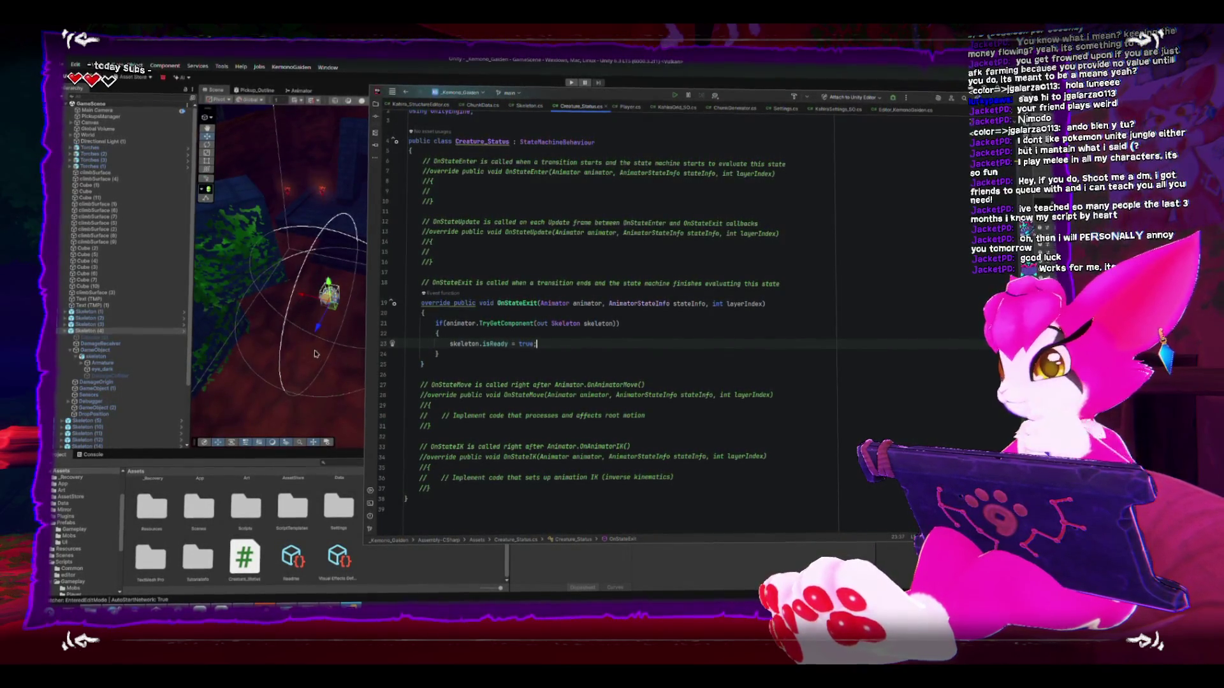
# Step: Focus the Scene view on Skeleton (4) and view its animator state graph
pyautogui.click(324, 329)
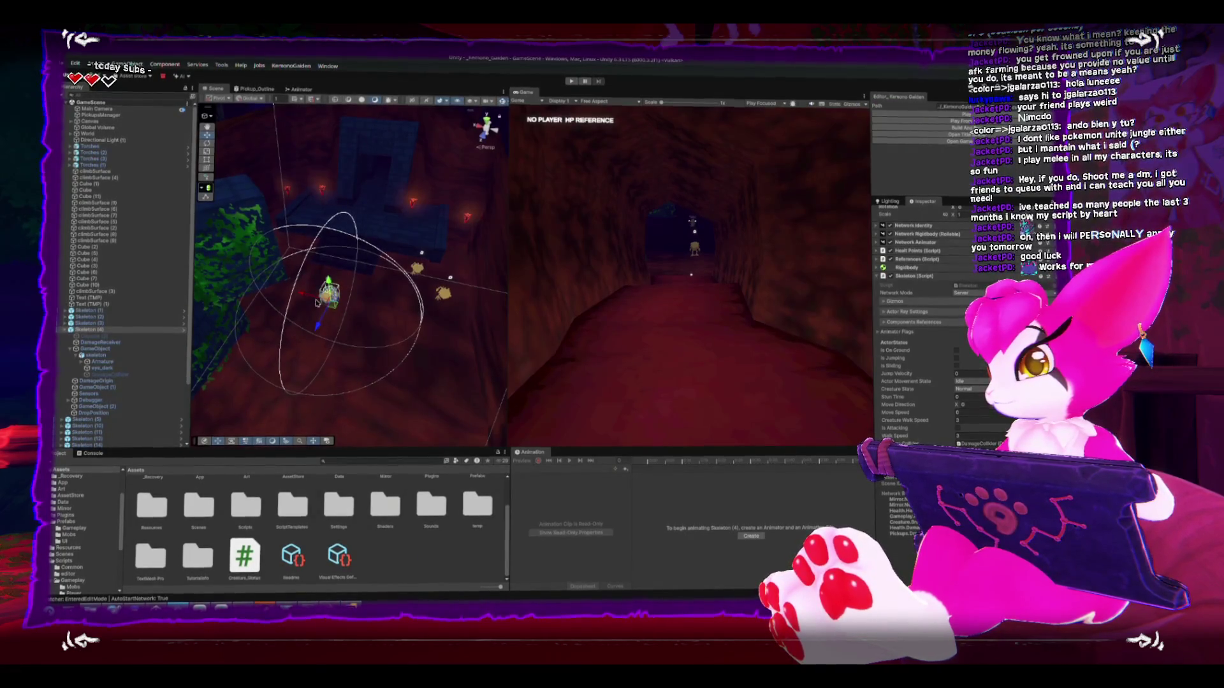
pyautogui.press('f')
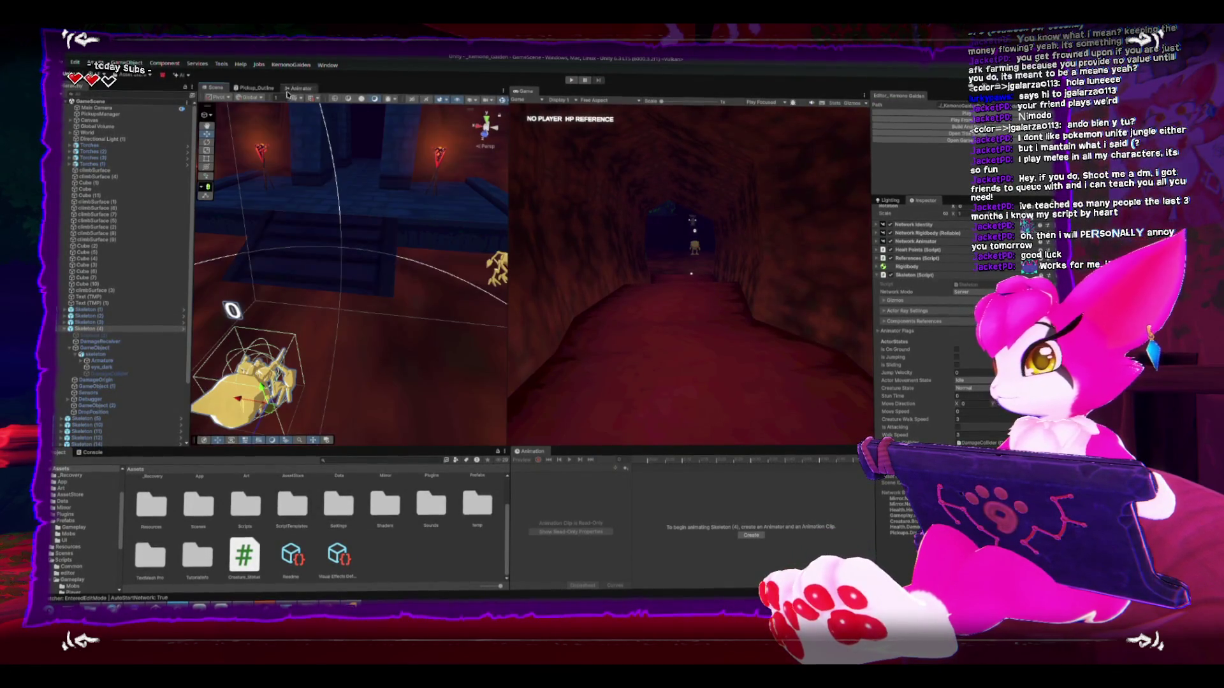
pyautogui.click(292, 89)
pyautogui.click(350, 282)
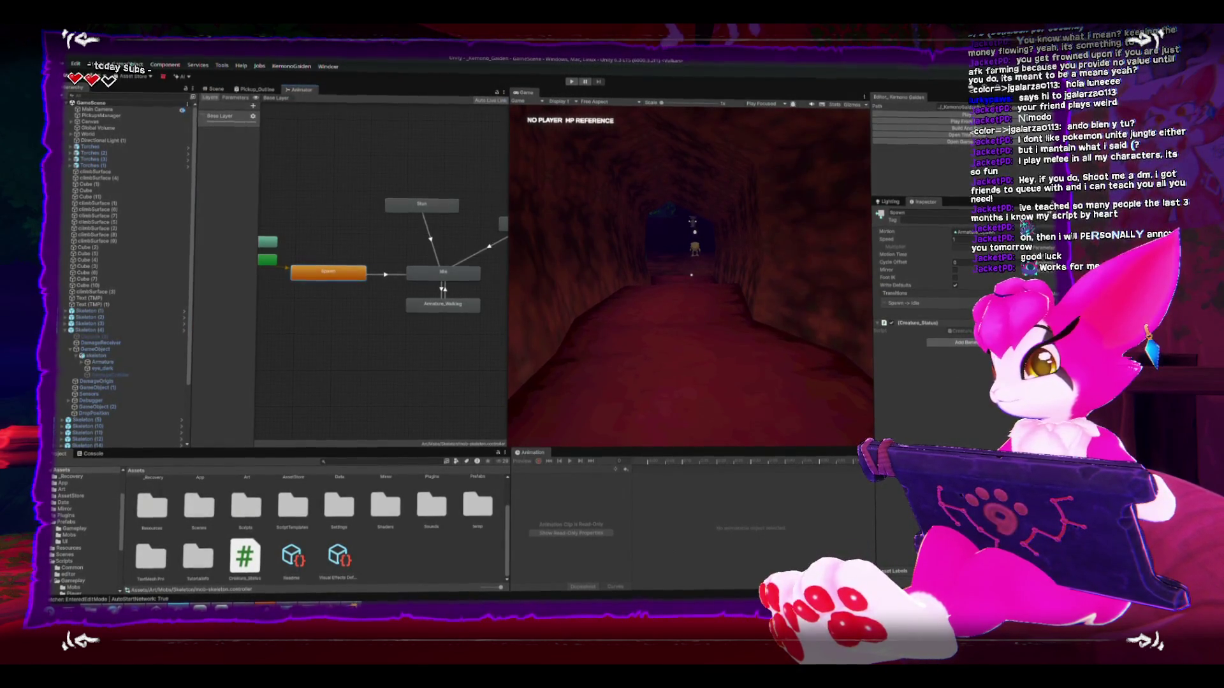
# Step: Back in Creature_Status.cs, start a Debug.Log("skle line inside the skeleton check
pyautogui.click(373, 595)
pyautogui.write('skeleton.isReady = true;')
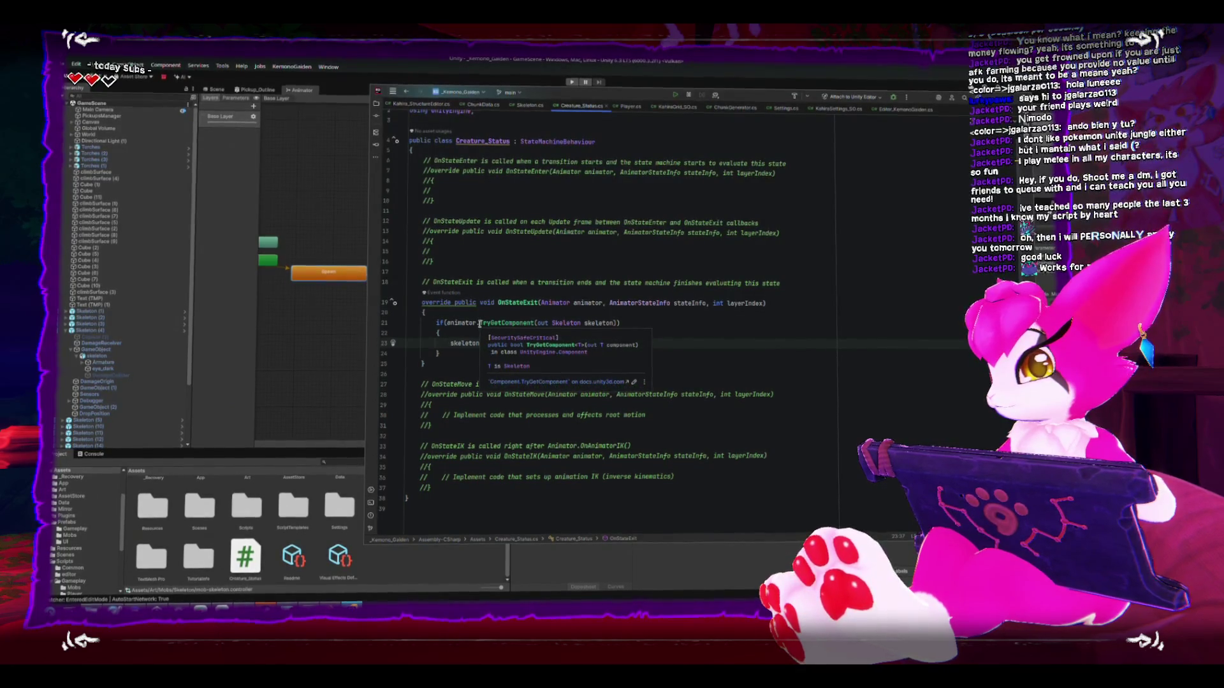
pyautogui.click(454, 358)
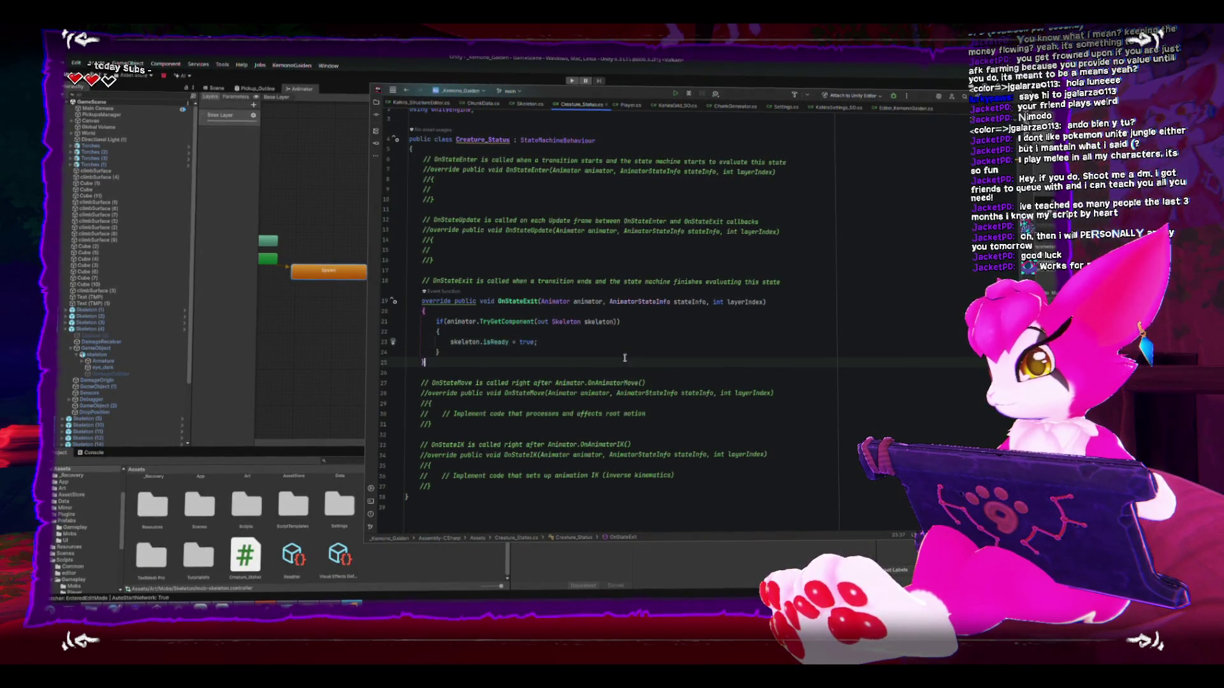
pyautogui.click(617, 342)
pyautogui.press('Up')
pyautogui.press('Return')
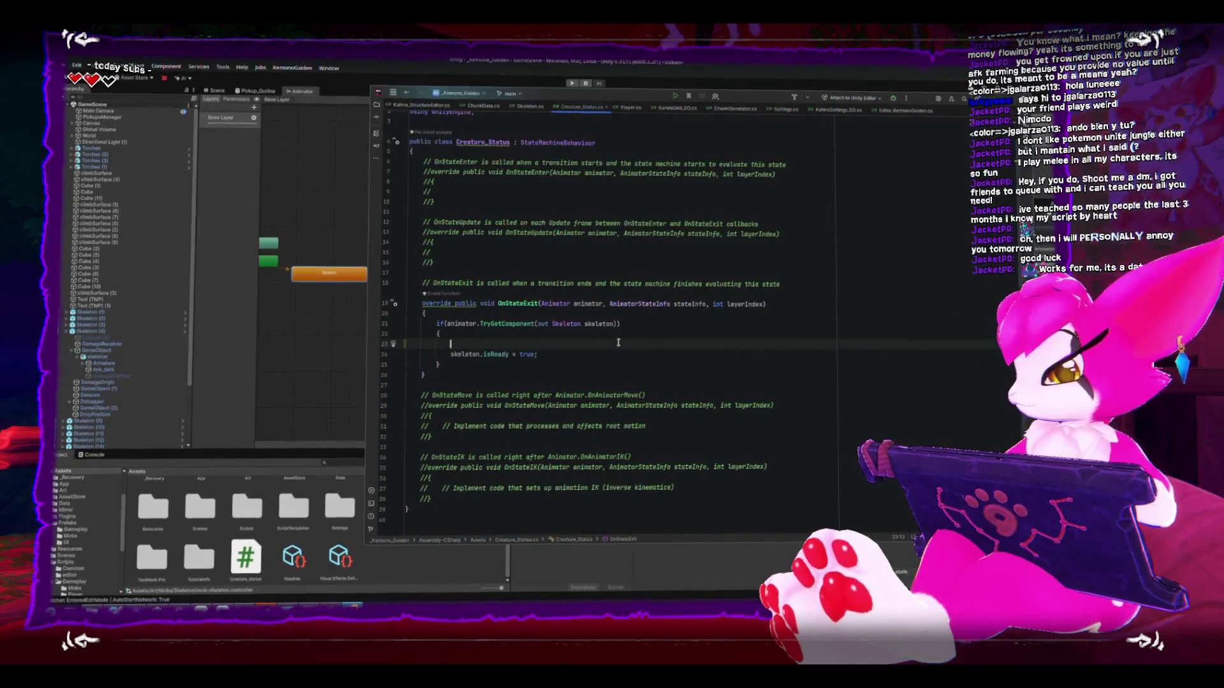
pyautogui.write('ug.Log')
pyautogui.write('("skle')
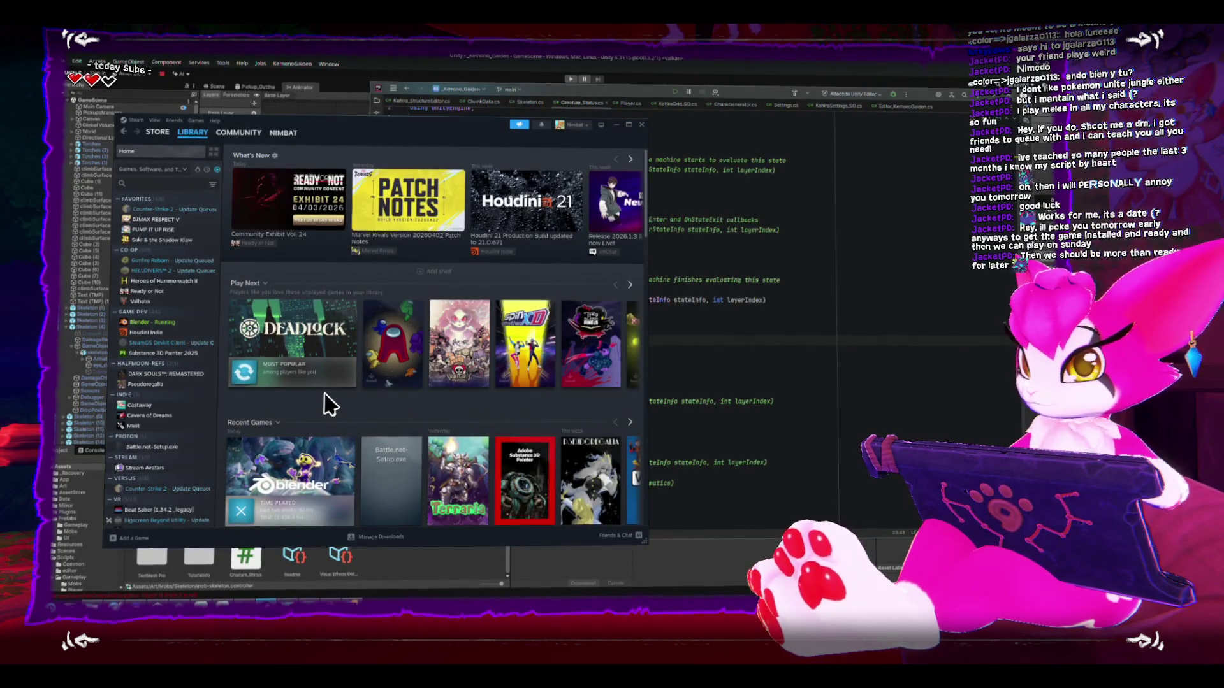
# Step: Browse the Gunfire Reborn, Cavern of Dreams, Castaway, Minit and Valheim Steam pages, then return to Unity
pyautogui.moveTo(323, 381)
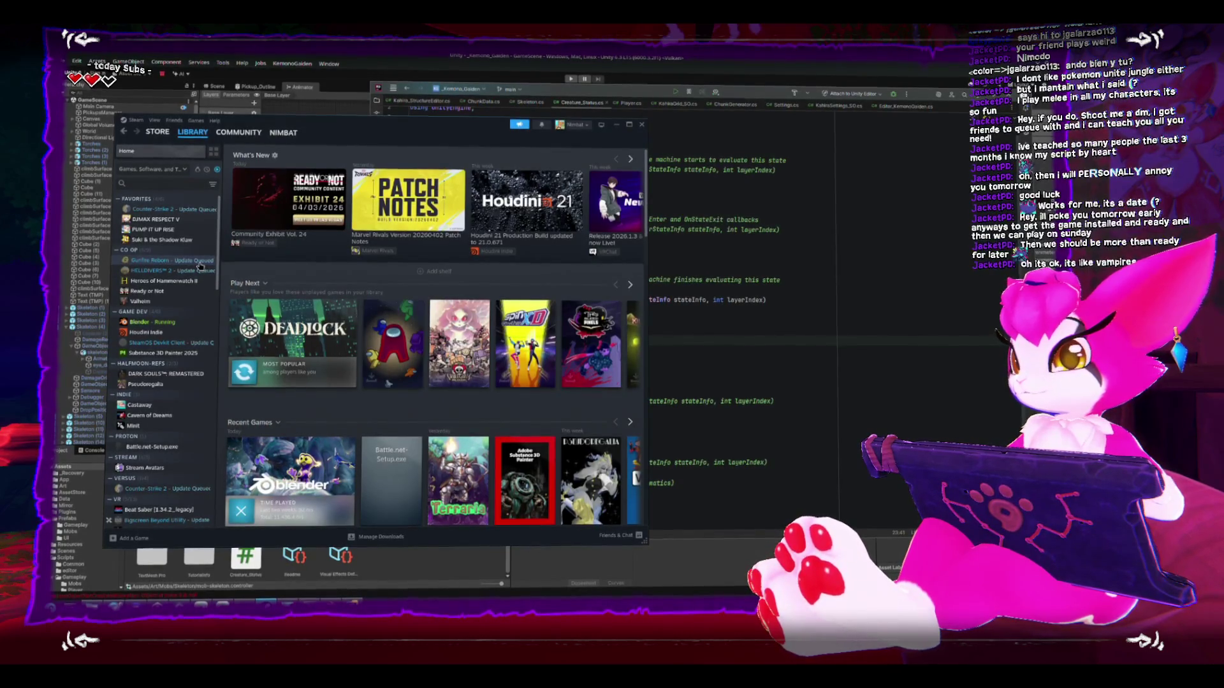
pyautogui.click(199, 265)
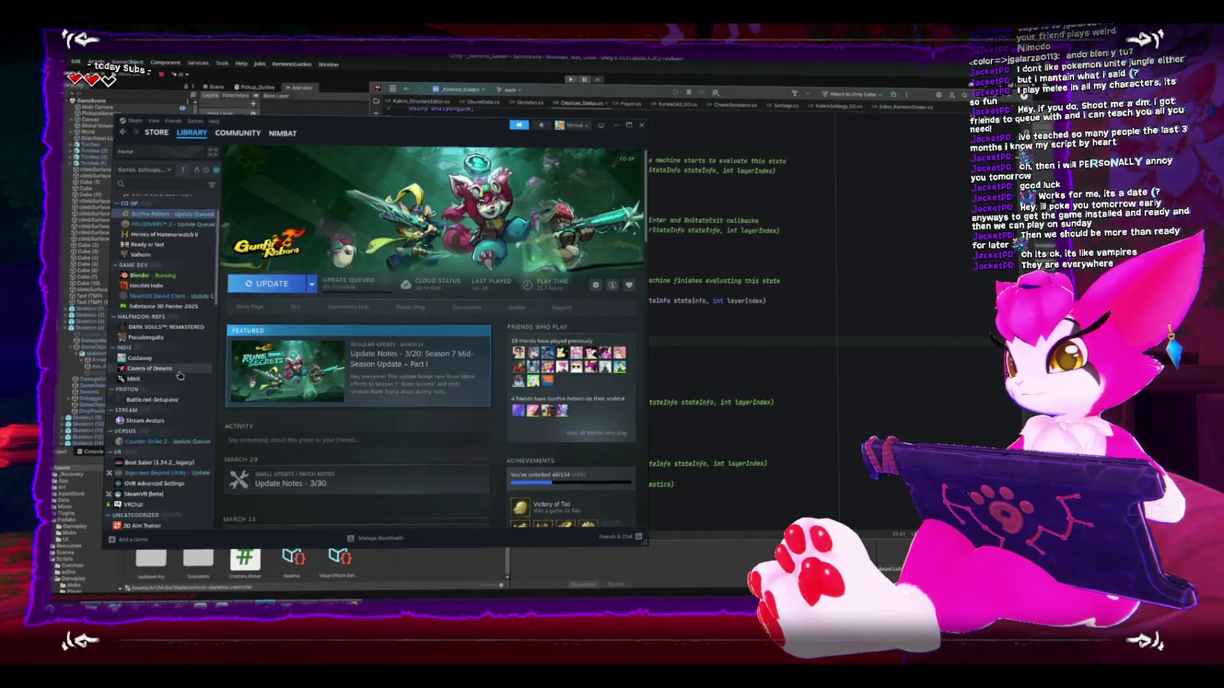
pyautogui.click(176, 368)
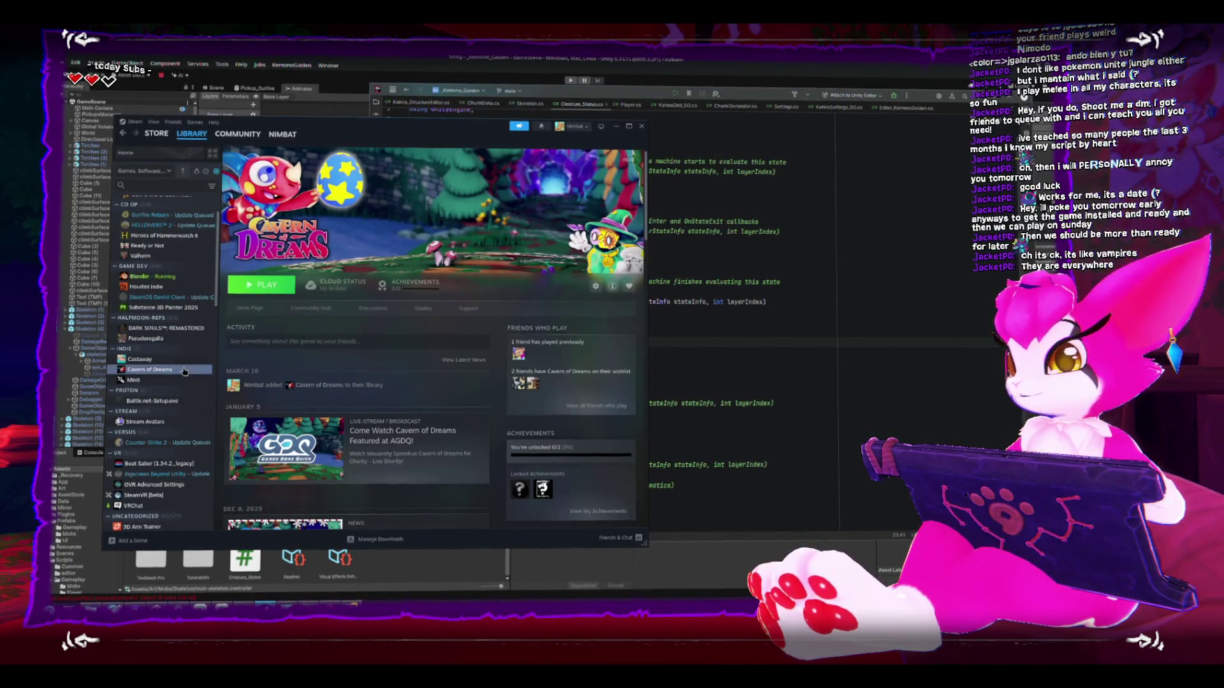
pyautogui.click(174, 359)
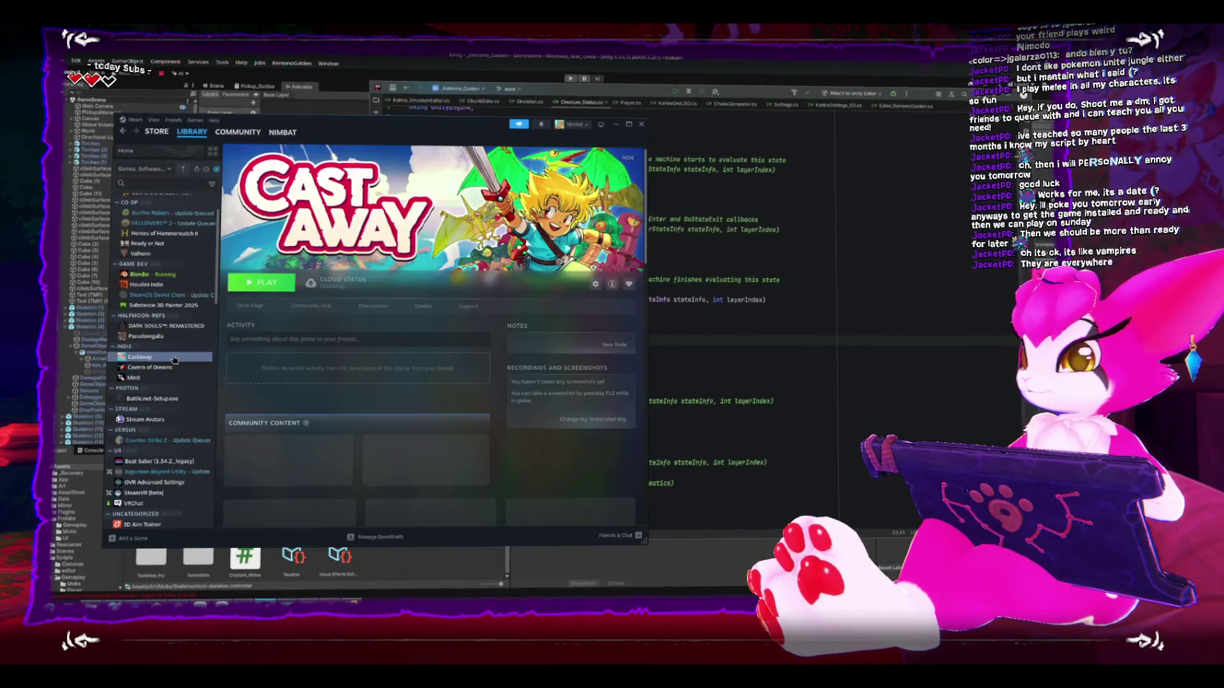
pyautogui.click(168, 369)
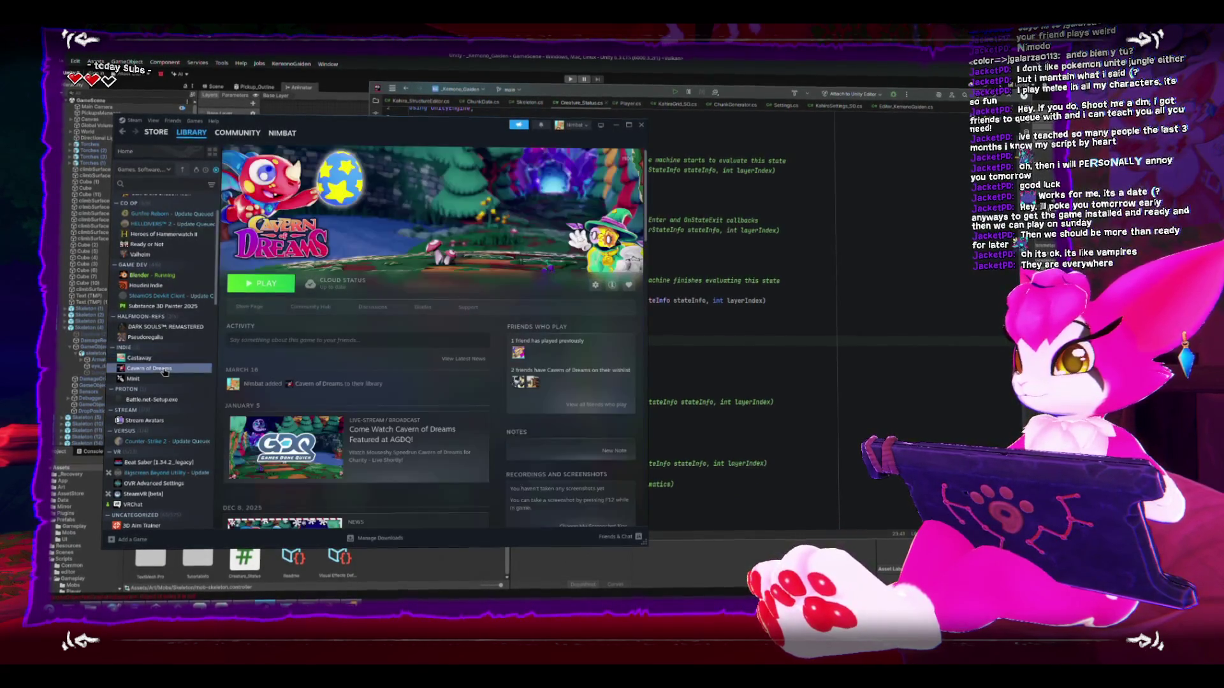
pyautogui.click(163, 381)
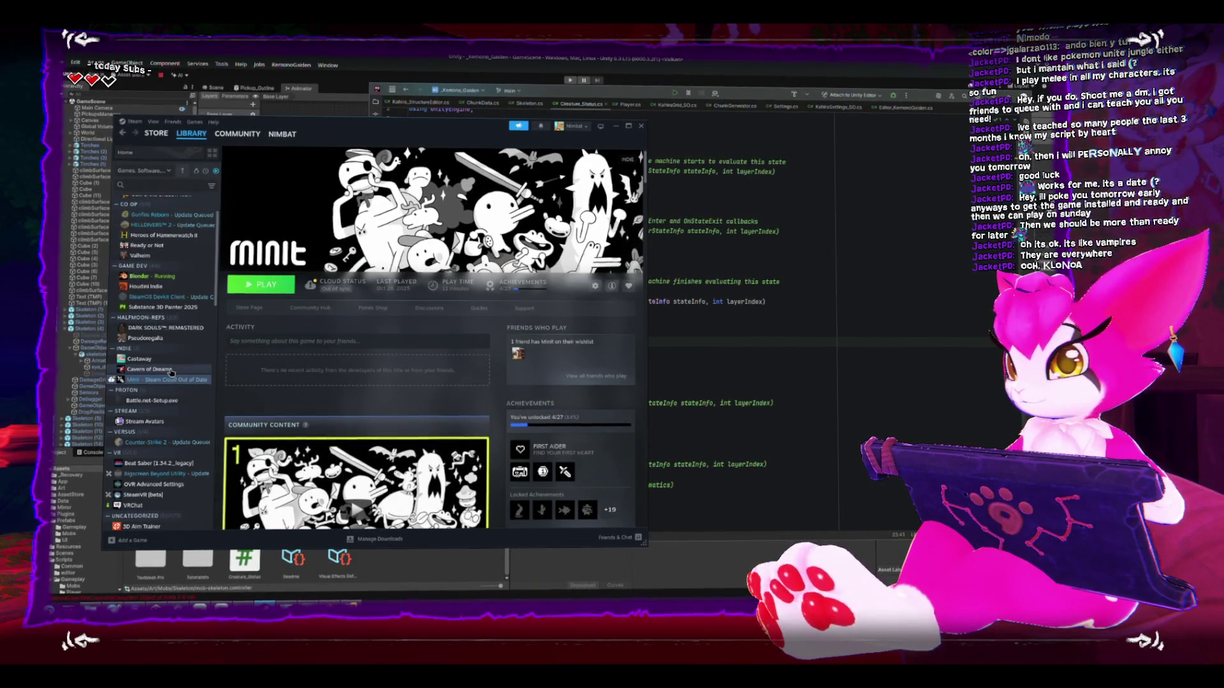
pyautogui.scroll(3)
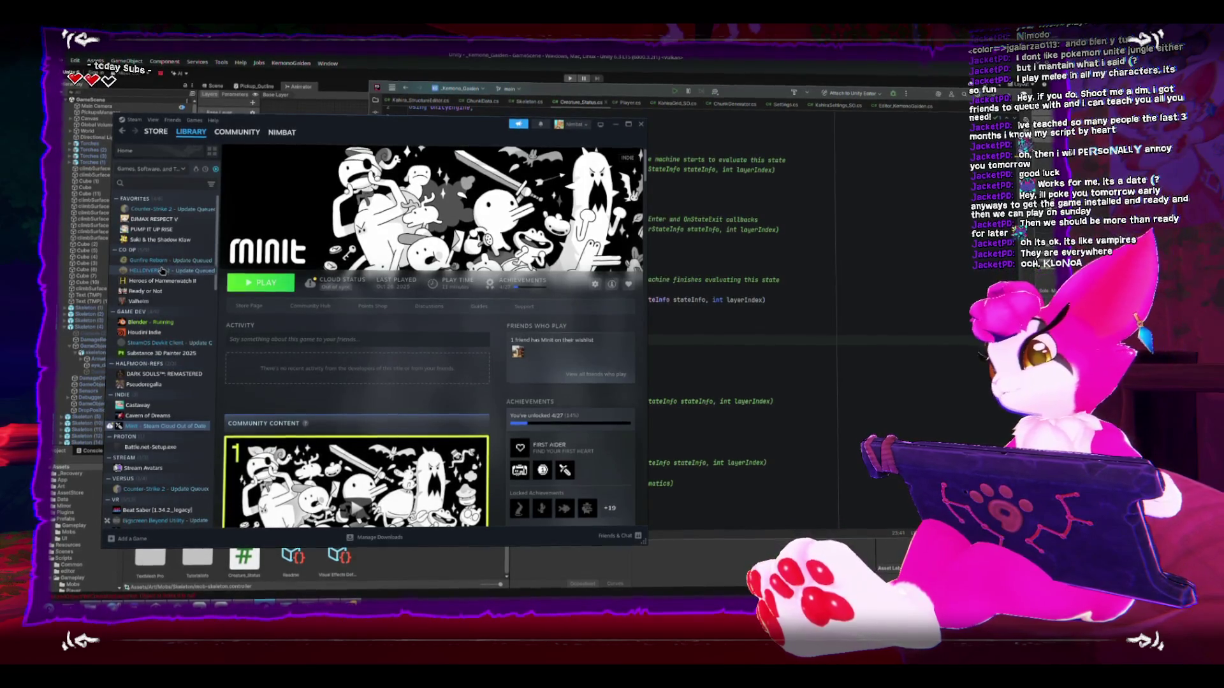
pyautogui.click(140, 302)
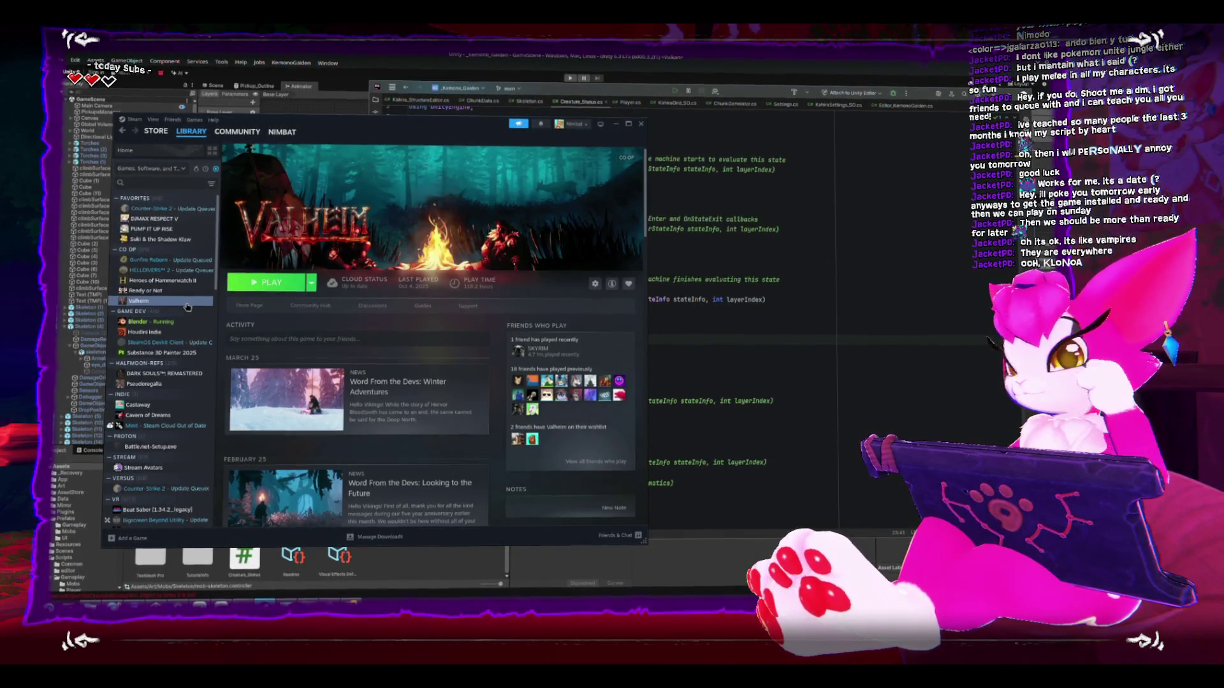
pyautogui.hotkey('alt', 'Tab')
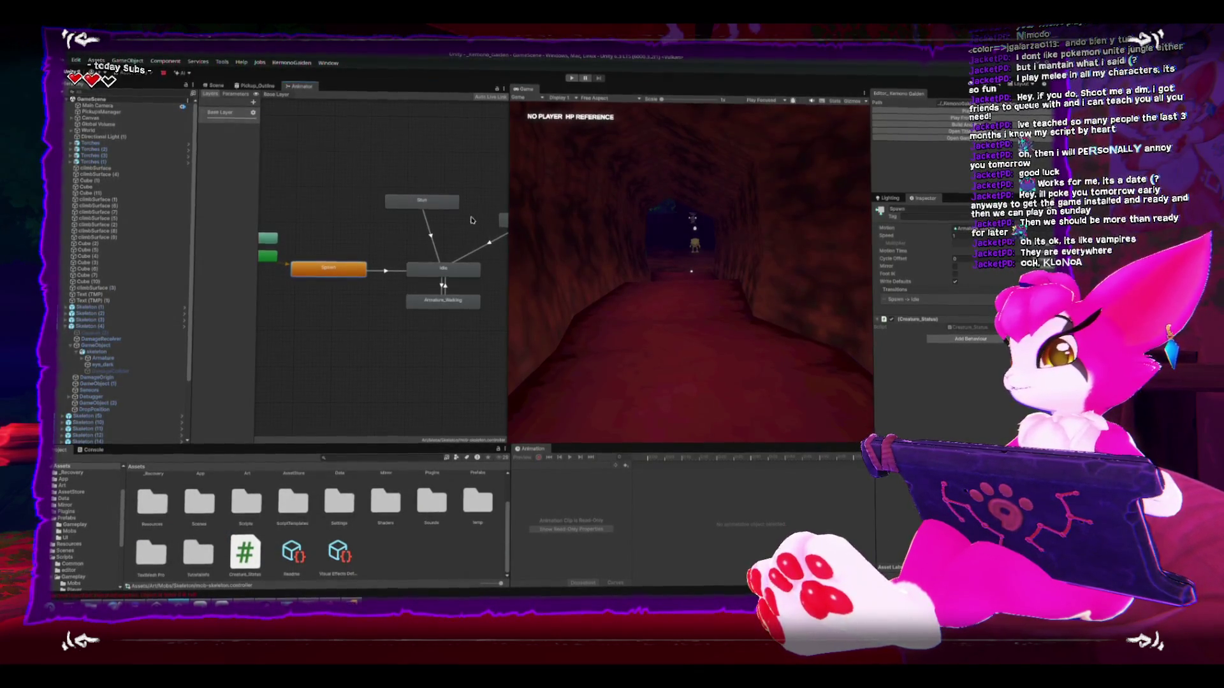
# Step: Select Skeleton (4) and open its Skeleton script in Rider
pyautogui.click(127, 326)
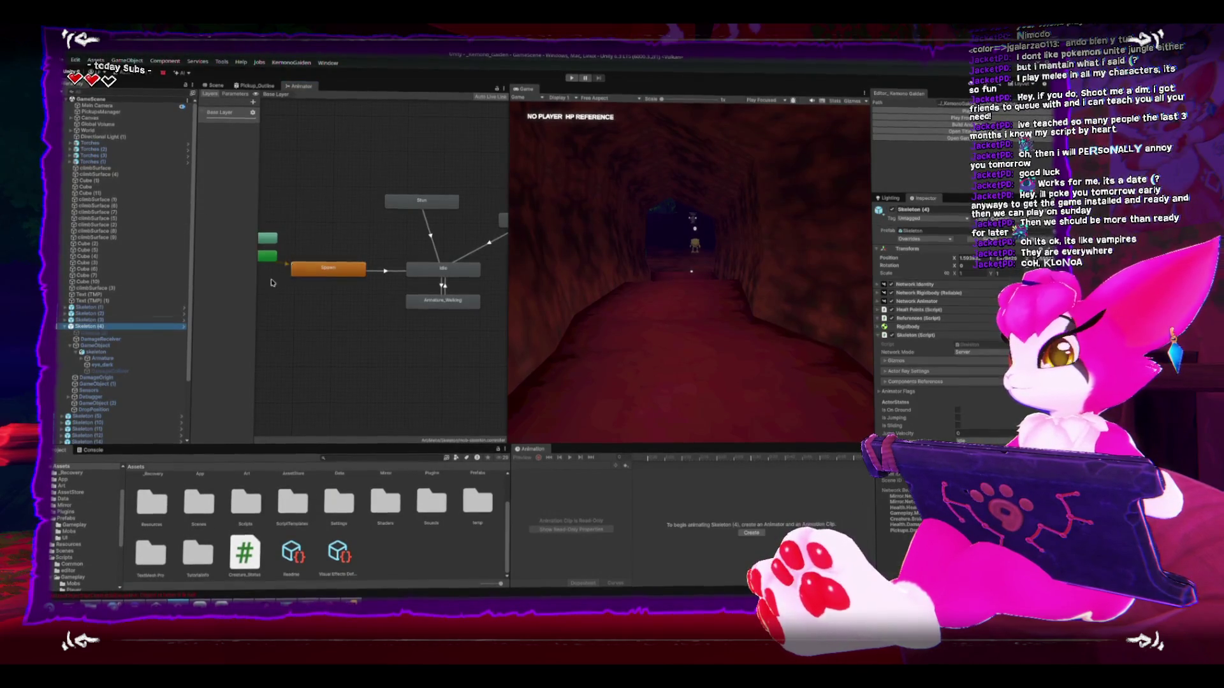
pyautogui.click(216, 87)
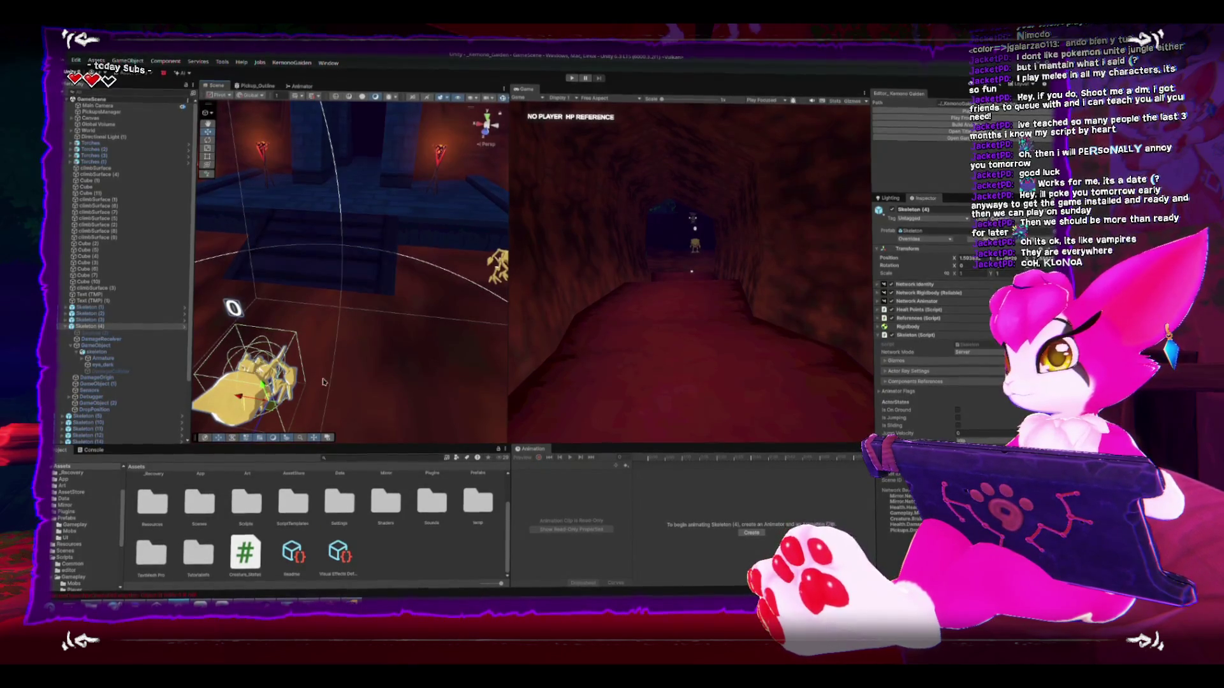
pyautogui.click(296, 87)
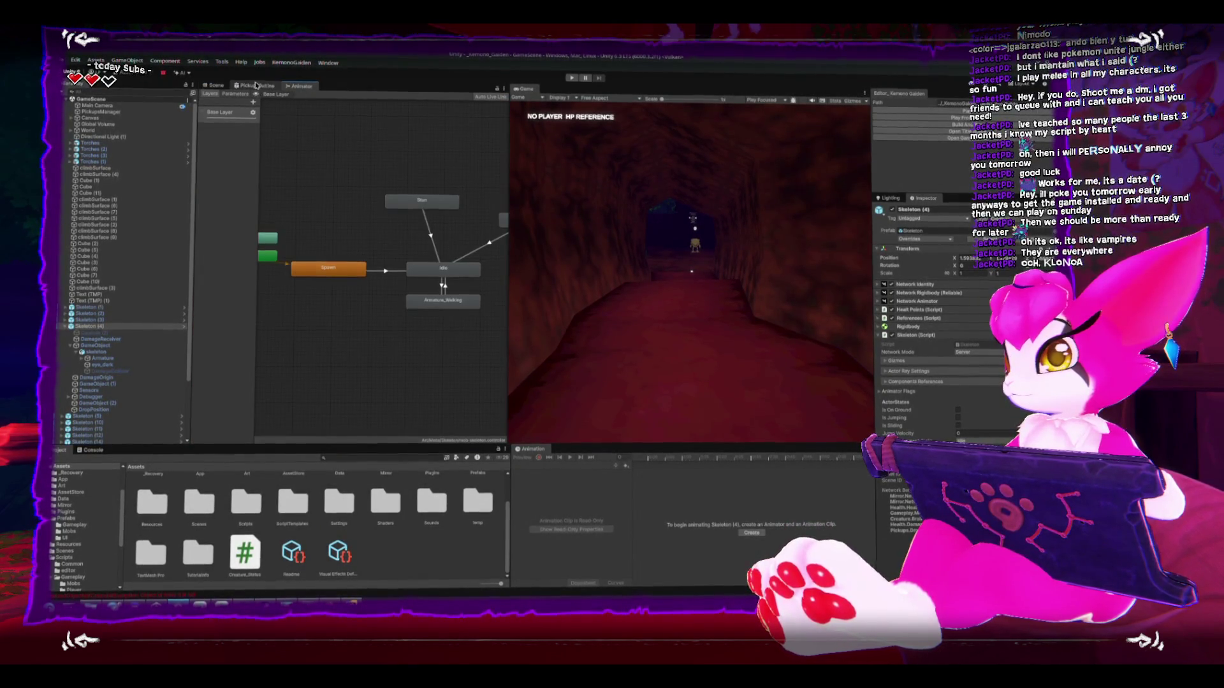
pyautogui.hotkey('ctrl', '1')
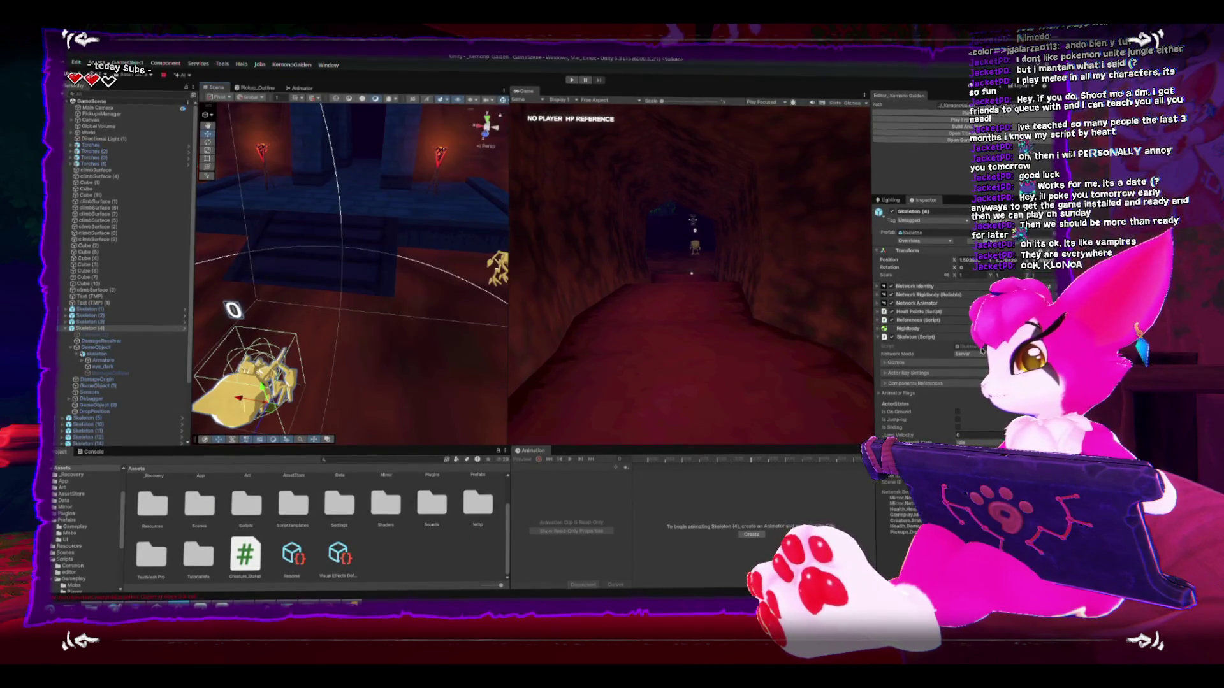
pyautogui.doubleClick(965, 346)
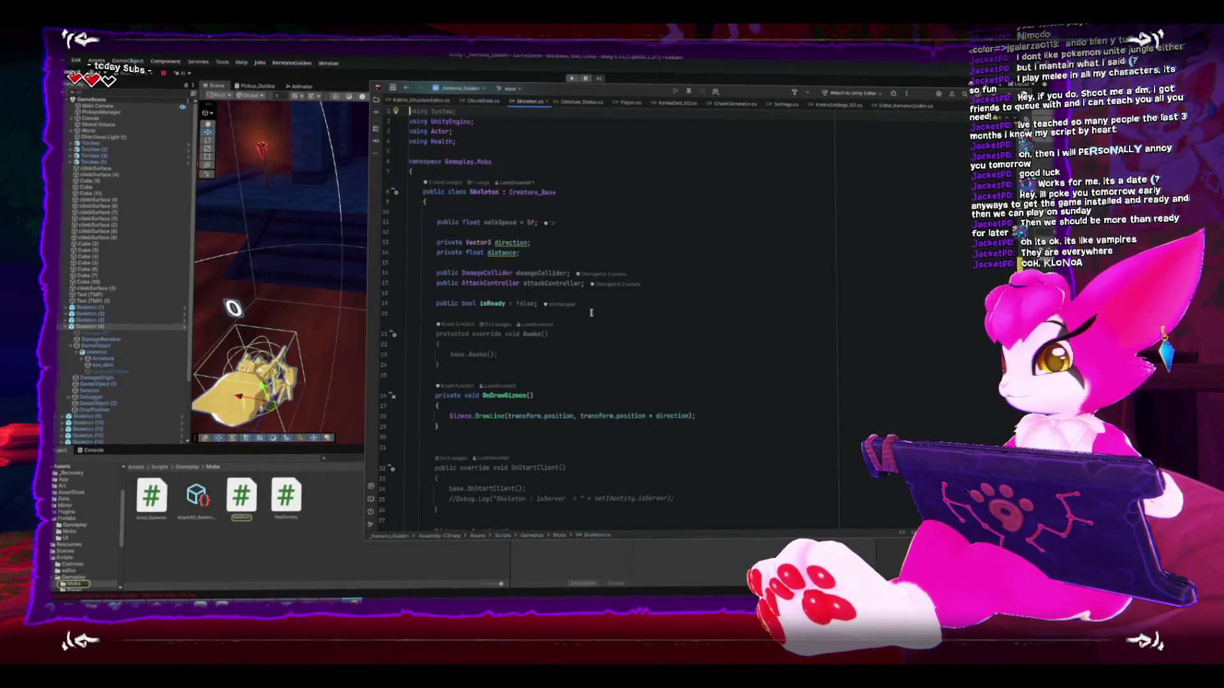
# Step: Delete the blank line after the return in CreatureFixedUpdate
pyautogui.scroll(-3)
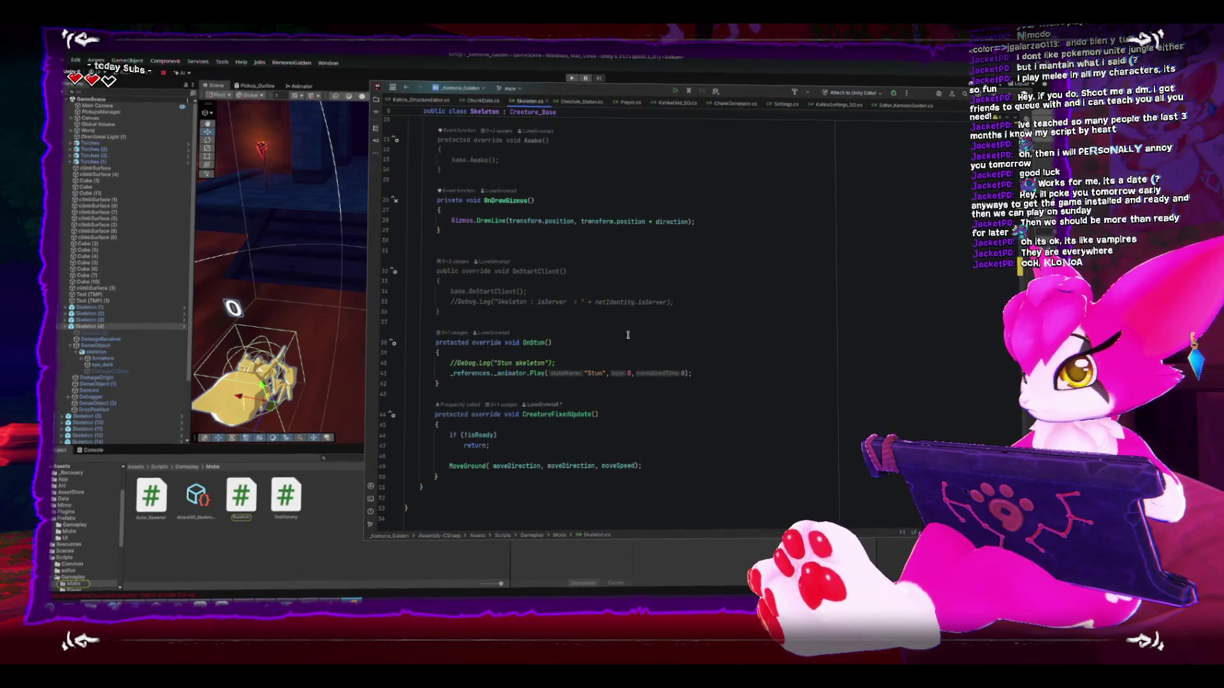
pyautogui.click(612, 479)
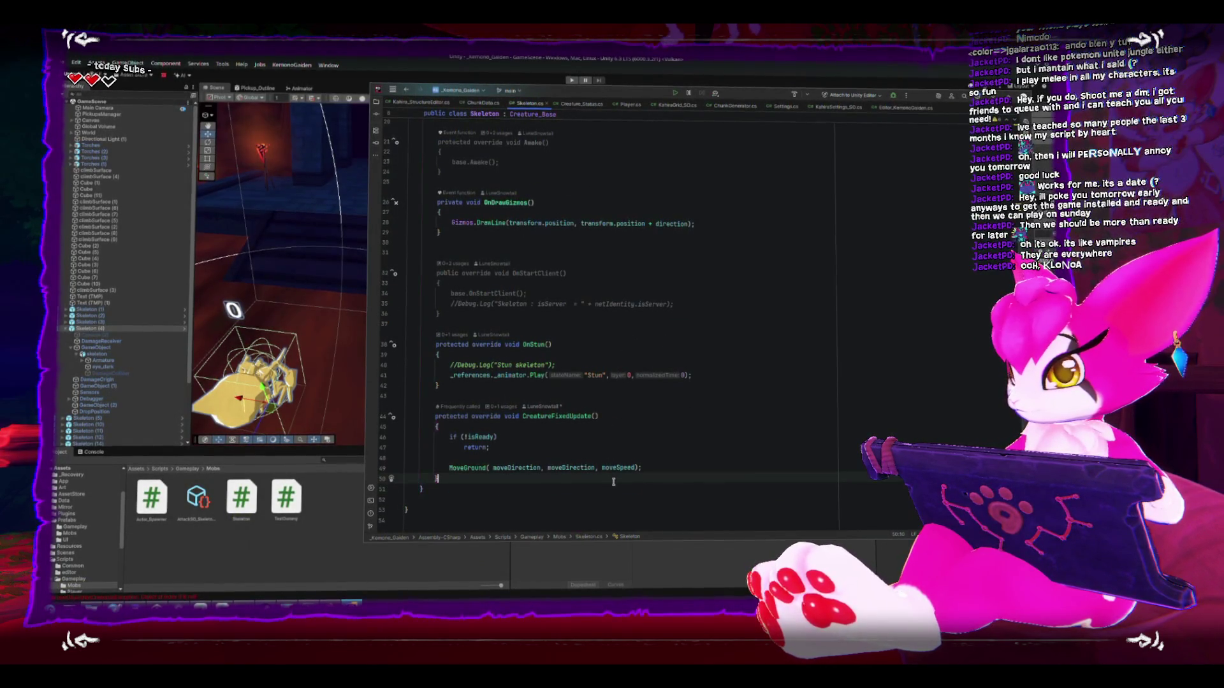
pyautogui.scroll(3)
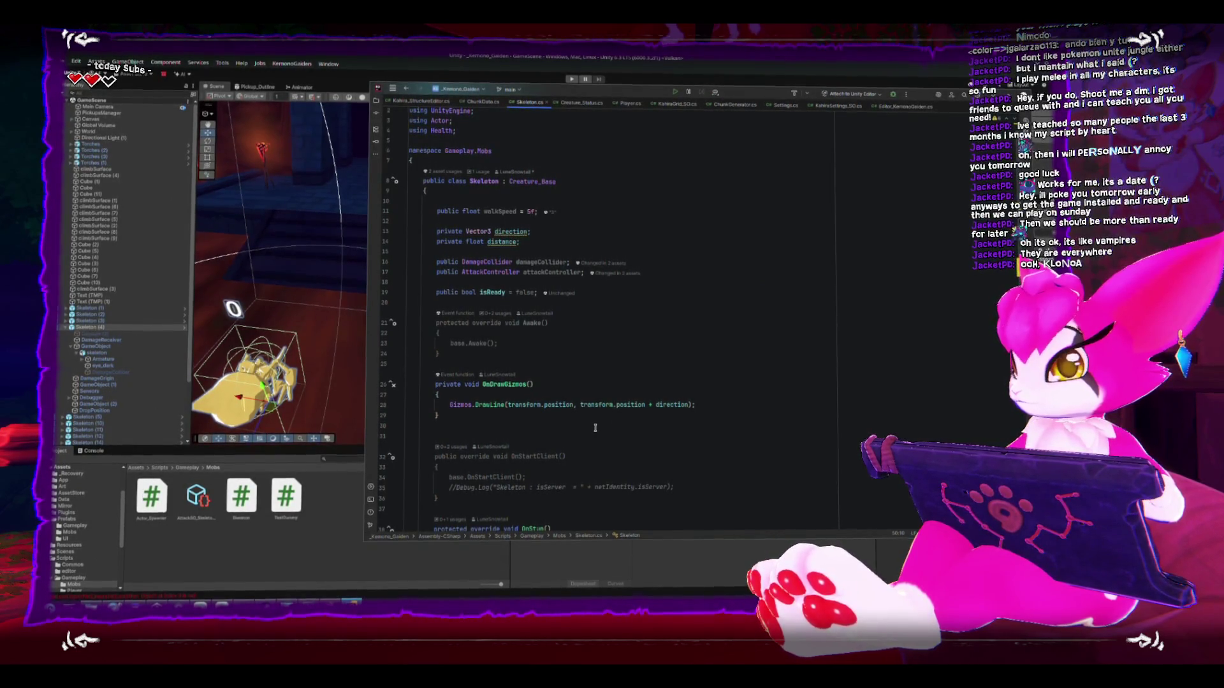
pyautogui.scroll(-3)
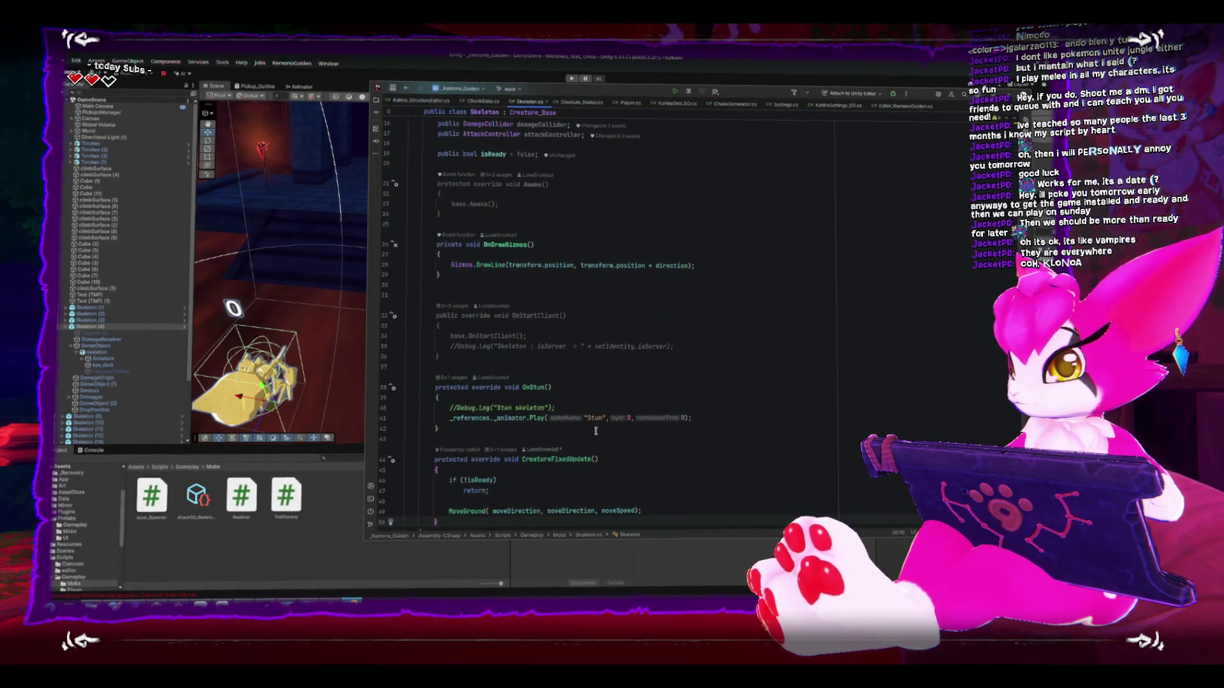
pyautogui.scroll(-3)
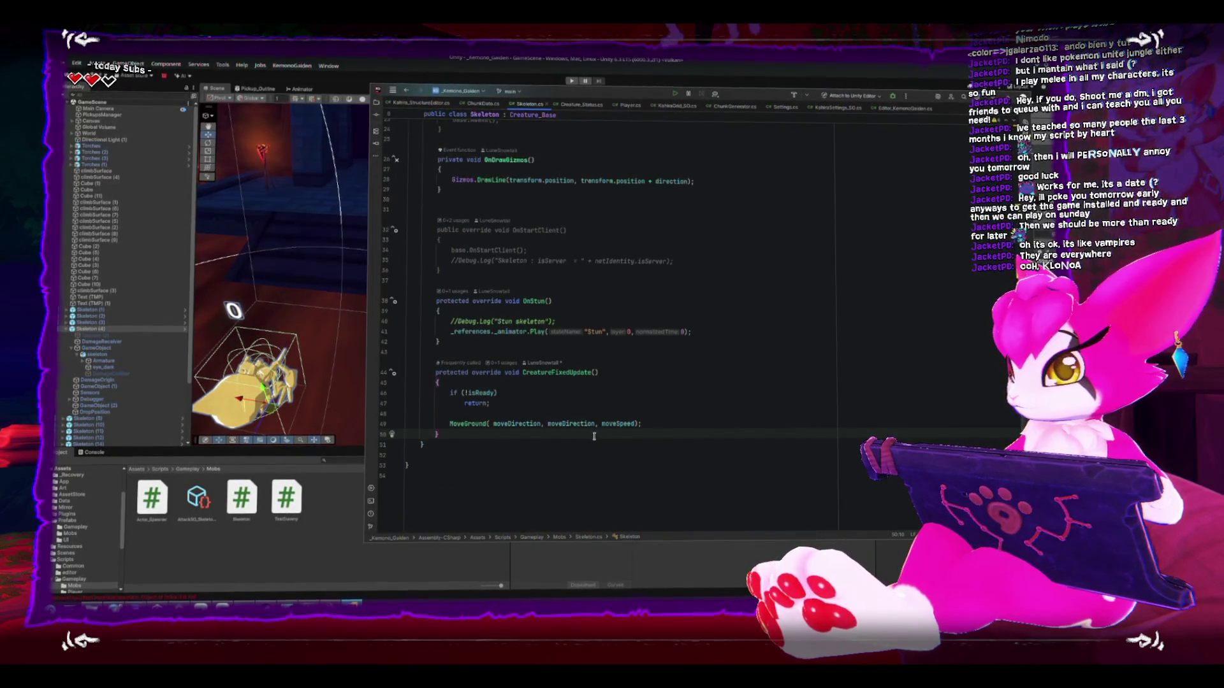
pyautogui.click(578, 412)
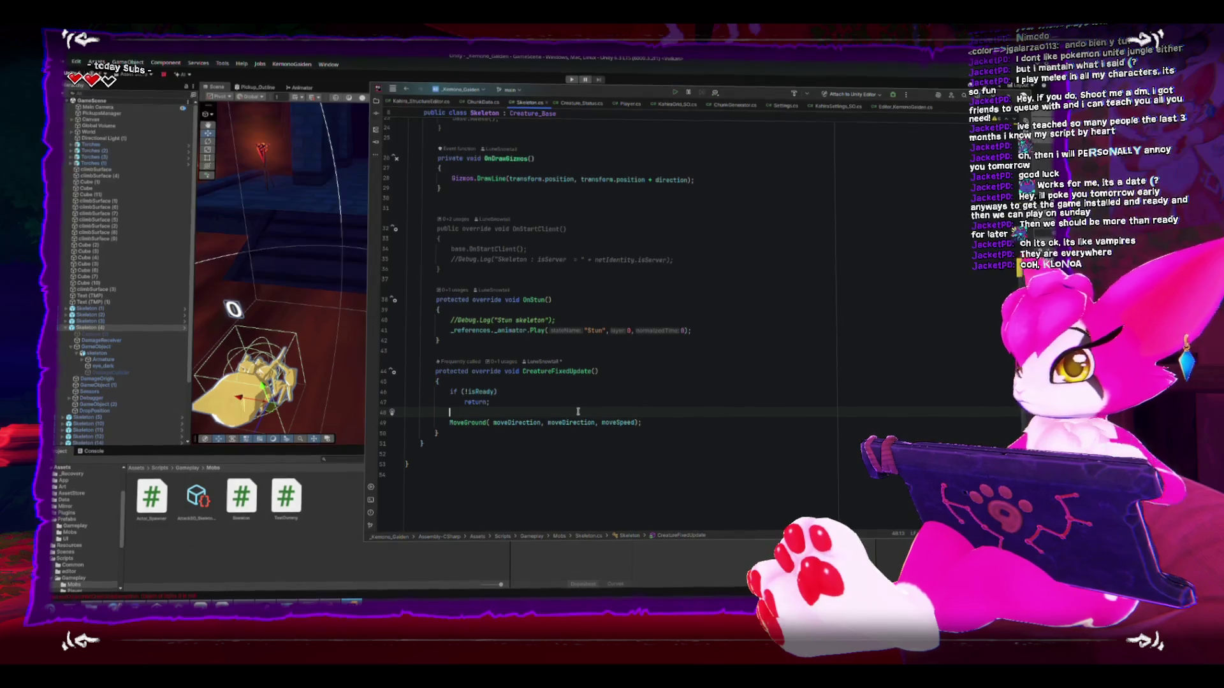
pyautogui.press('BackSpace')
# Step: Jump to the Creature_Base class declaration that Skeleton inherits from
pyautogui.click(589, 436)
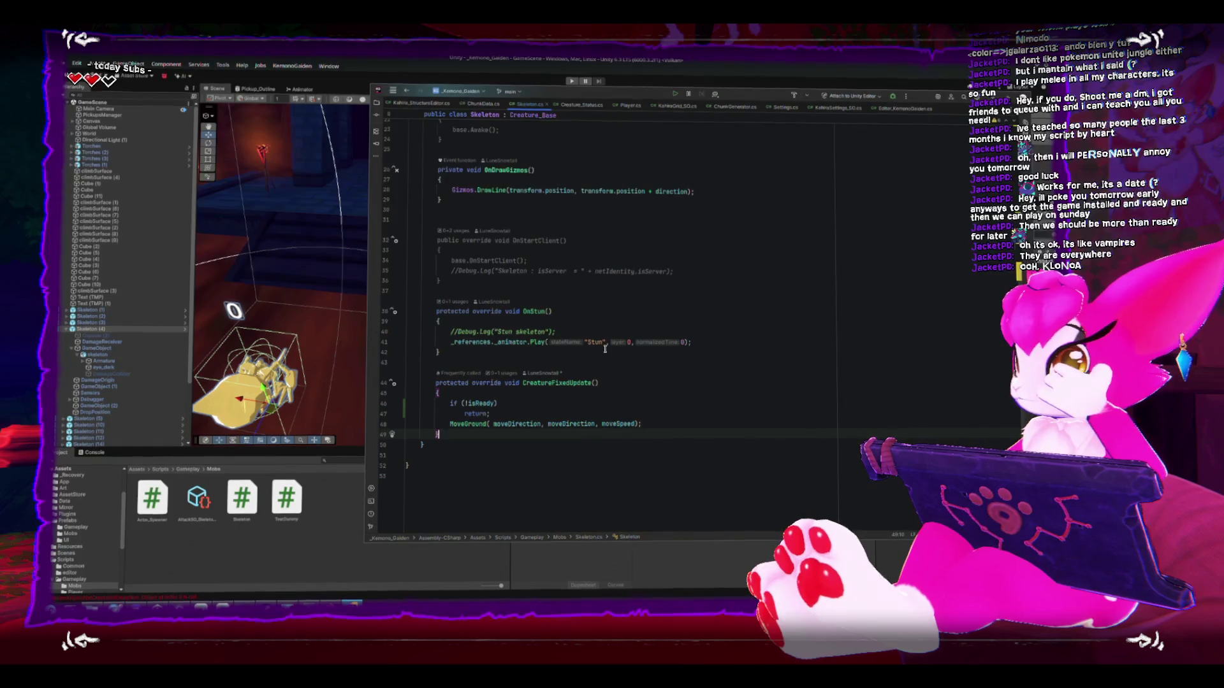
pyautogui.scroll(3)
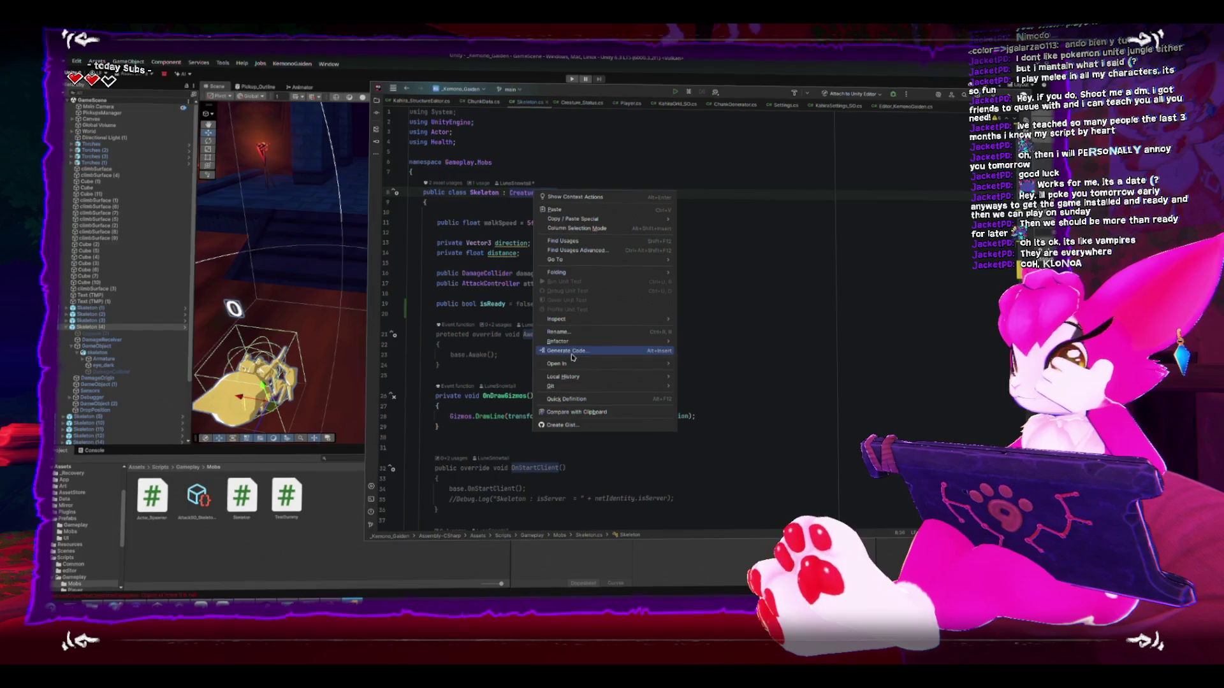
pyautogui.moveTo(580, 265)
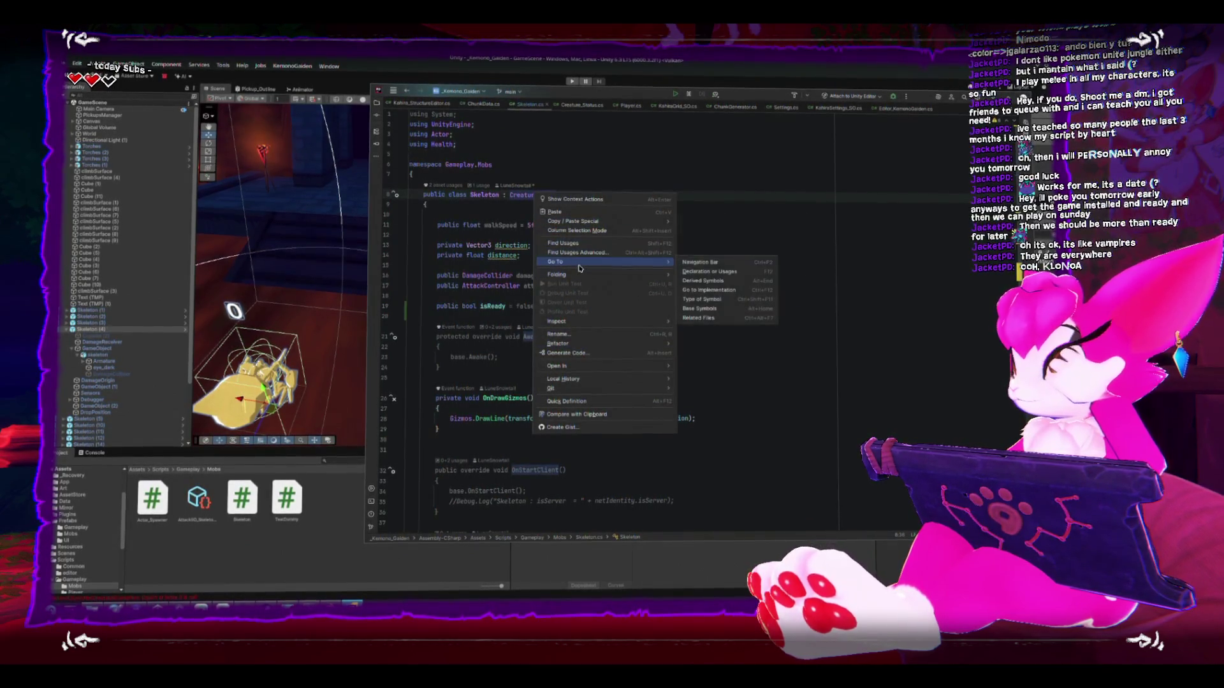
pyautogui.press('Escape')
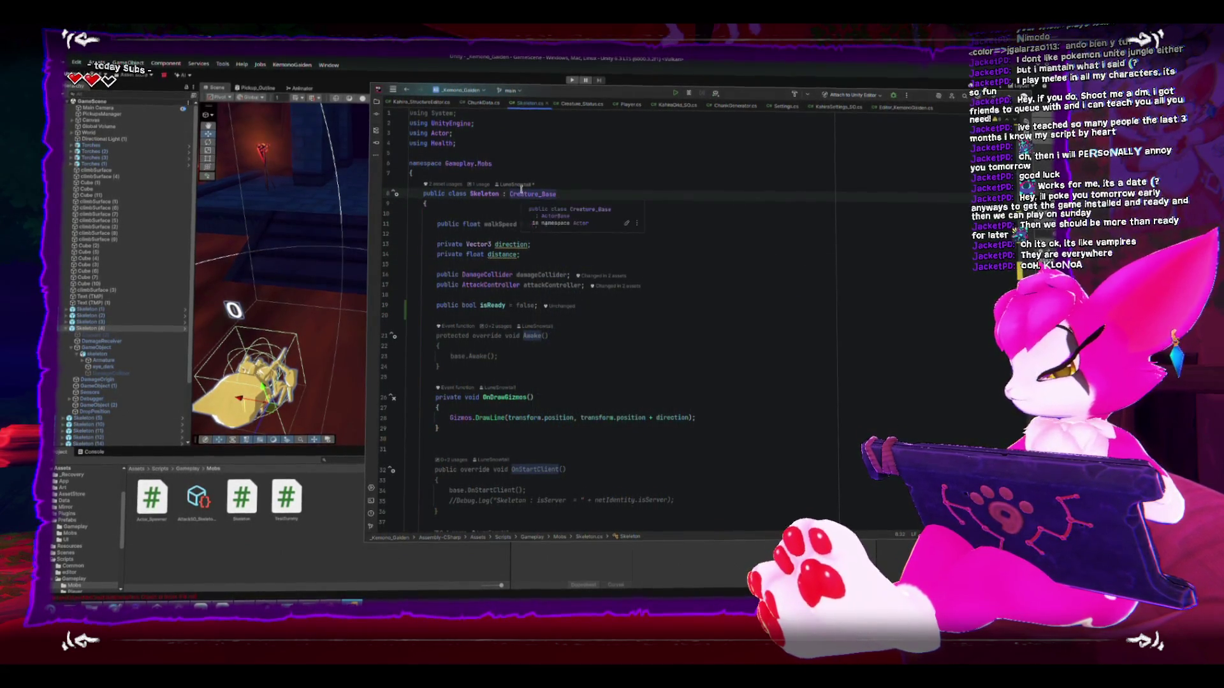
pyautogui.click(520, 191)
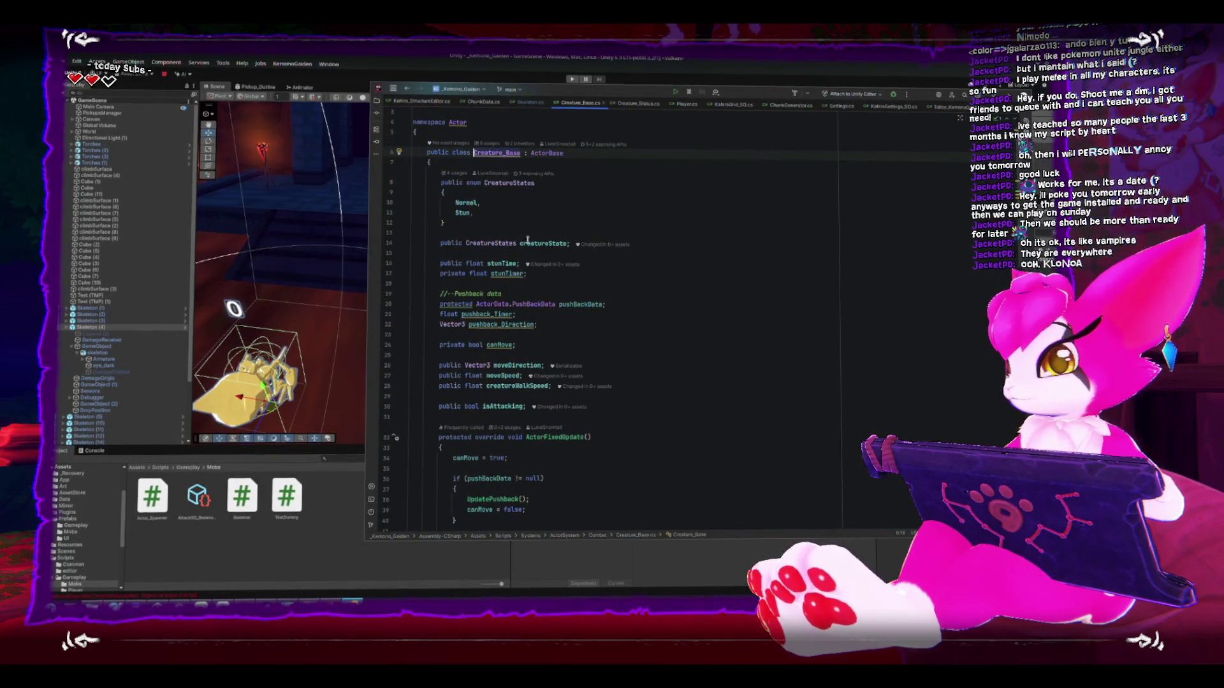
# Step: Add a new comma-separated line inside the CreatureStates enum
pyautogui.click(501, 196)
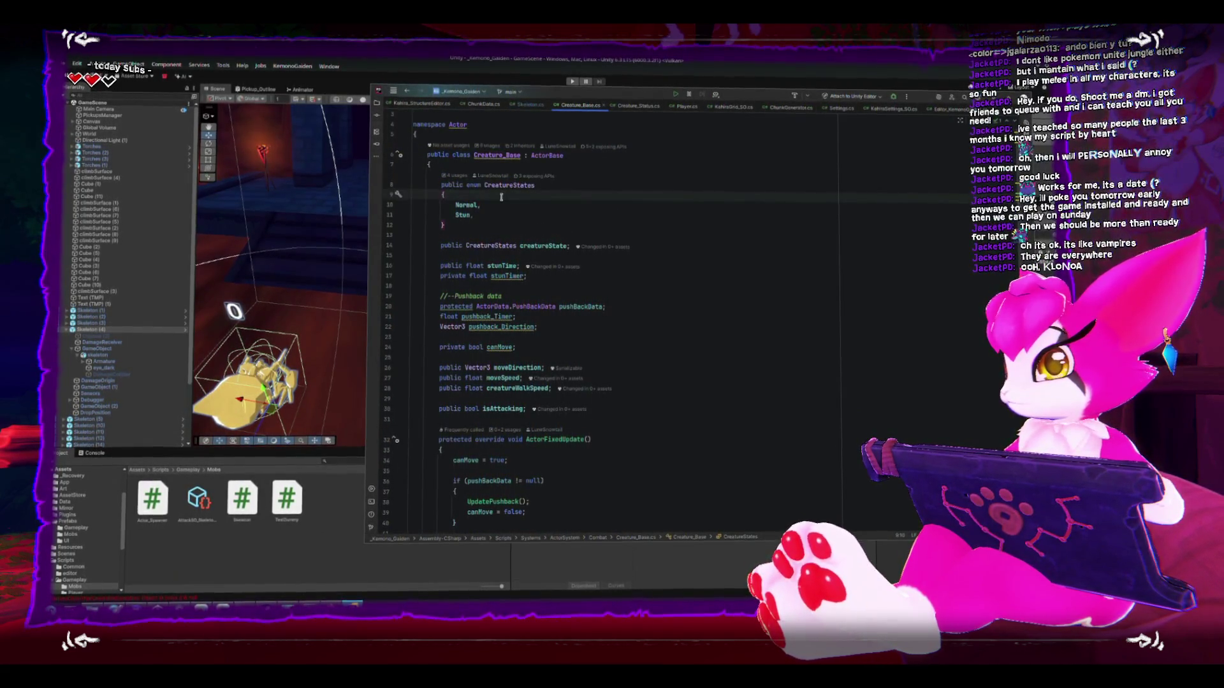
pyautogui.press('Return')
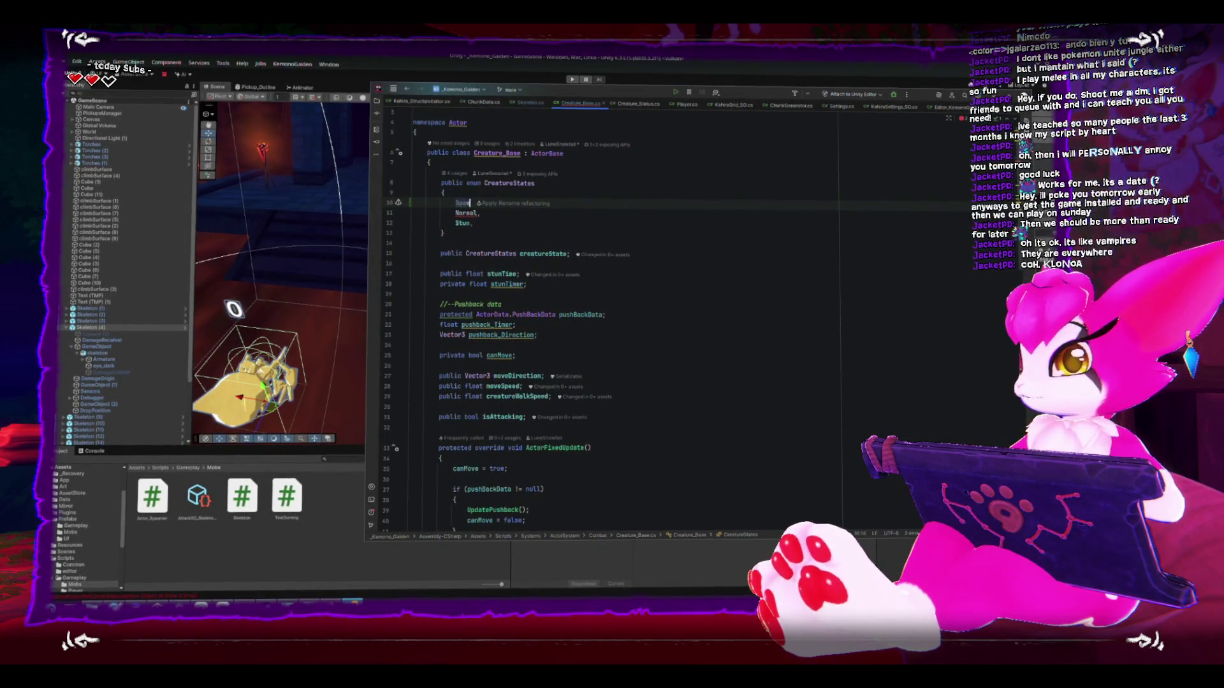
pyautogui.write('ning,')
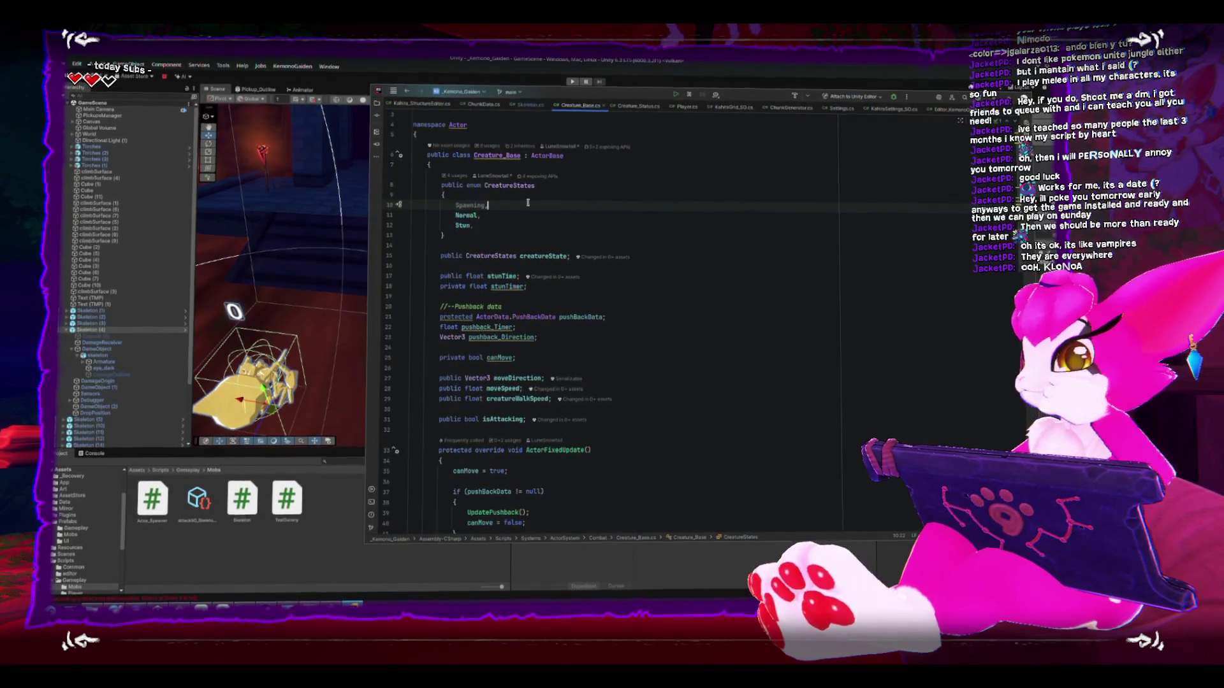
# Step: Scroll through the Creature_Base code, then switch to the Steam library
pyautogui.scroll(-3)
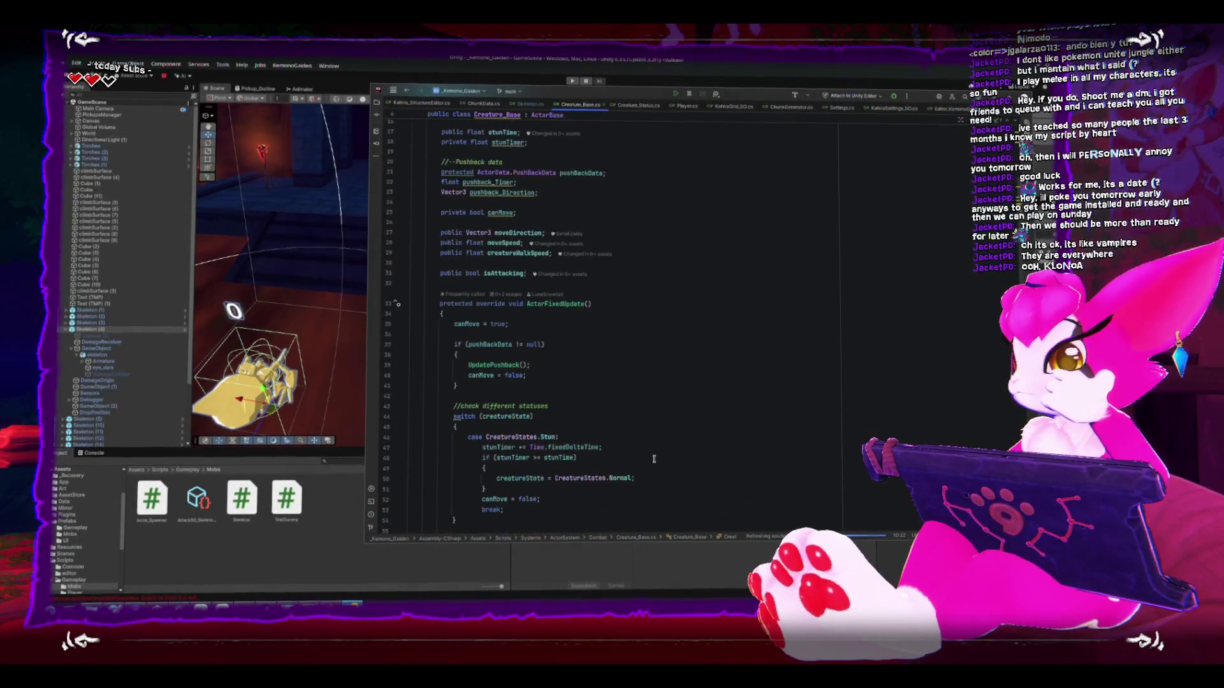
pyautogui.scroll(-3)
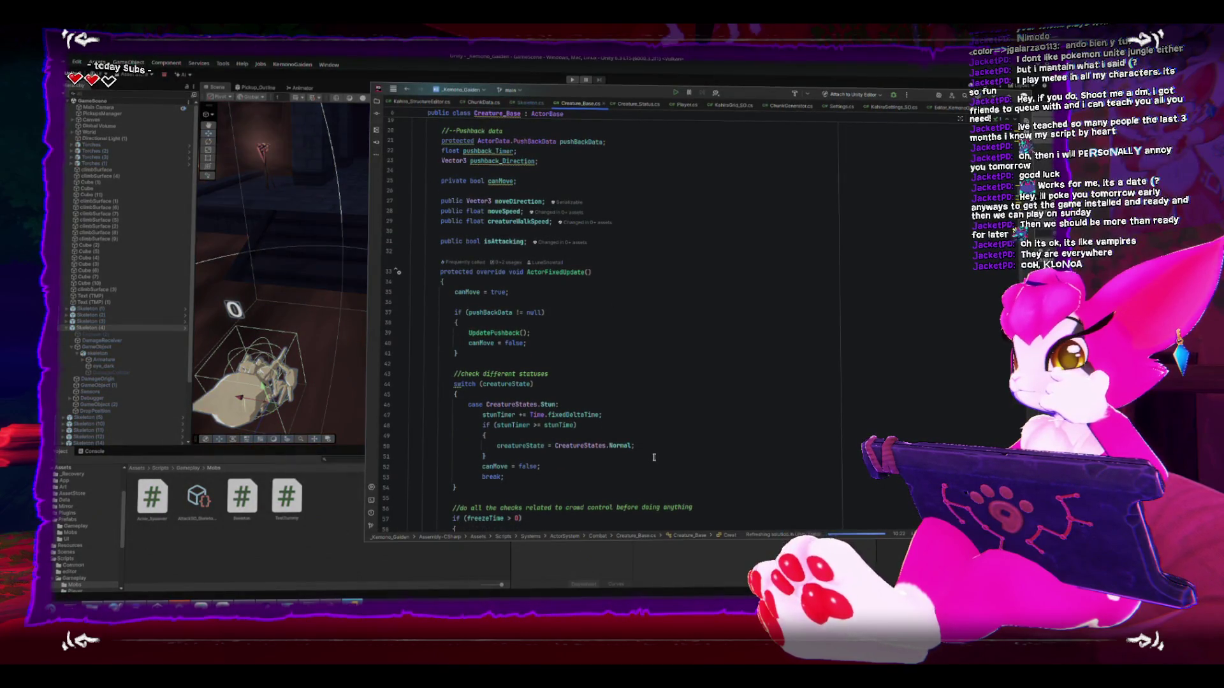
pyautogui.scroll(-3)
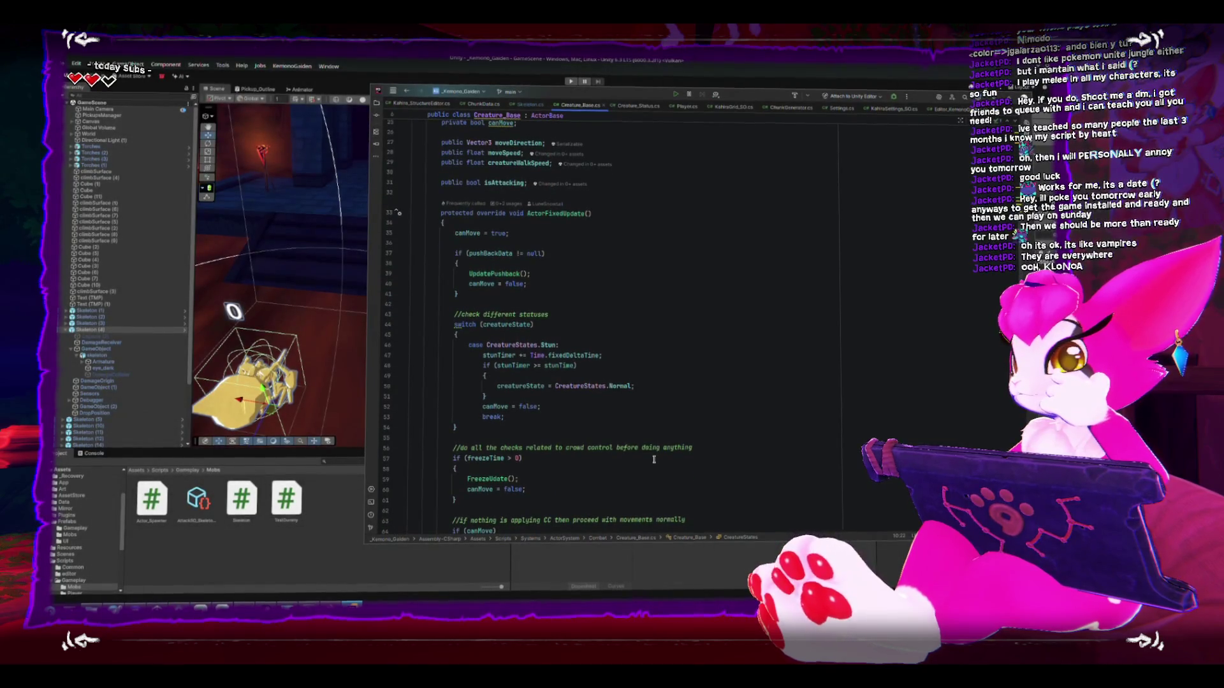
pyautogui.scroll(-3)
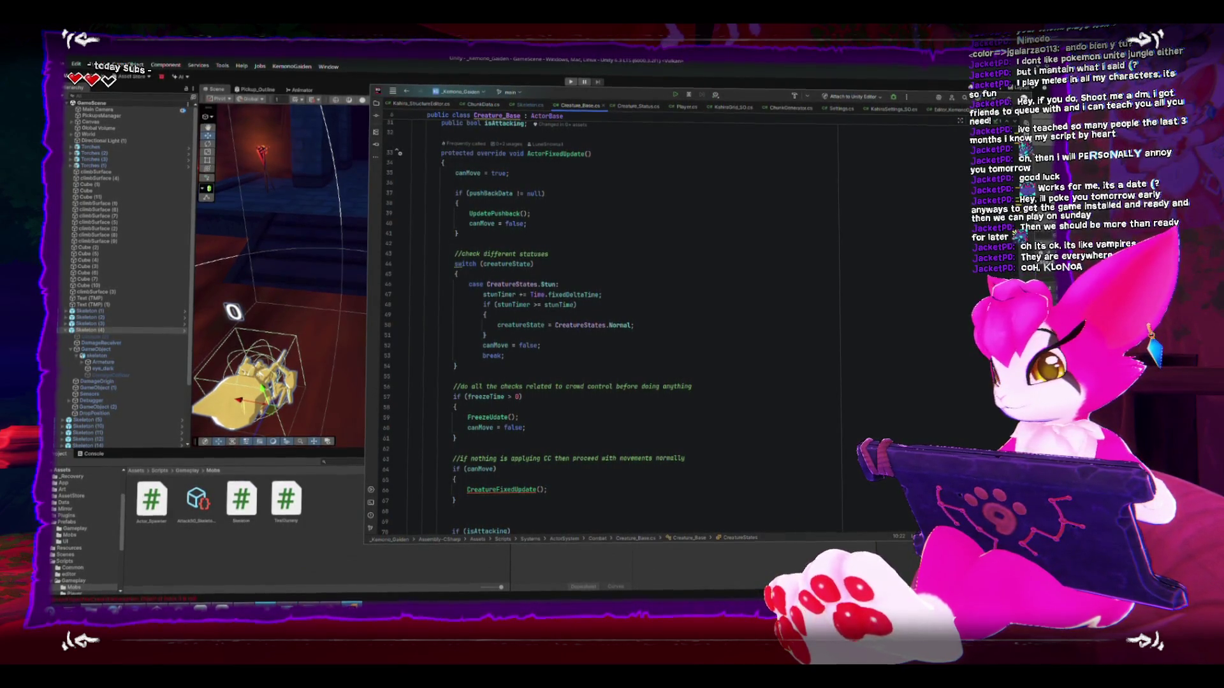
pyautogui.hotkey('alt', 'Tab')
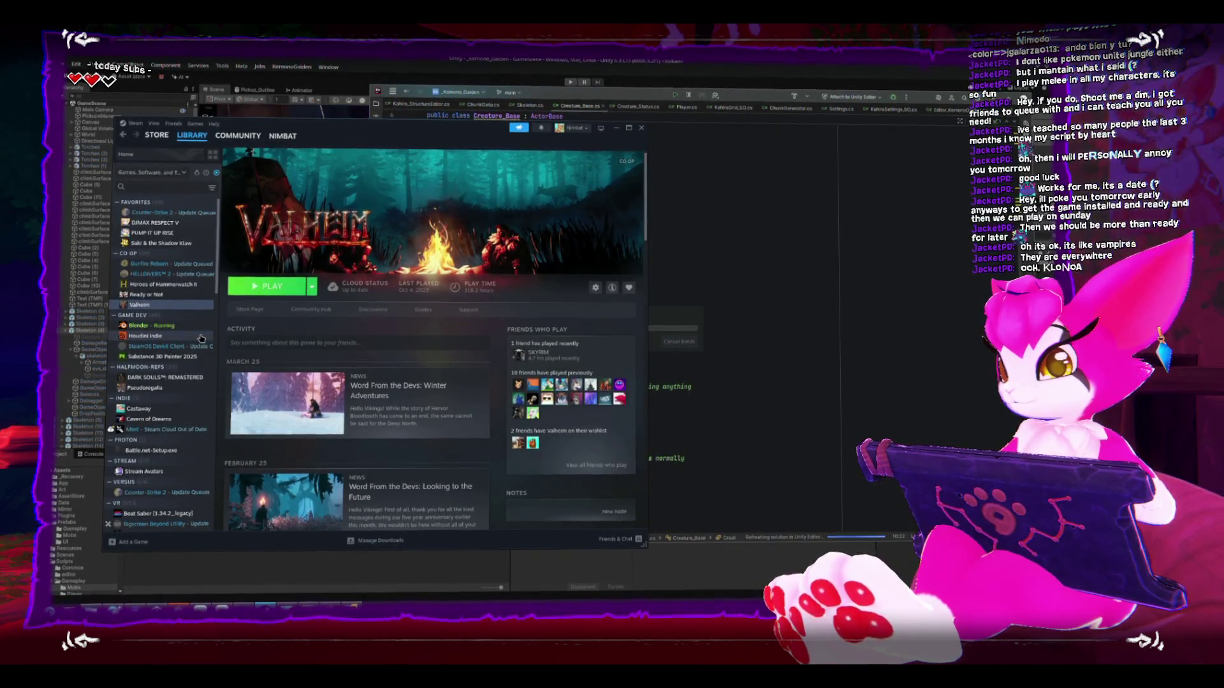
pyautogui.scroll(-3)
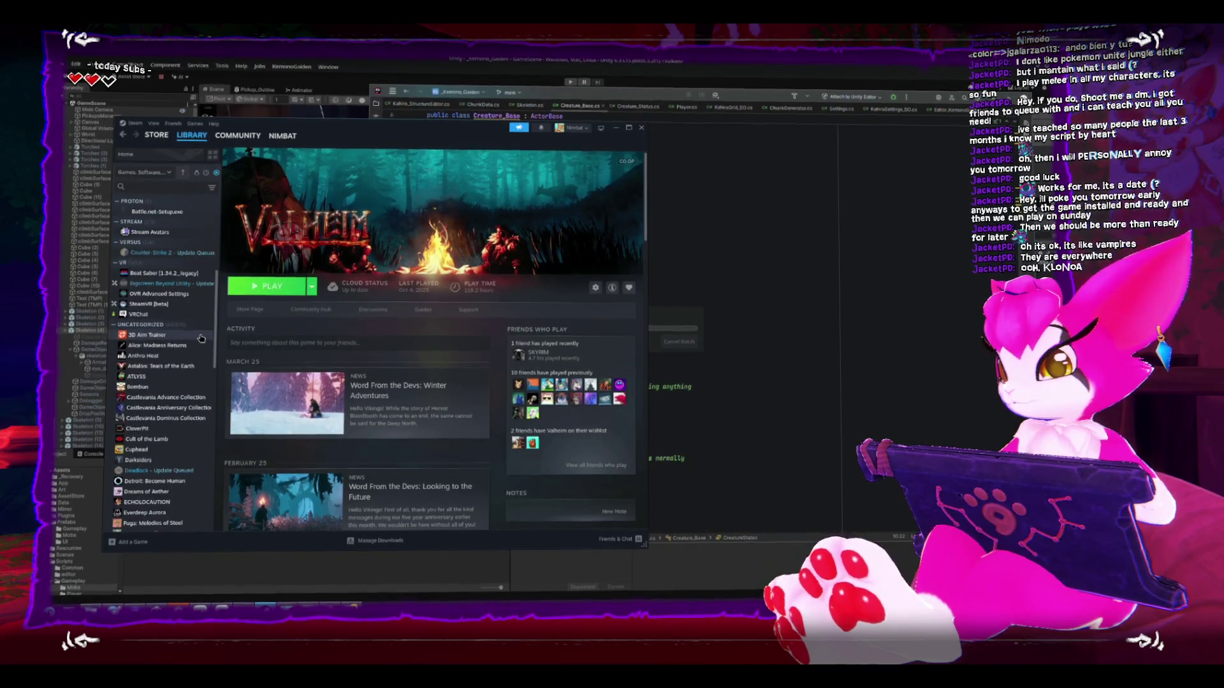
pyautogui.scroll(-3)
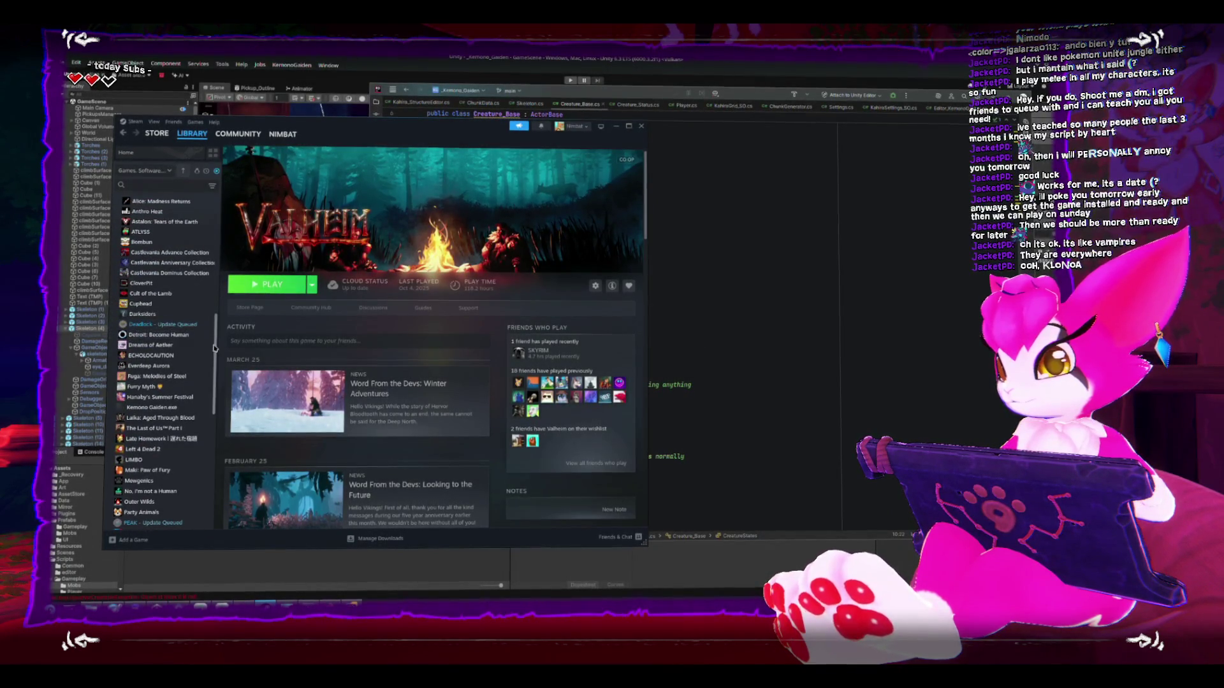
pyautogui.scroll(3)
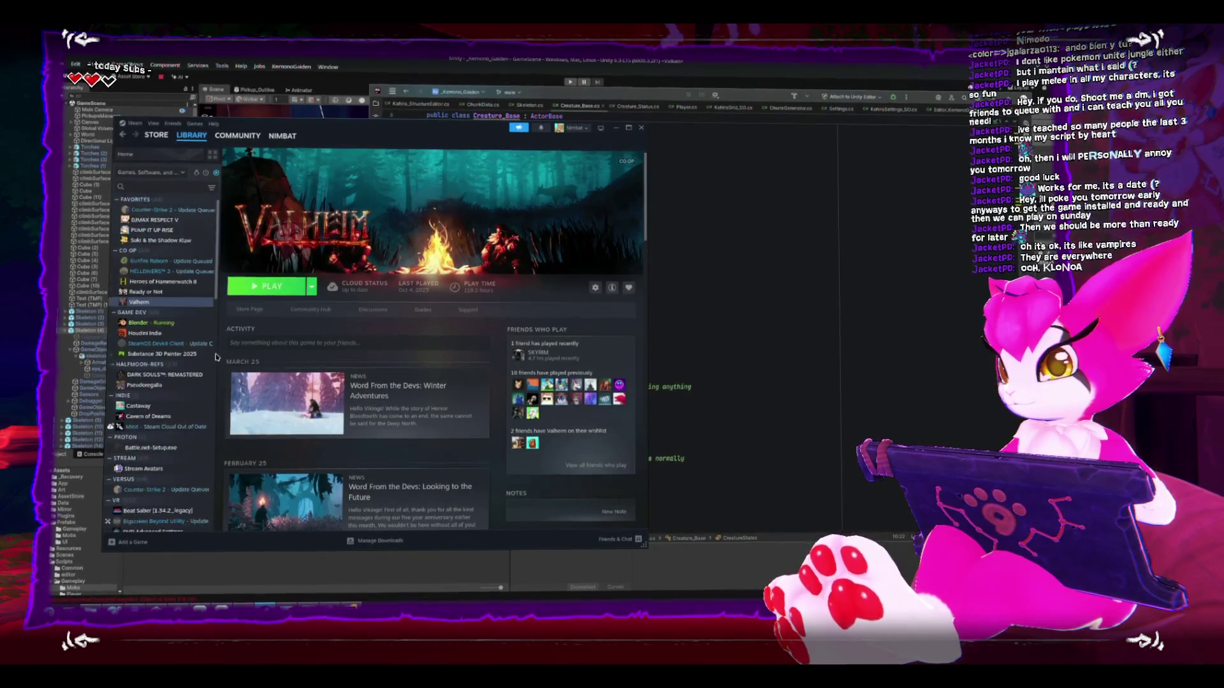
pyautogui.scroll(3)
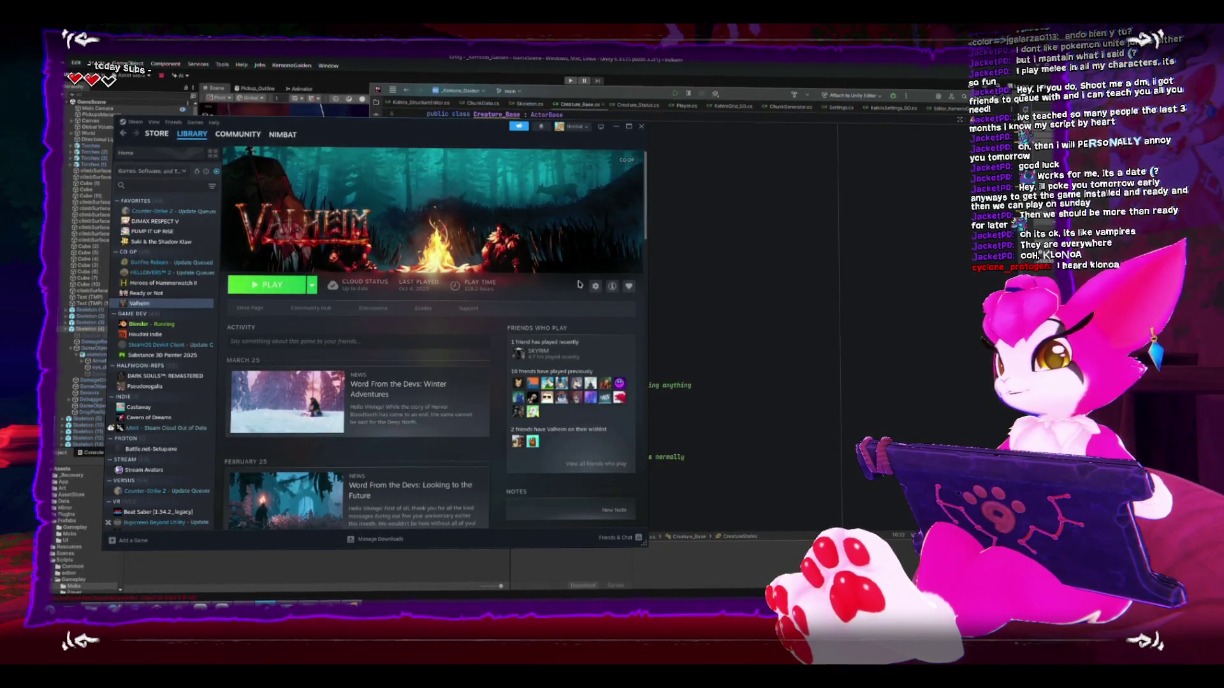
pyautogui.click(703, 298)
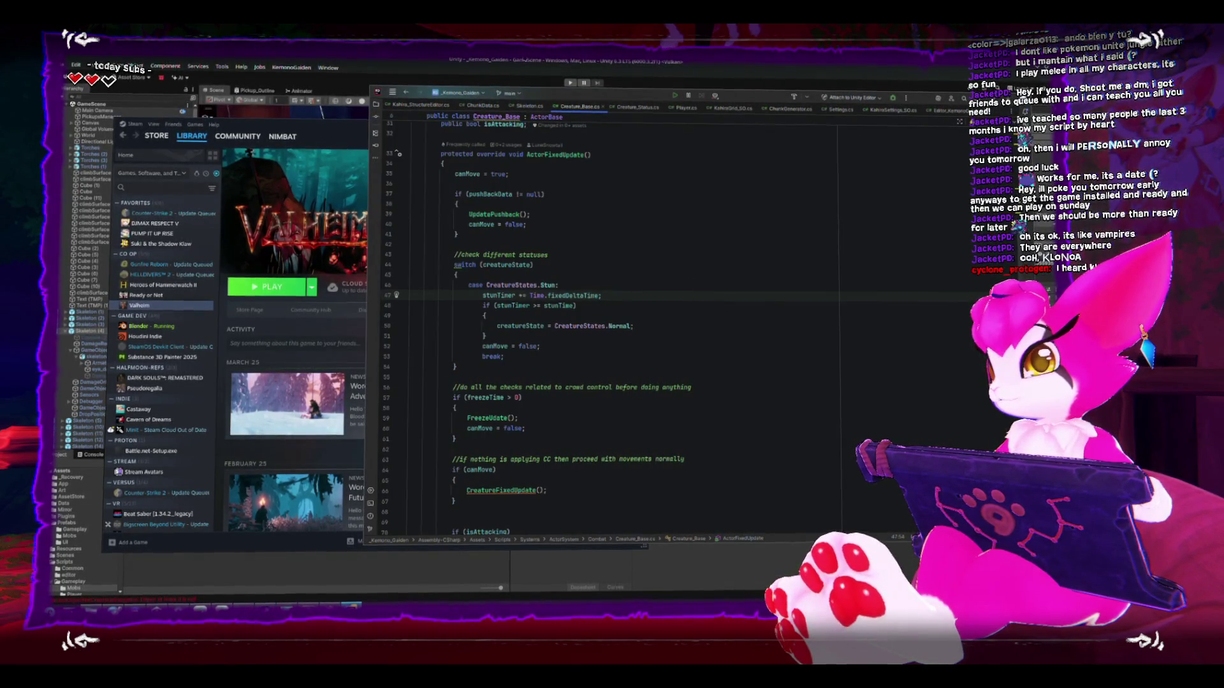
# Step: In the skeleton's animator graph, select the Spawn state and locate its Creature_Status script, then return to Rider
pyautogui.hotkey('alt', 'Tab')
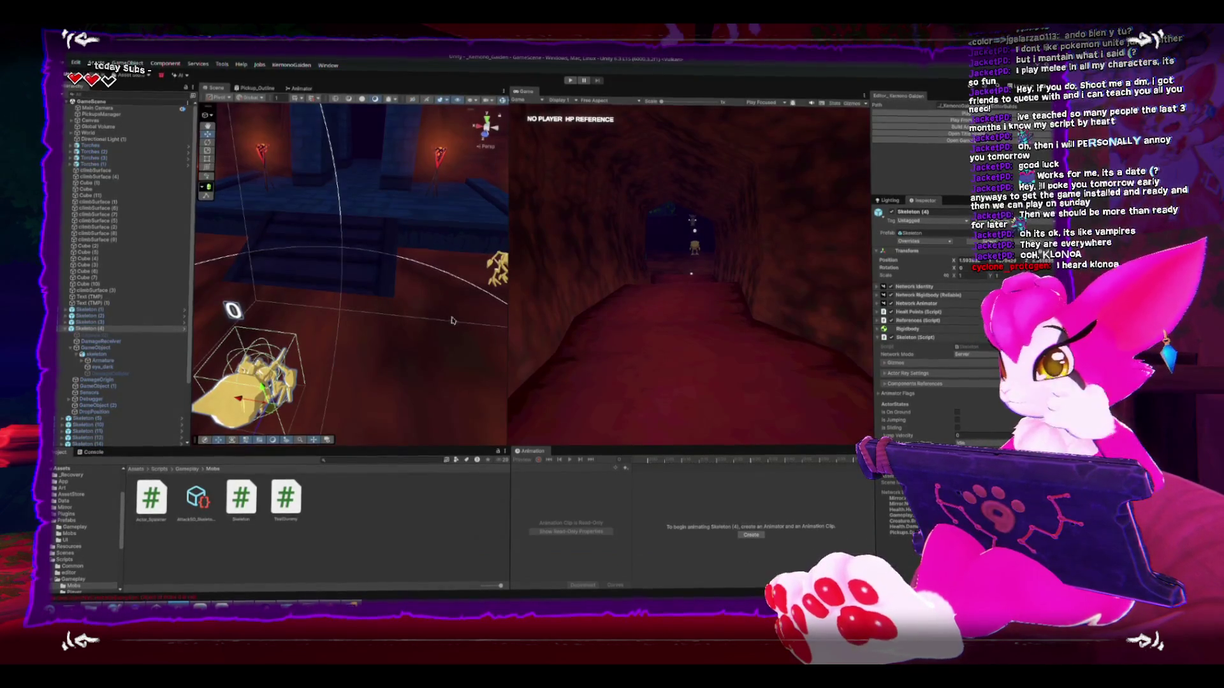
pyautogui.moveTo(305, 349); pyautogui.dragTo(410, 340)
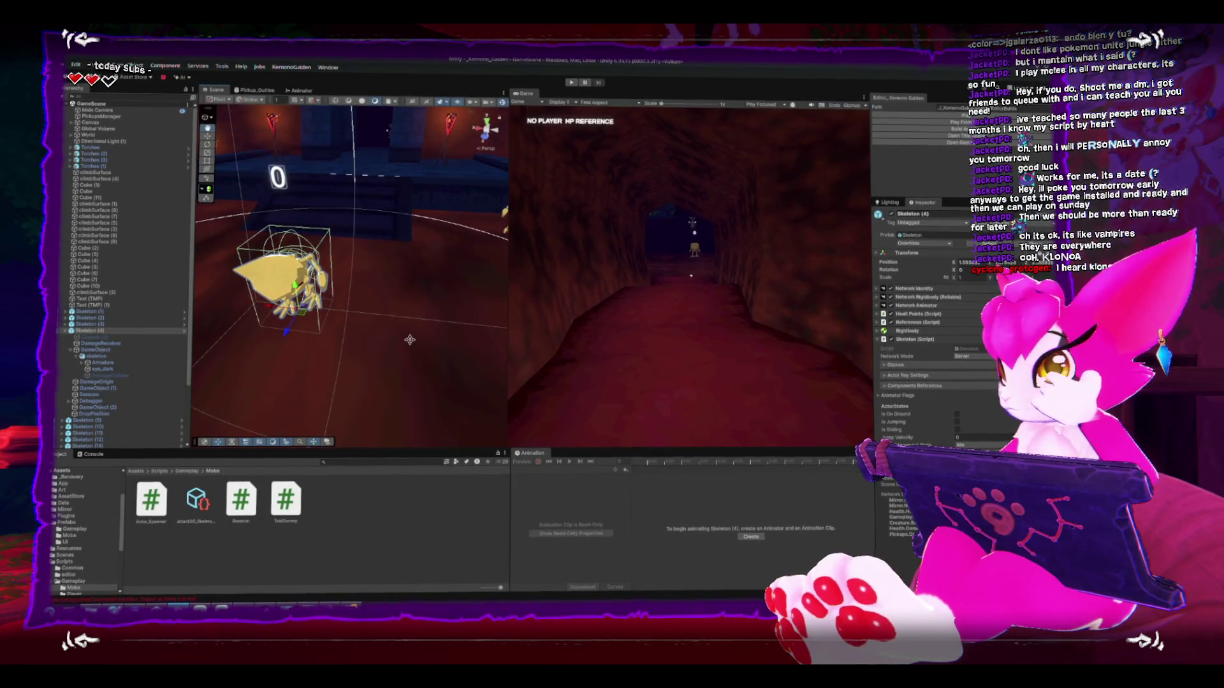
pyautogui.click(302, 91)
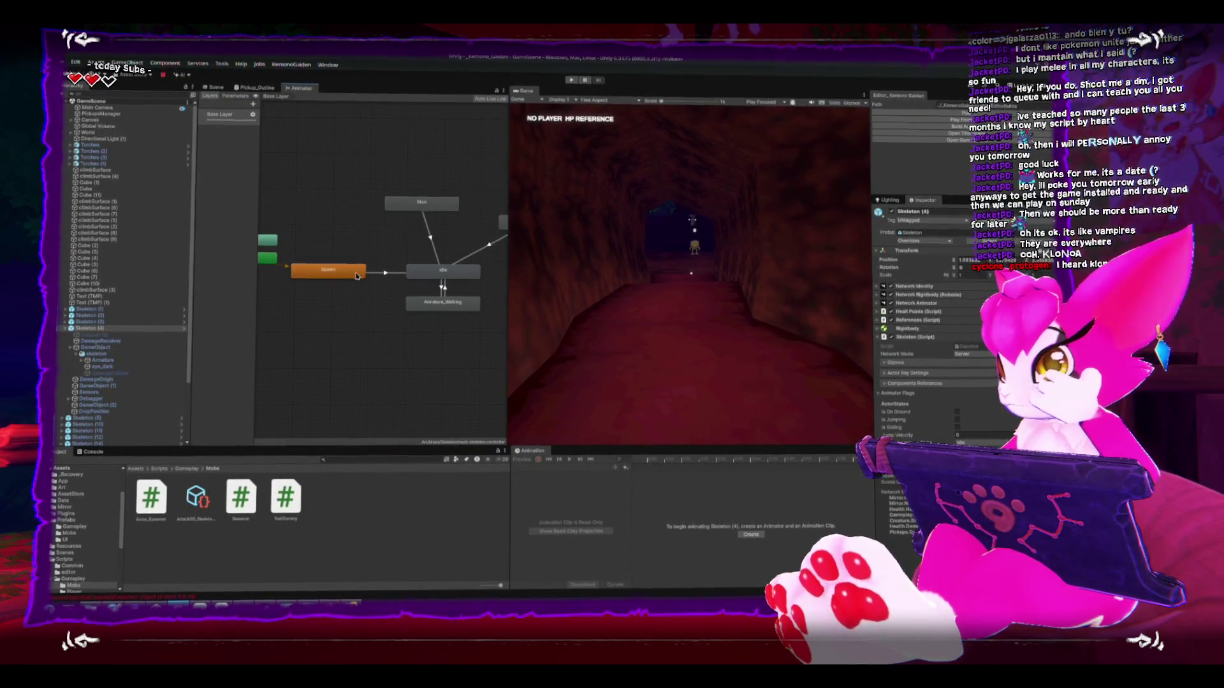
pyautogui.click(356, 274)
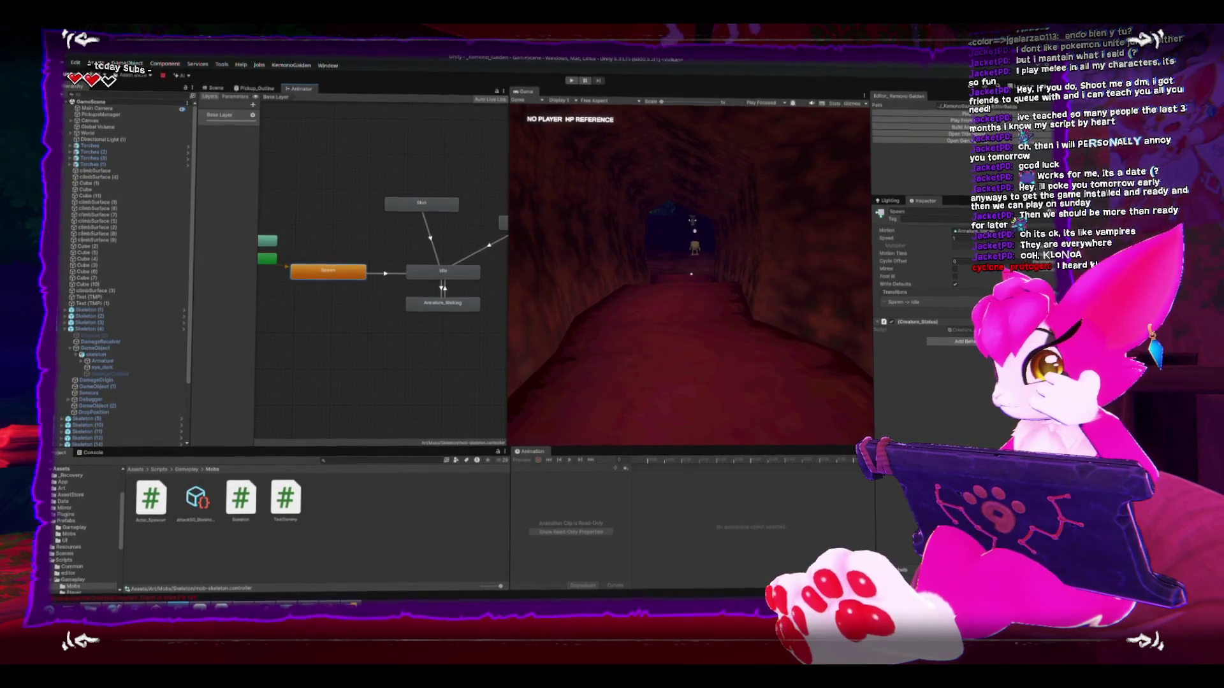
pyautogui.click(930, 323)
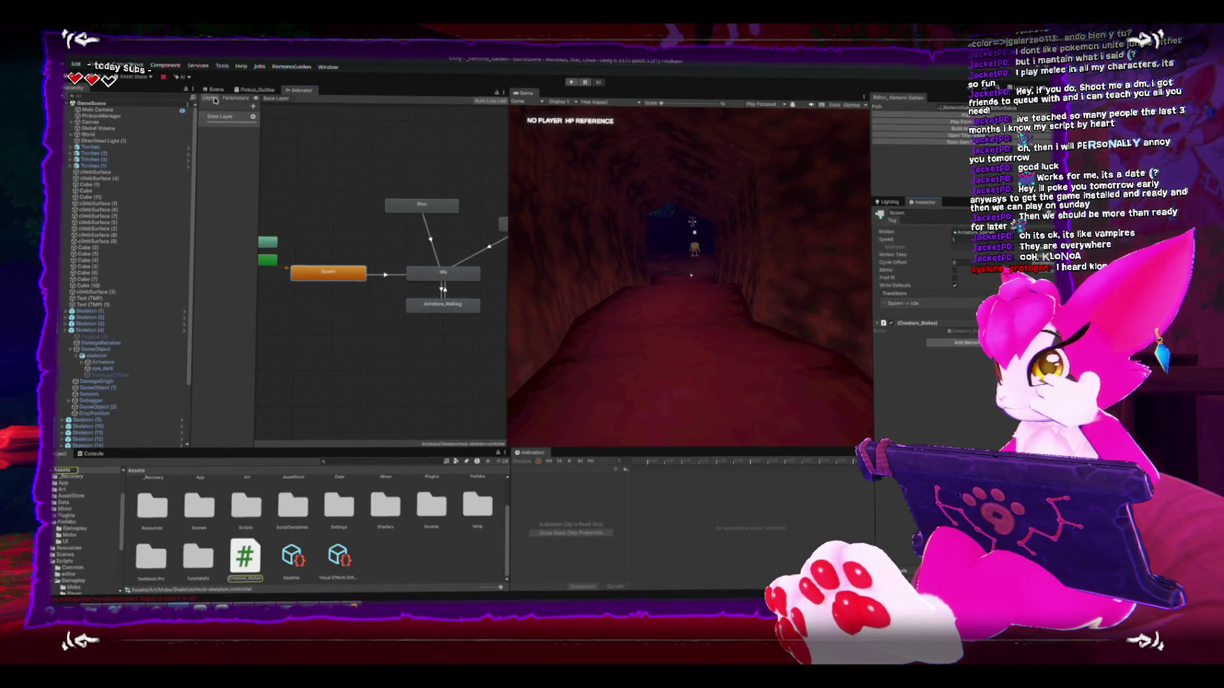
pyautogui.click(215, 89)
pyautogui.click(279, 277)
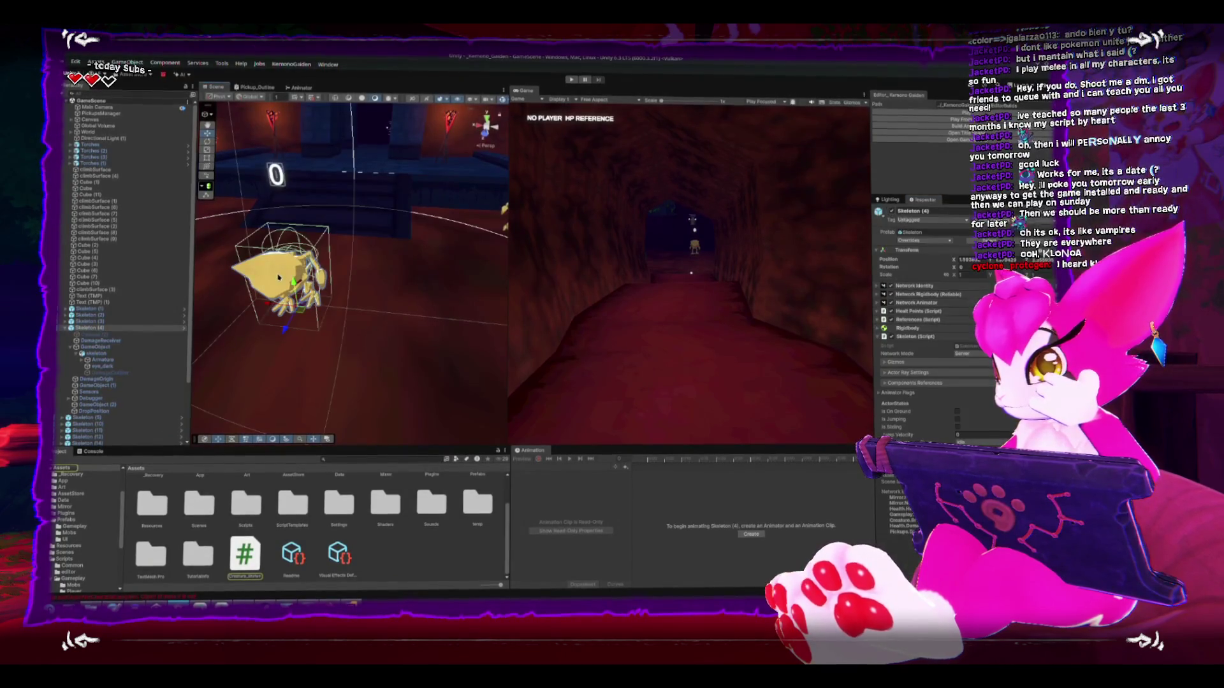
pyautogui.hotkey('alt', 'Tab')
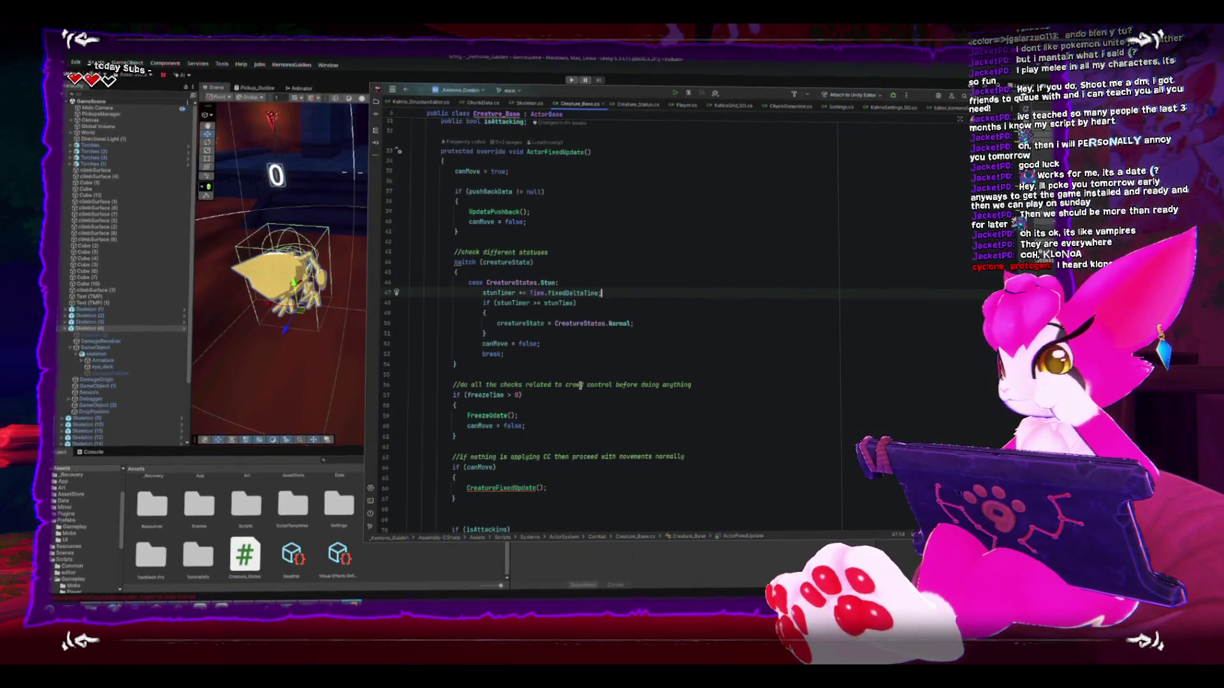
# Step: In Skeleton.cs, add an empty line after the return in CreatureFixedUpdate, then go back to Unity to recompile
pyautogui.scroll(-3)
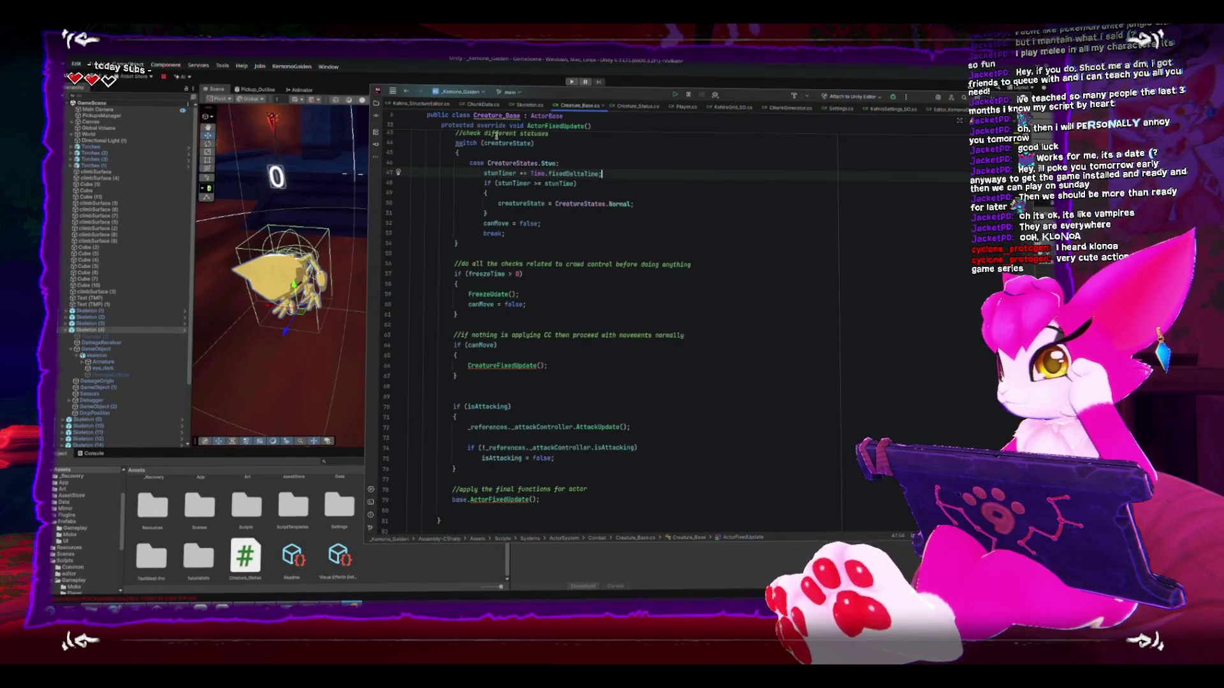
pyautogui.hotkey('ctrl', 'alt', 'Left')
pyautogui.scroll(-3)
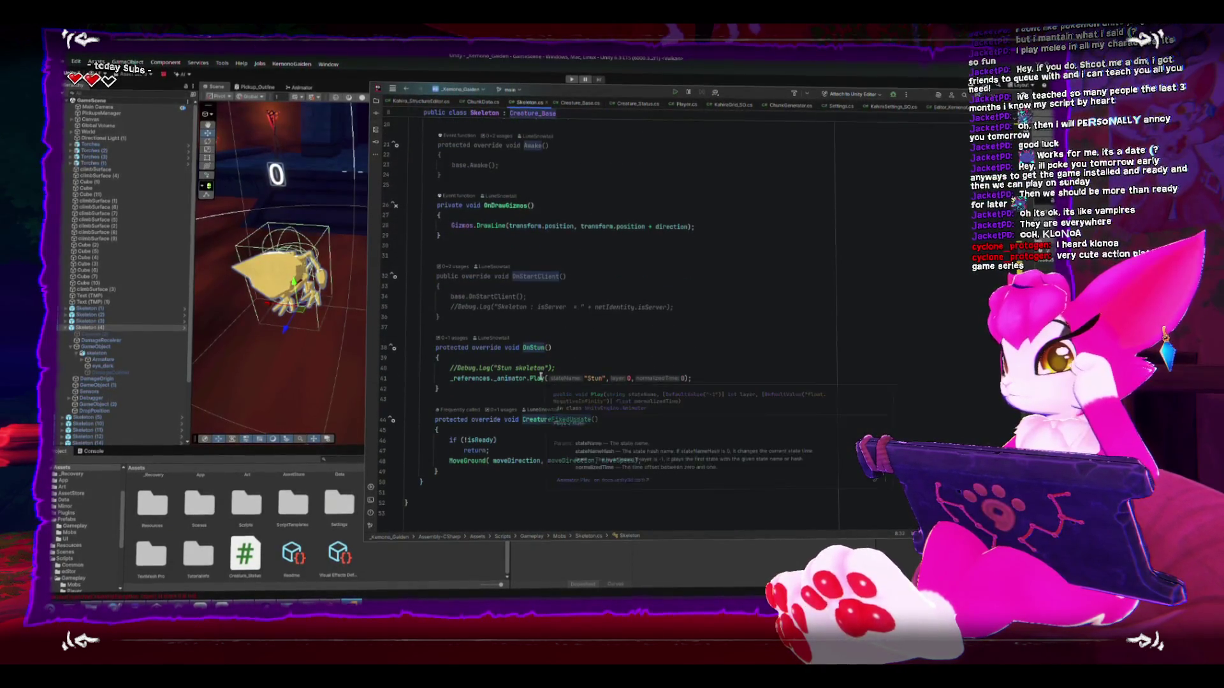
pyautogui.click(510, 452)
pyautogui.press('Return')
pyautogui.scroll(3)
pyautogui.scroll(3)
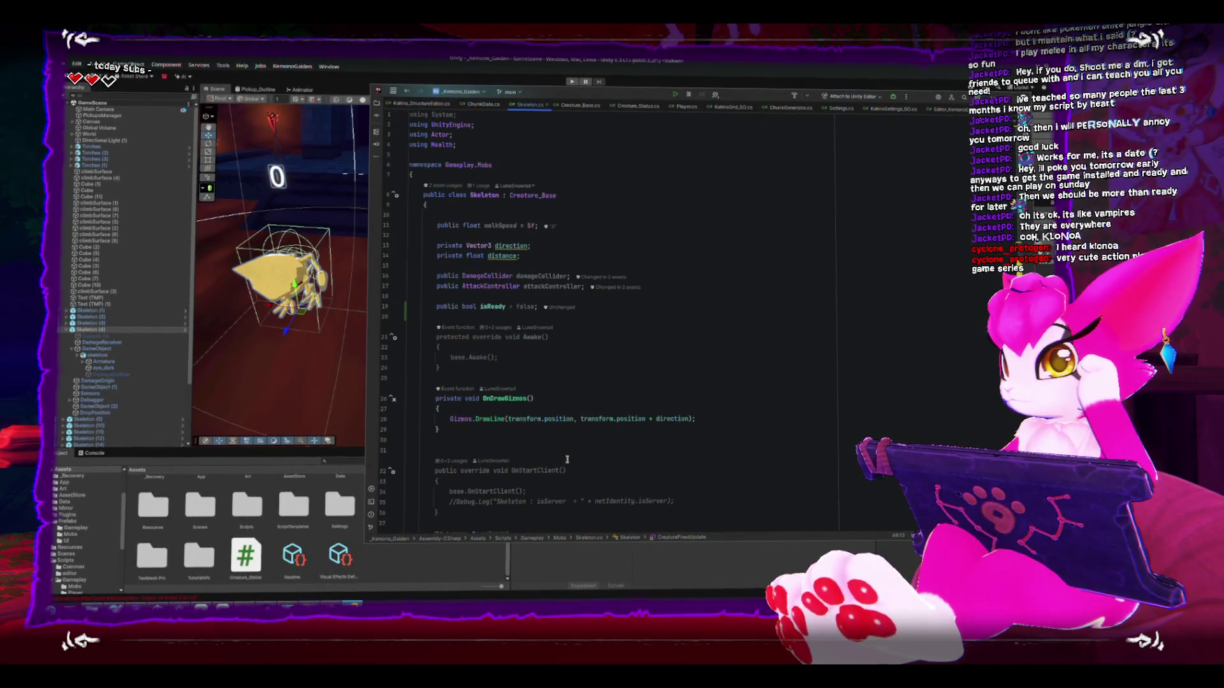
pyautogui.hotkey('alt', 'Tab')
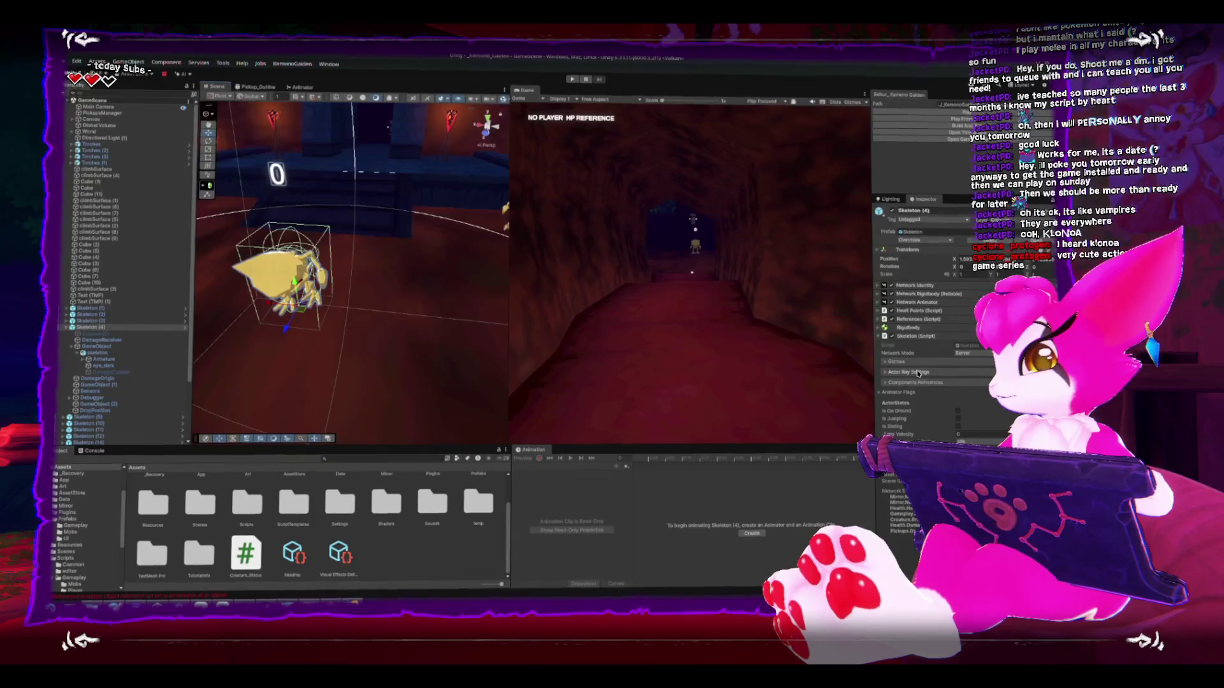
# Step: Play-test the skeletons with Ctrl+P and pause with Esc, then select the Spawn state in the animator graph
pyautogui.scroll(-3)
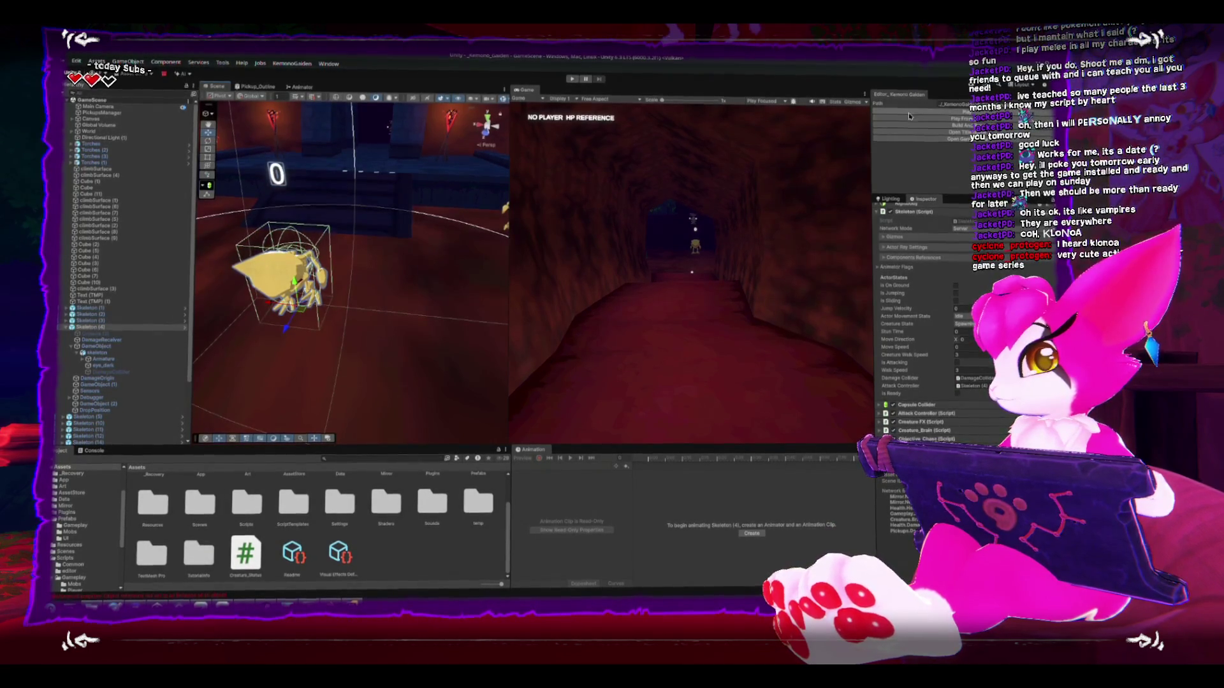
pyautogui.hotkey('ctrl', 'p')
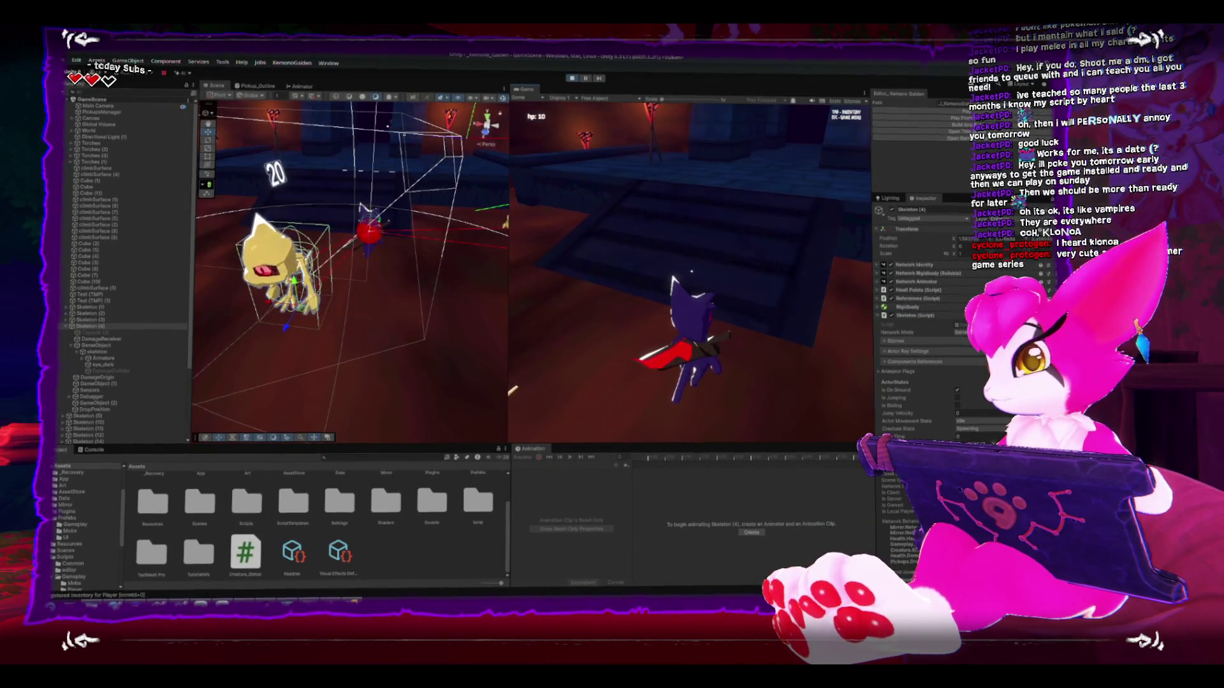
pyautogui.press('Escape')
pyautogui.scroll(-3)
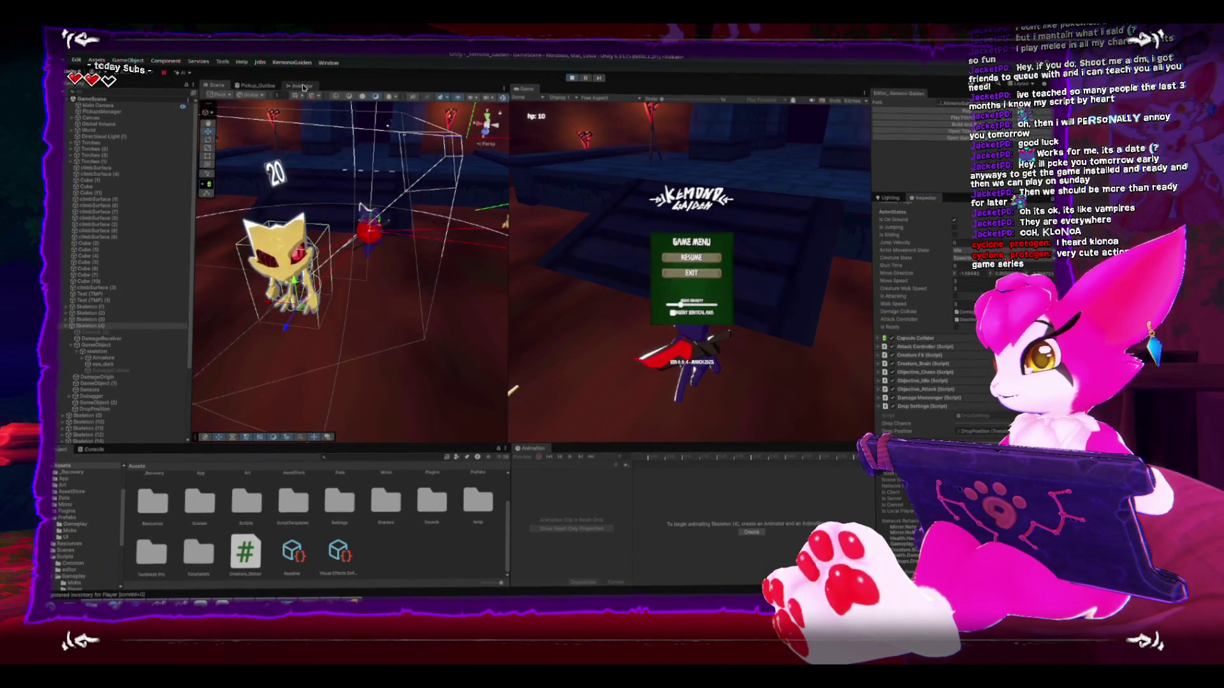
pyautogui.click(302, 86)
pyautogui.click(346, 278)
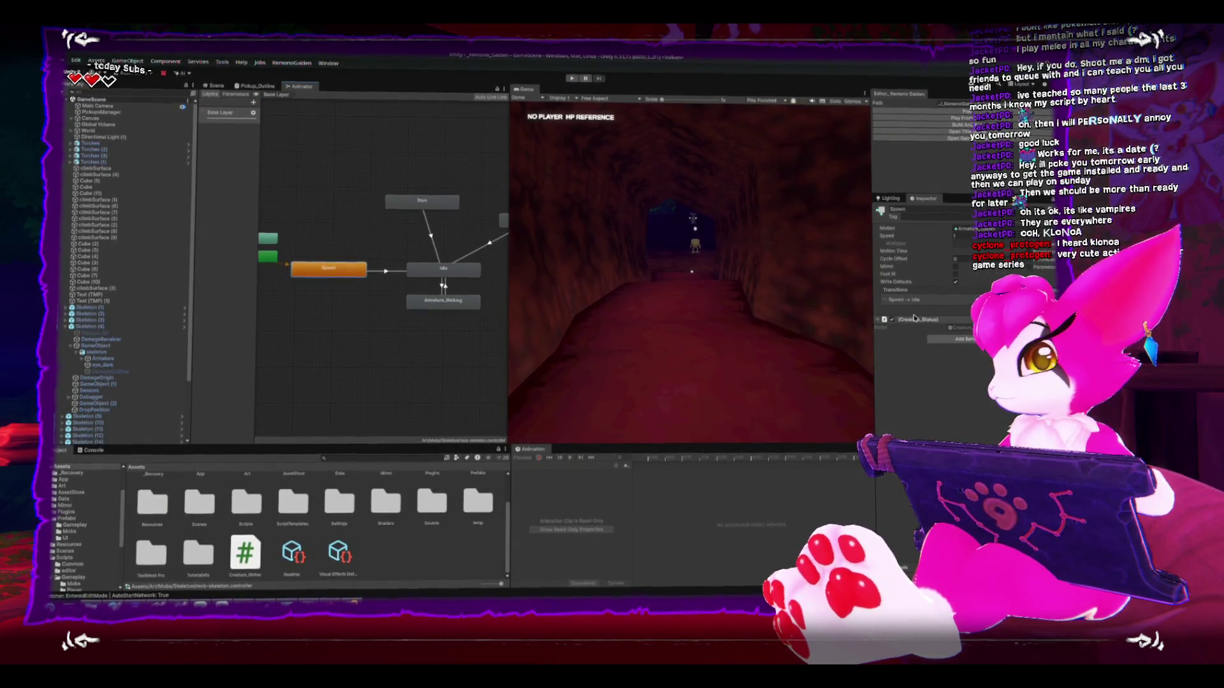
pyautogui.doubleClick(245, 552)
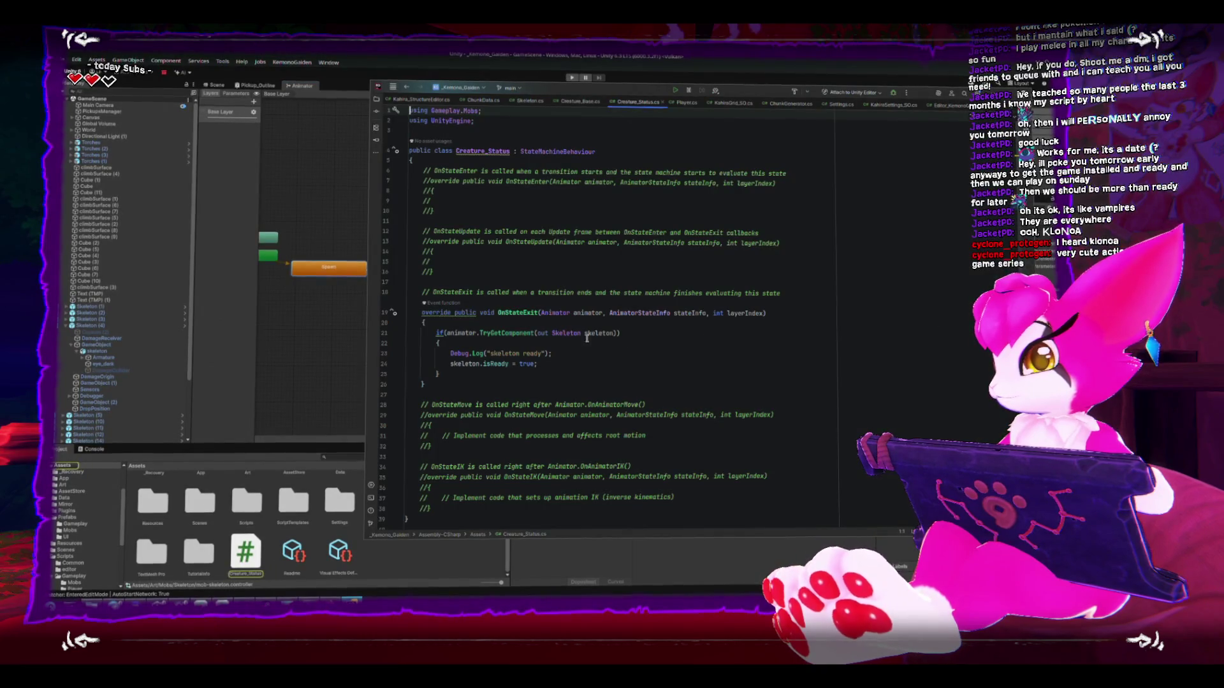
pyautogui.click(494, 334)
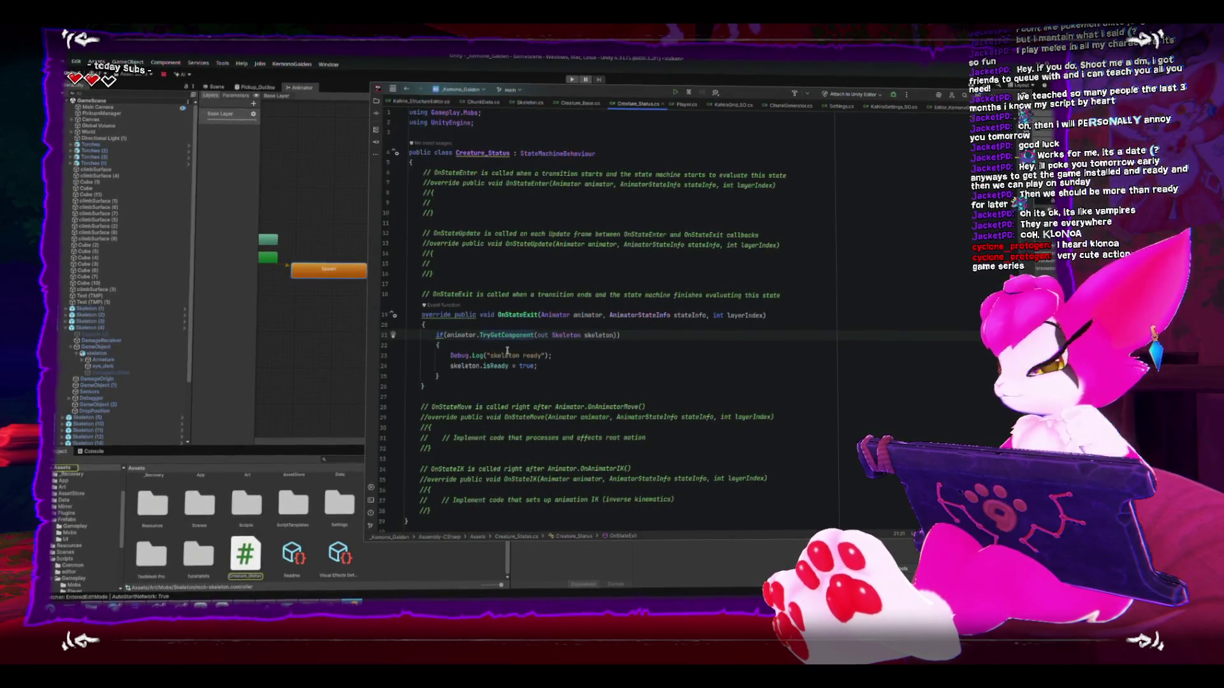
pyautogui.click(134, 352)
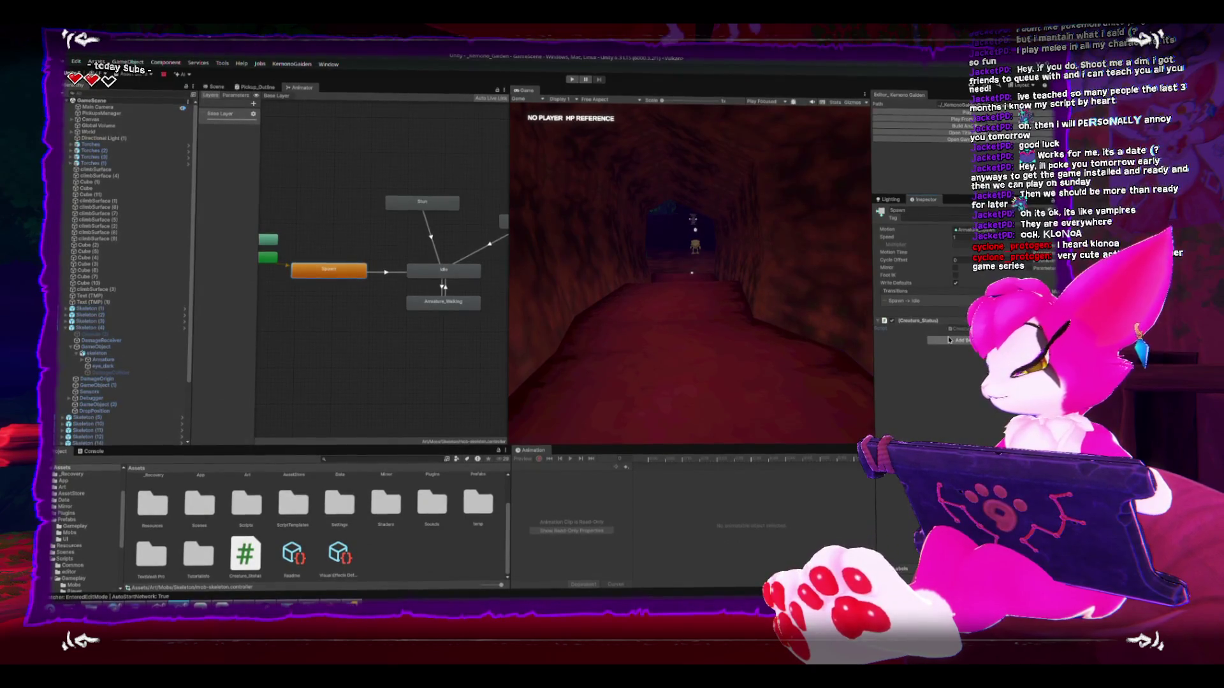
pyautogui.click(964, 331)
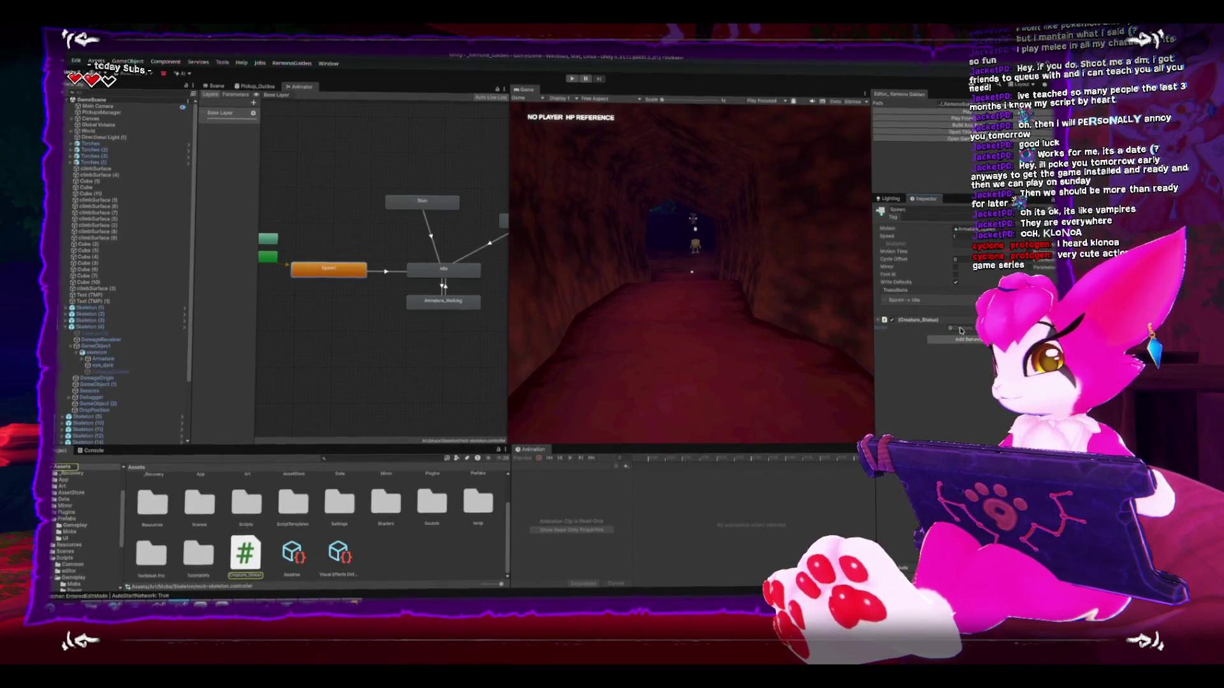
pyautogui.doubleClick(964, 328)
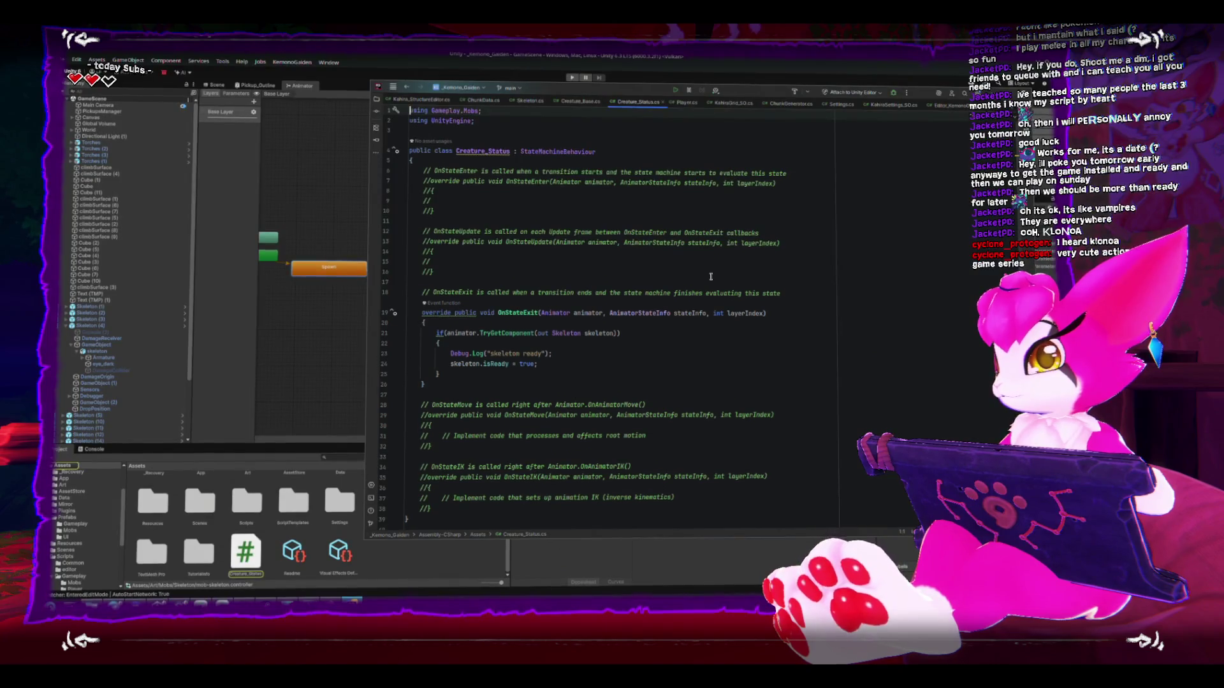
pyautogui.click(796, 164)
pyautogui.press('Return')
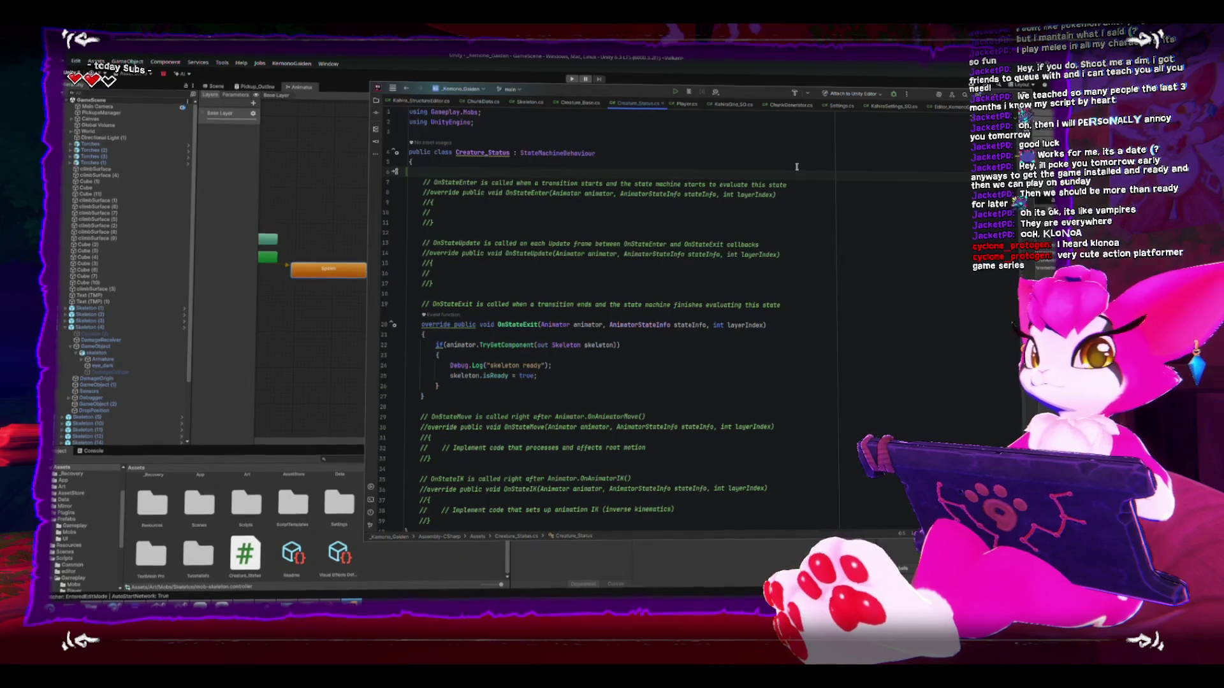
pyautogui.press('BackSpace')
pyautogui.click(178, 319)
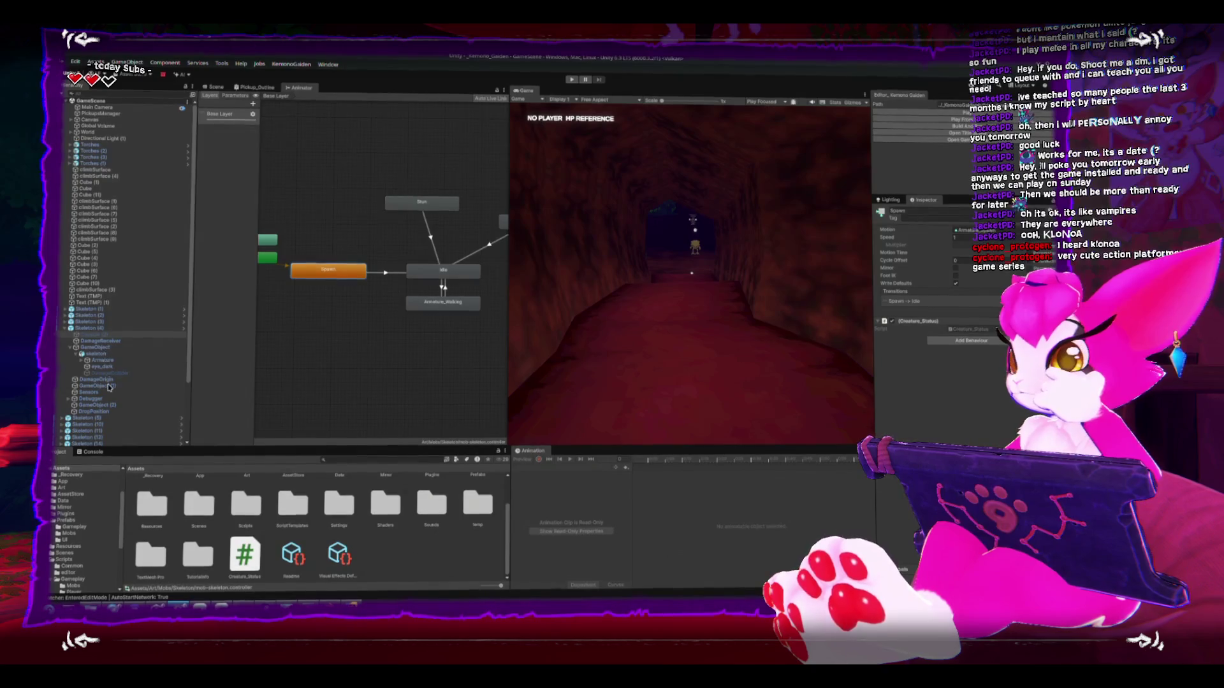
# Step: Select Skeleton (4), enlarge the Project panel, collapse Prefabs and browse the Mobs and Systems script folders
pyautogui.click(96, 353)
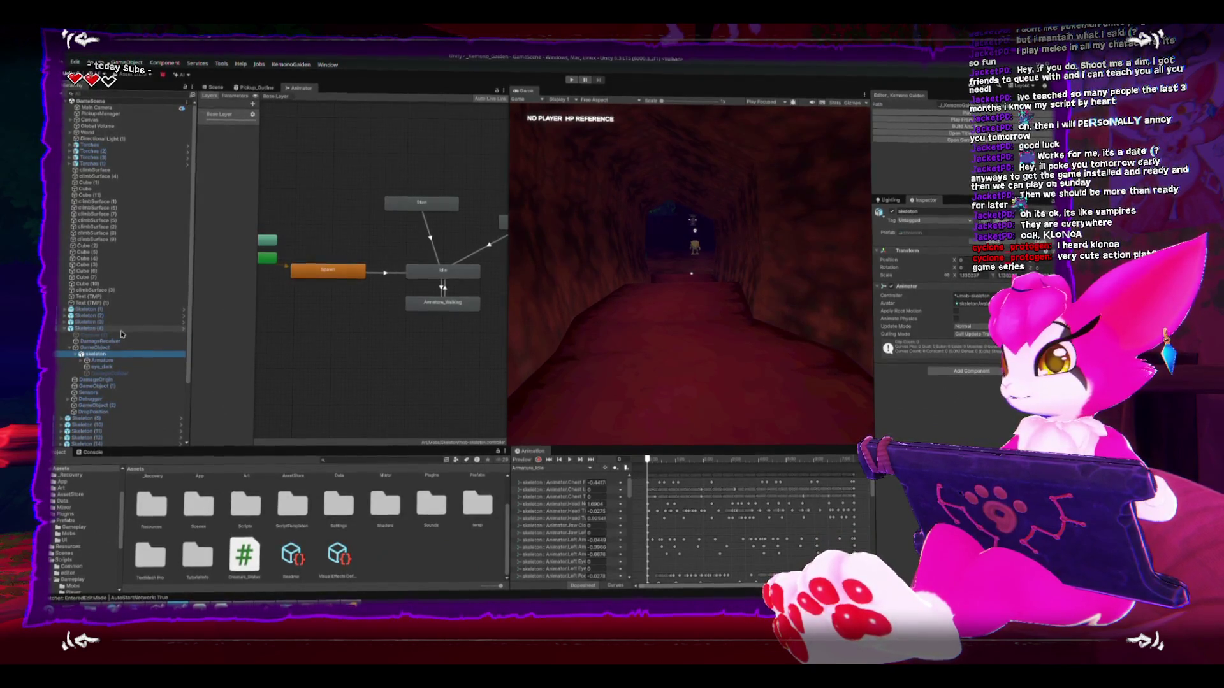
pyautogui.click(120, 331)
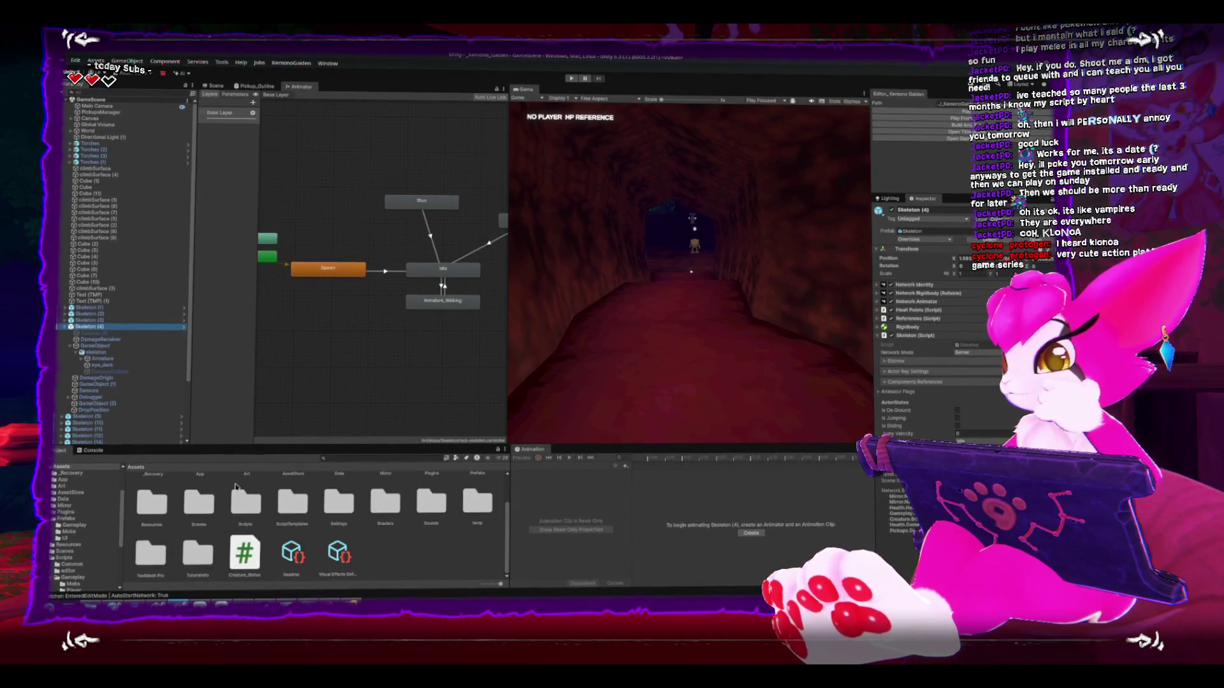
pyautogui.moveTo(167, 447); pyautogui.dragTo(177, 365)
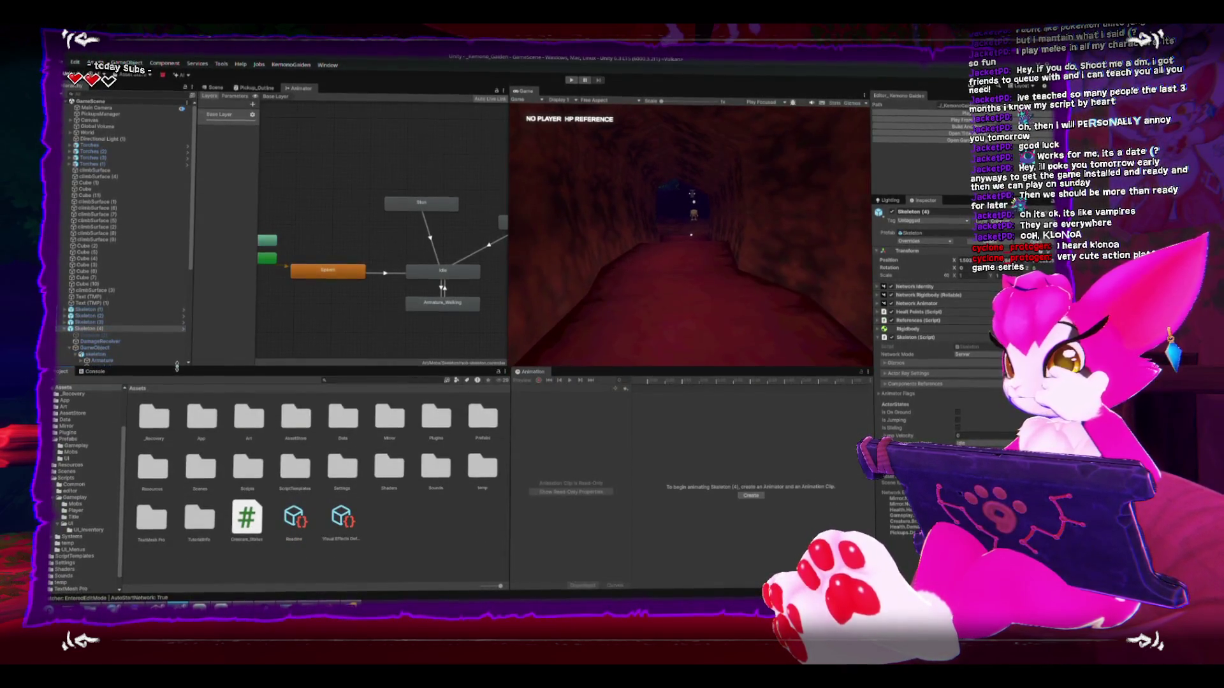
pyautogui.scroll(3)
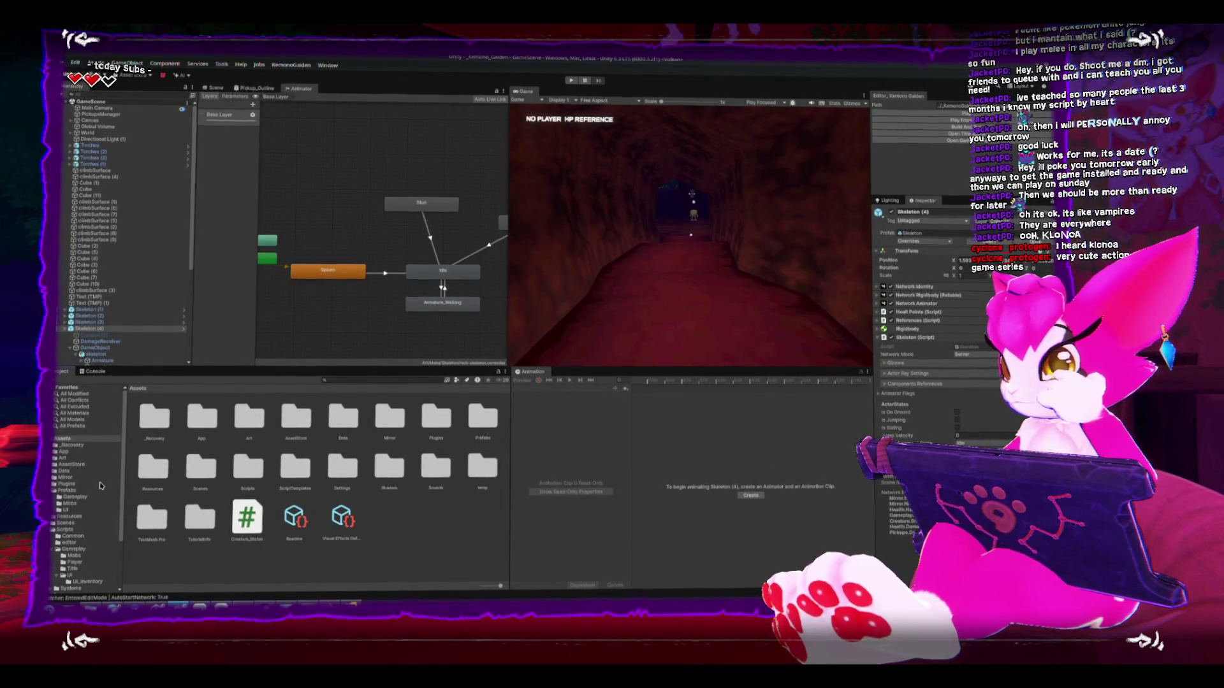
pyautogui.click(56, 489)
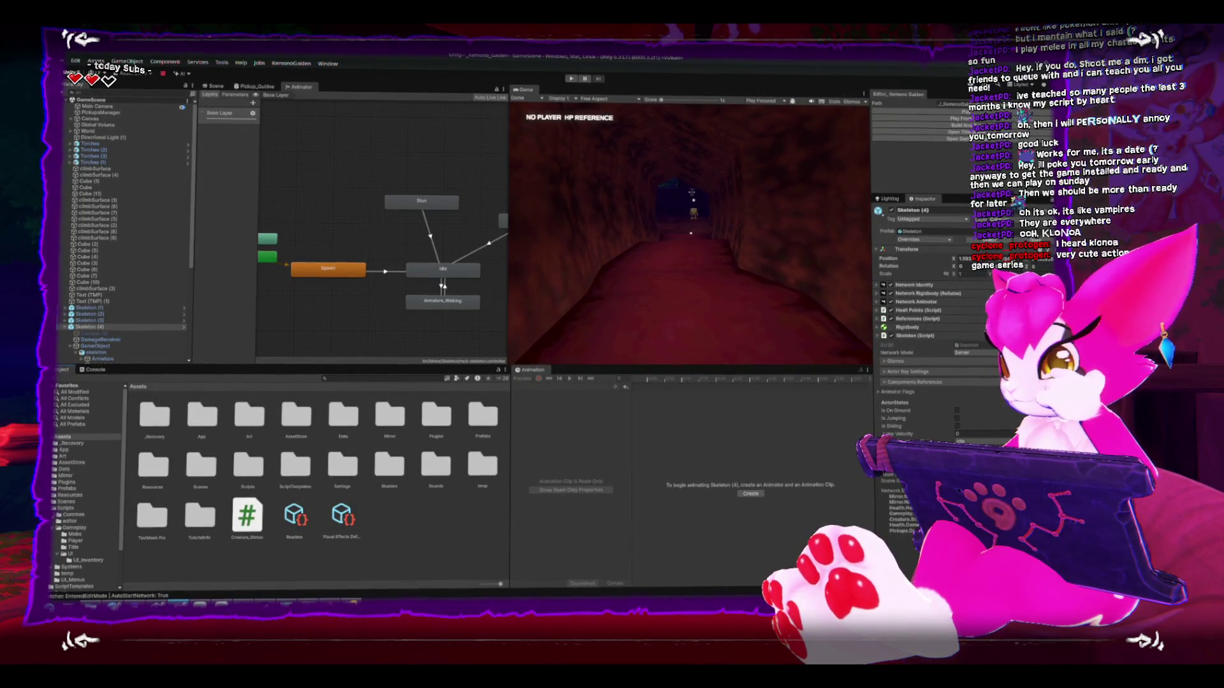
pyautogui.click(70, 534)
pyautogui.scroll(-3)
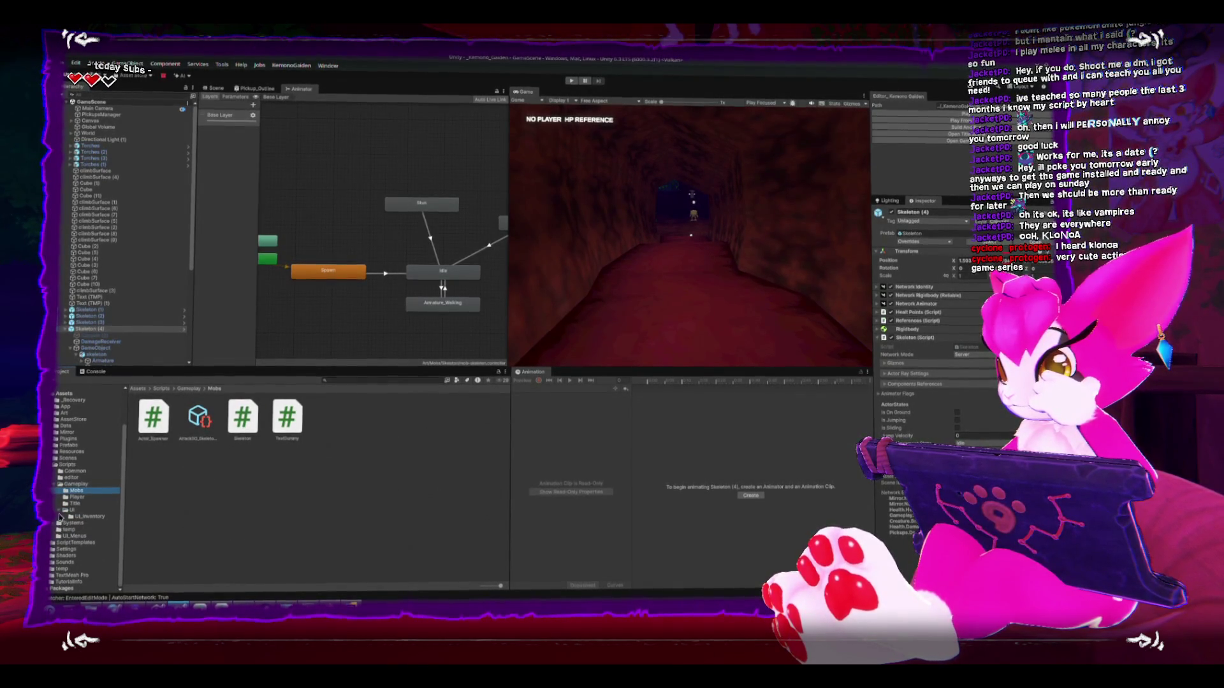
pyautogui.click(63, 524)
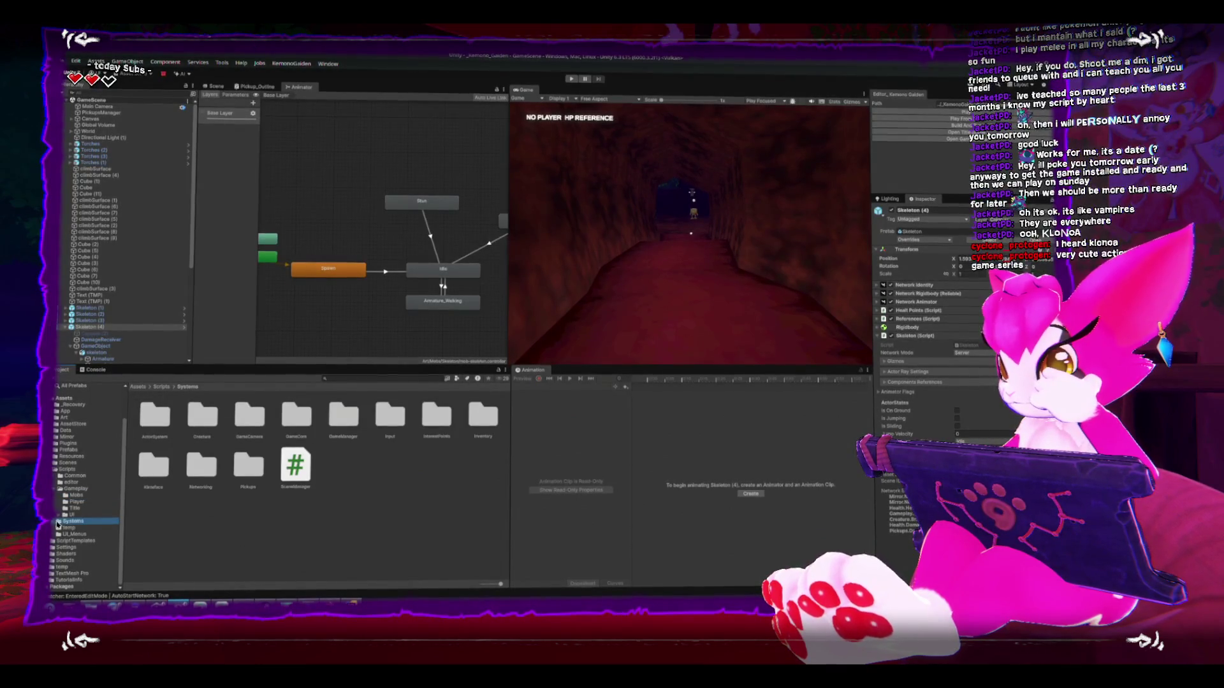
# Step: Create a MonoBehaviour script named Creature_Animator inside Scripts/Systems/Creature
pyautogui.doubleClick(203, 416)
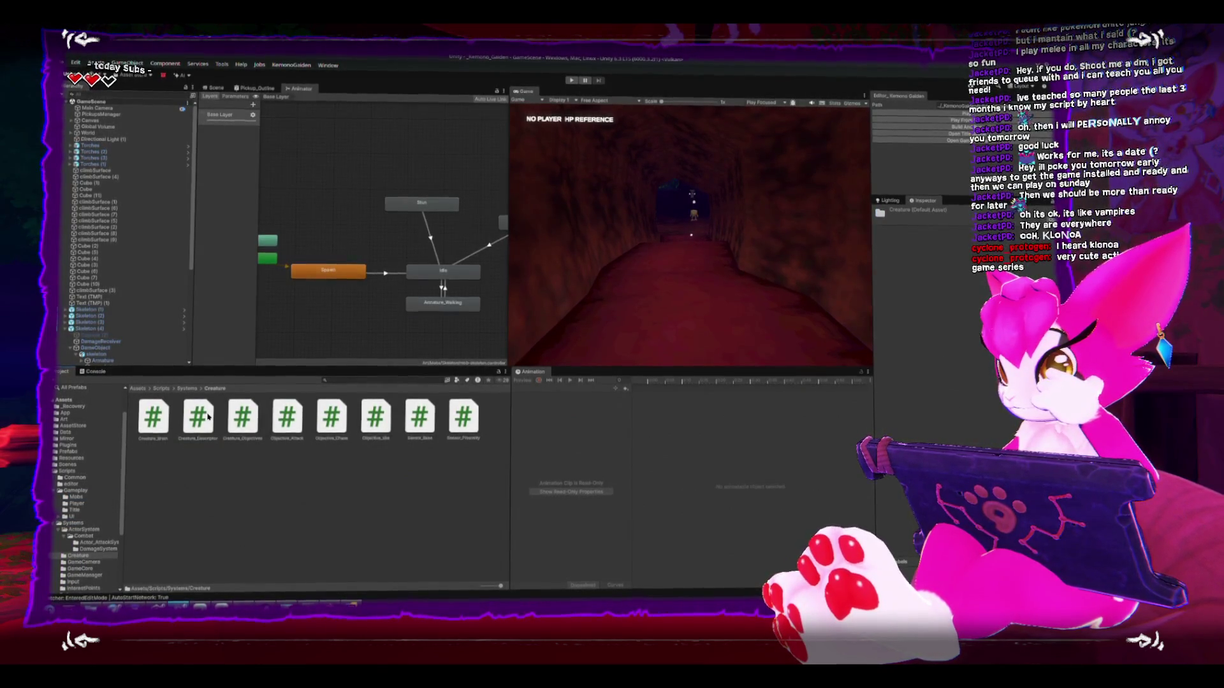
pyautogui.rightClick(198, 524)
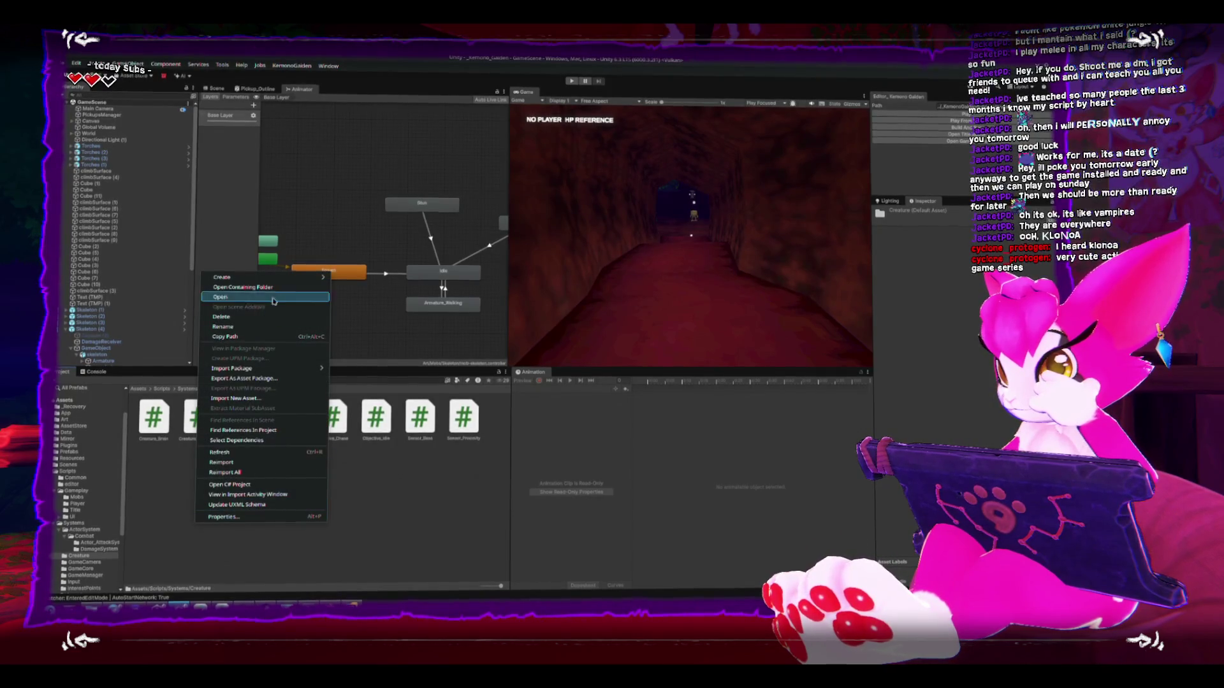
pyautogui.moveTo(299, 276)
pyautogui.click(399, 281)
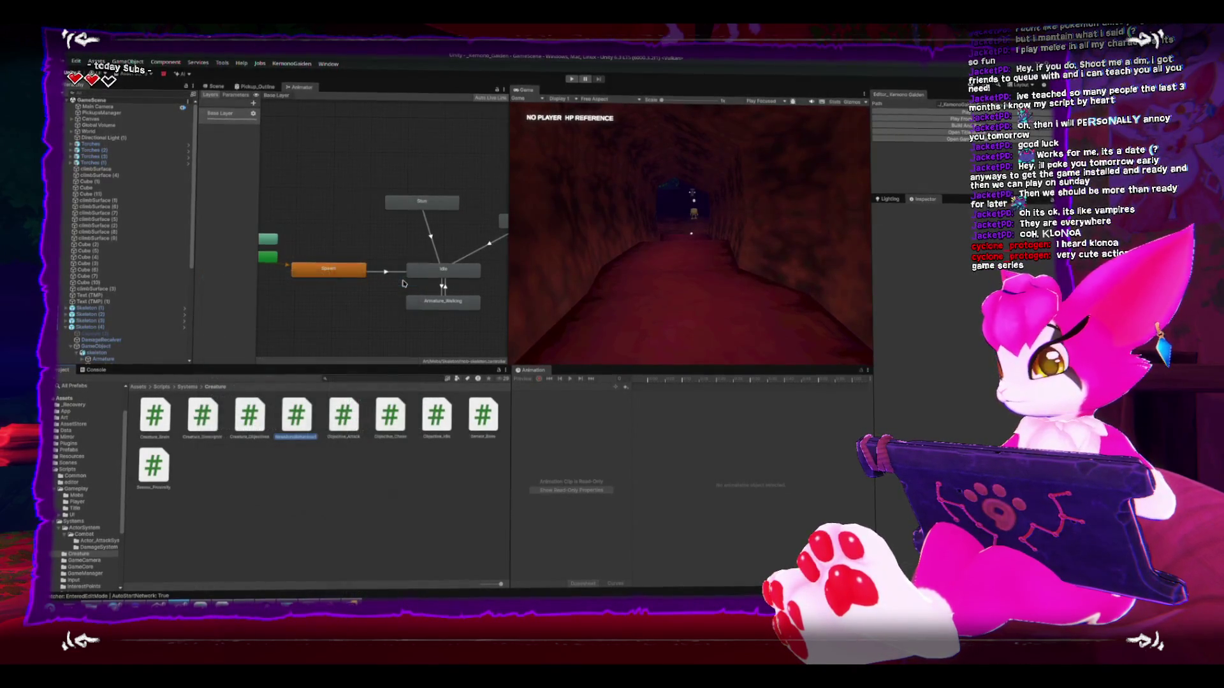
pyautogui.write('Creature_Animator')
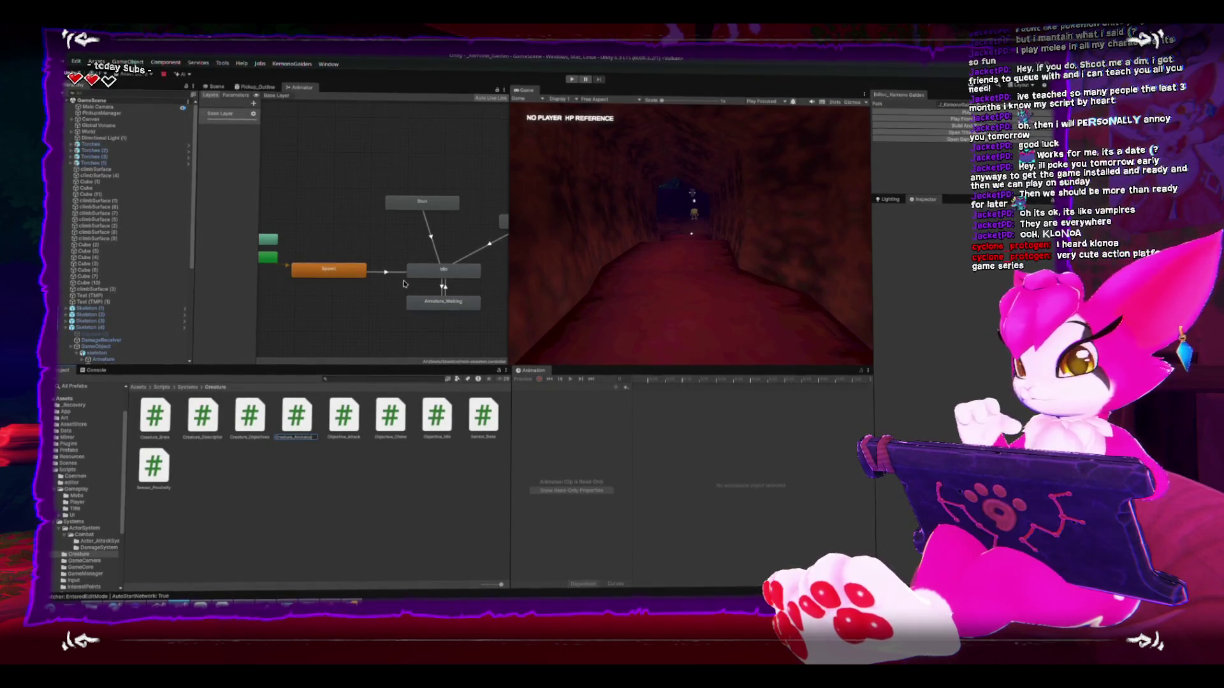
pyautogui.press('Return')
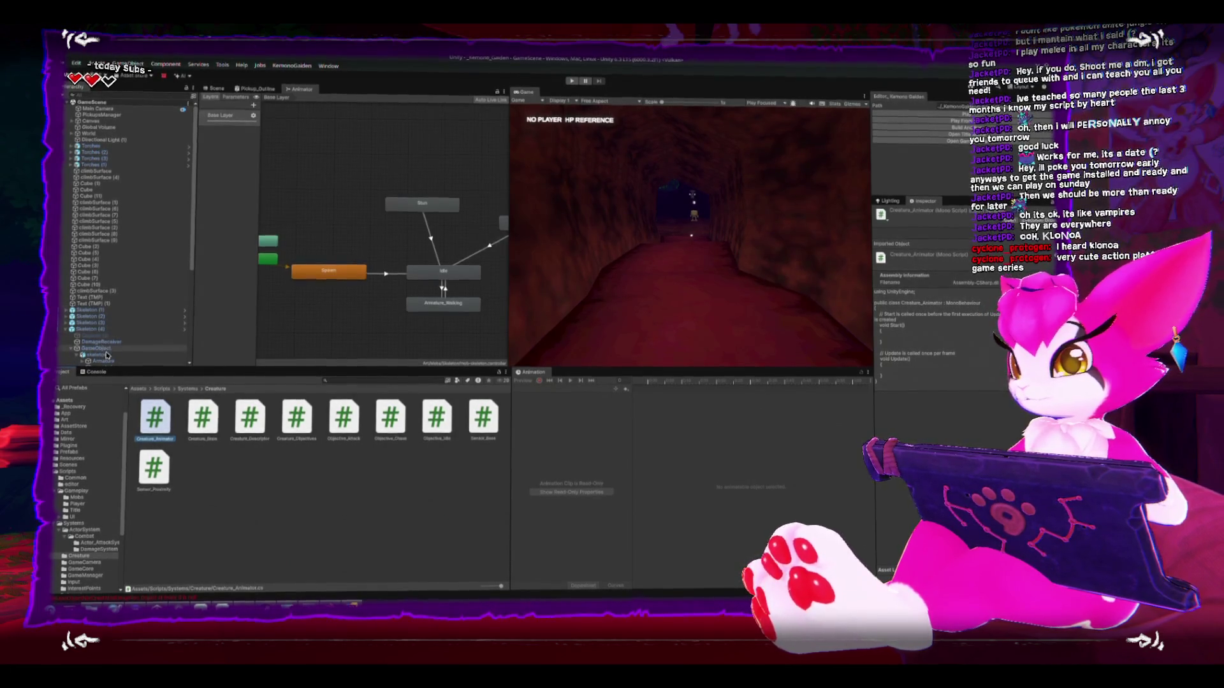
# Step: Add Creature_Animator as a component on the Skeleton prefab and return to the scene
pyautogui.click(101, 330)
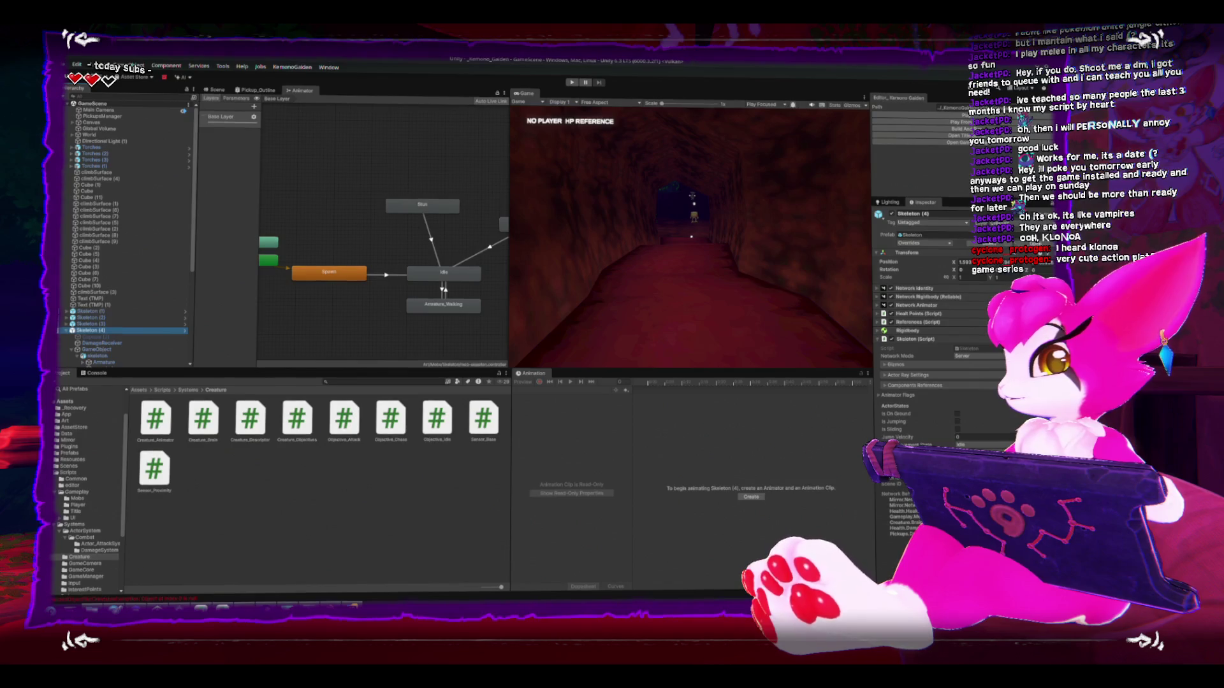
pyautogui.click(186, 330)
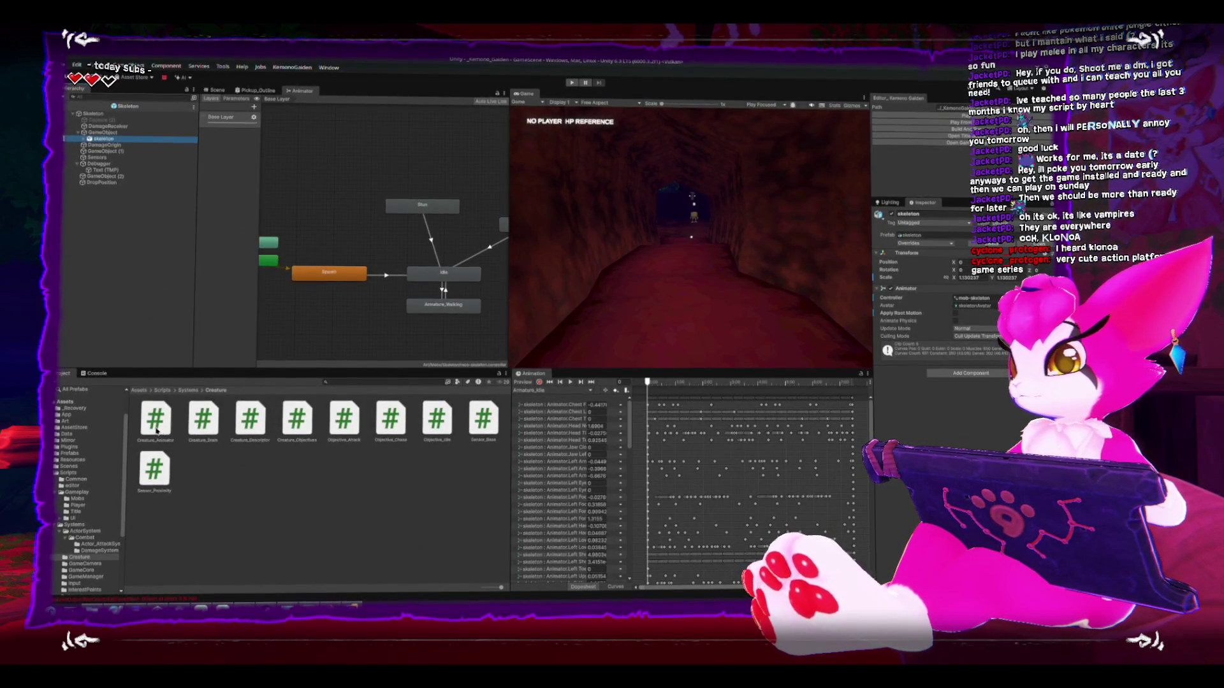
pyautogui.moveTo(157, 431); pyautogui.dragTo(944, 381)
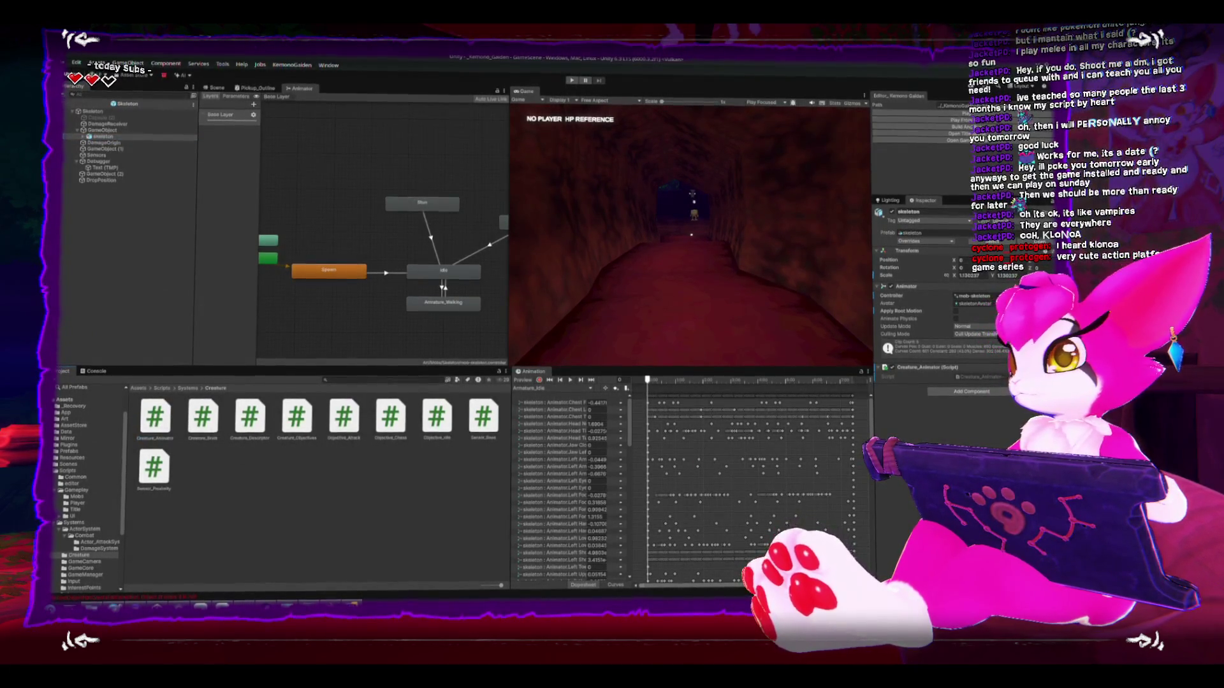
pyautogui.click(71, 102)
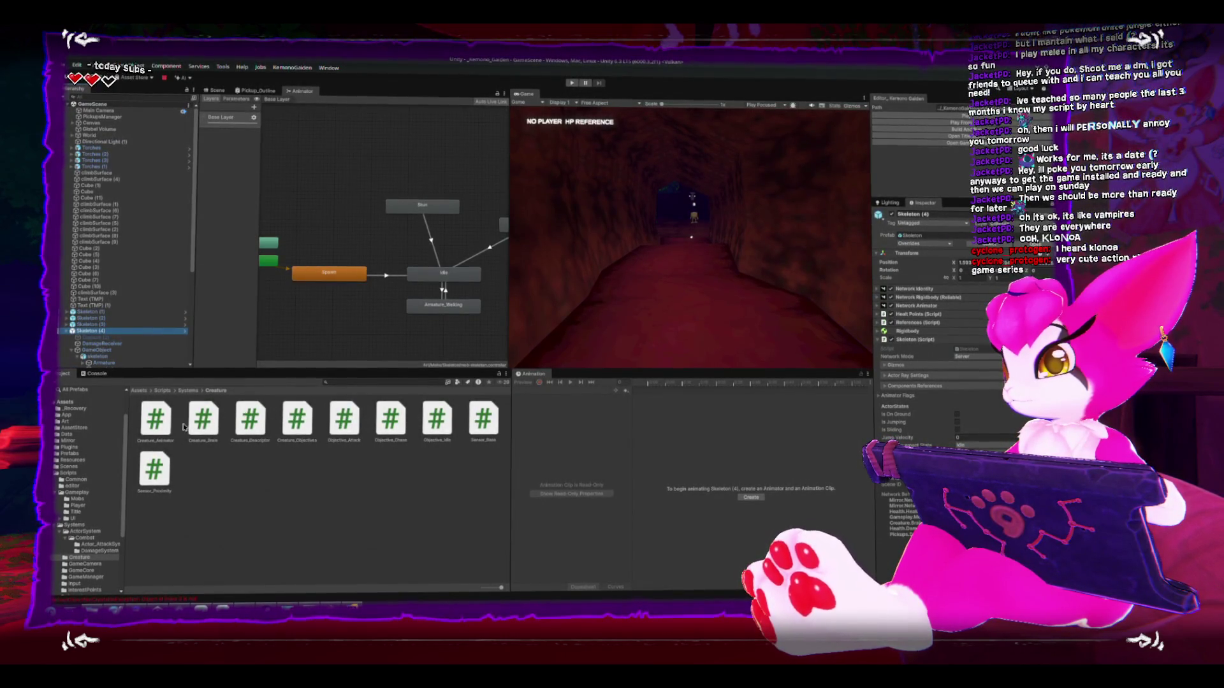
# Step: Check the skeleton child's components and open Creature_Animator's code in Rider
pyautogui.click(153, 426)
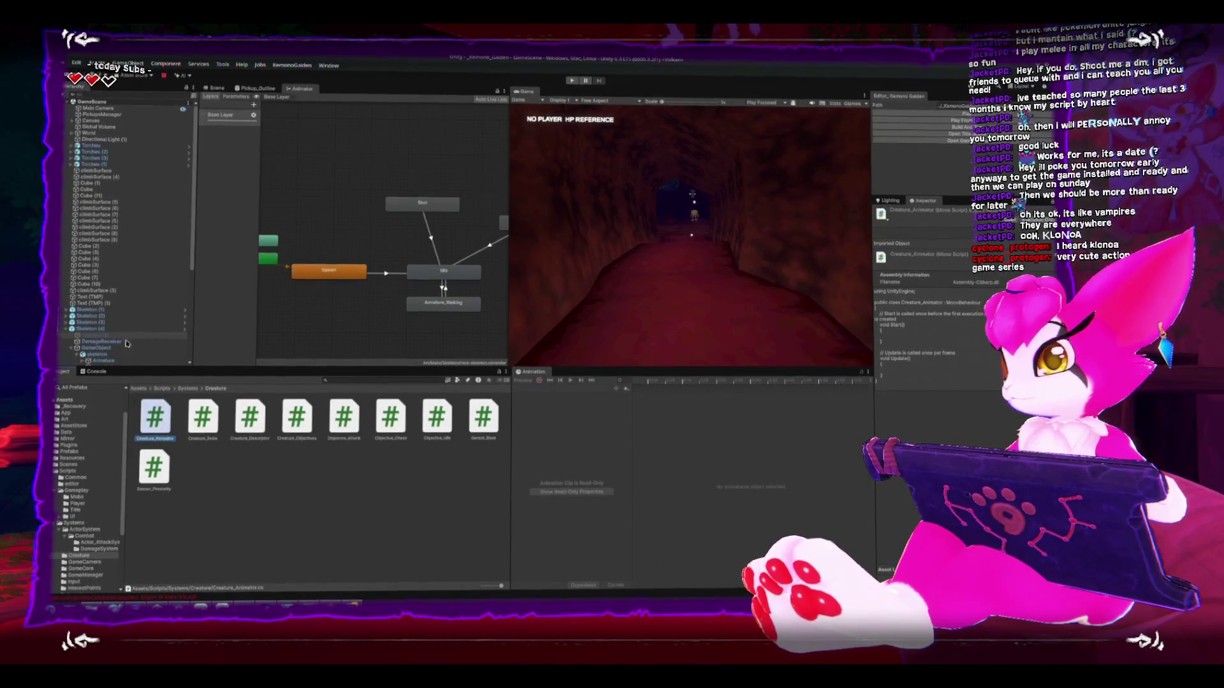
pyautogui.click(118, 355)
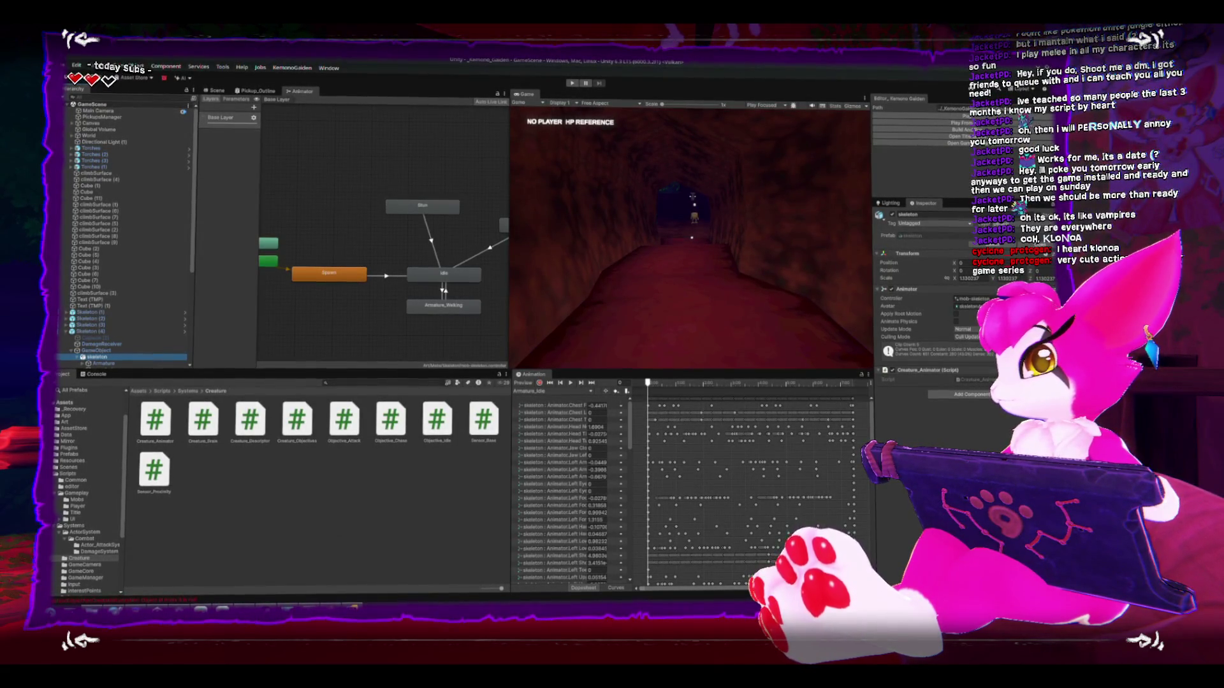
pyautogui.doubleClick(155, 420)
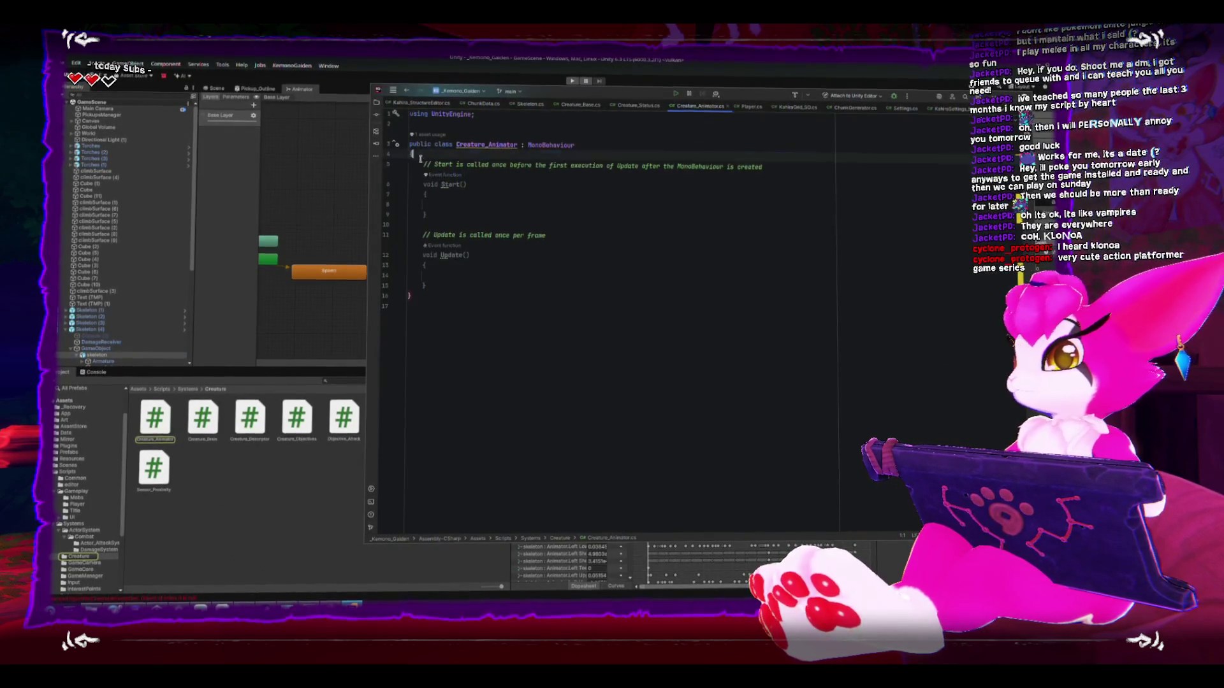
# Step: Delete the template class code and insert a namespace block
pyautogui.moveTo(420, 159); pyautogui.dragTo(503, 284)
pyautogui.press('BackSpace')
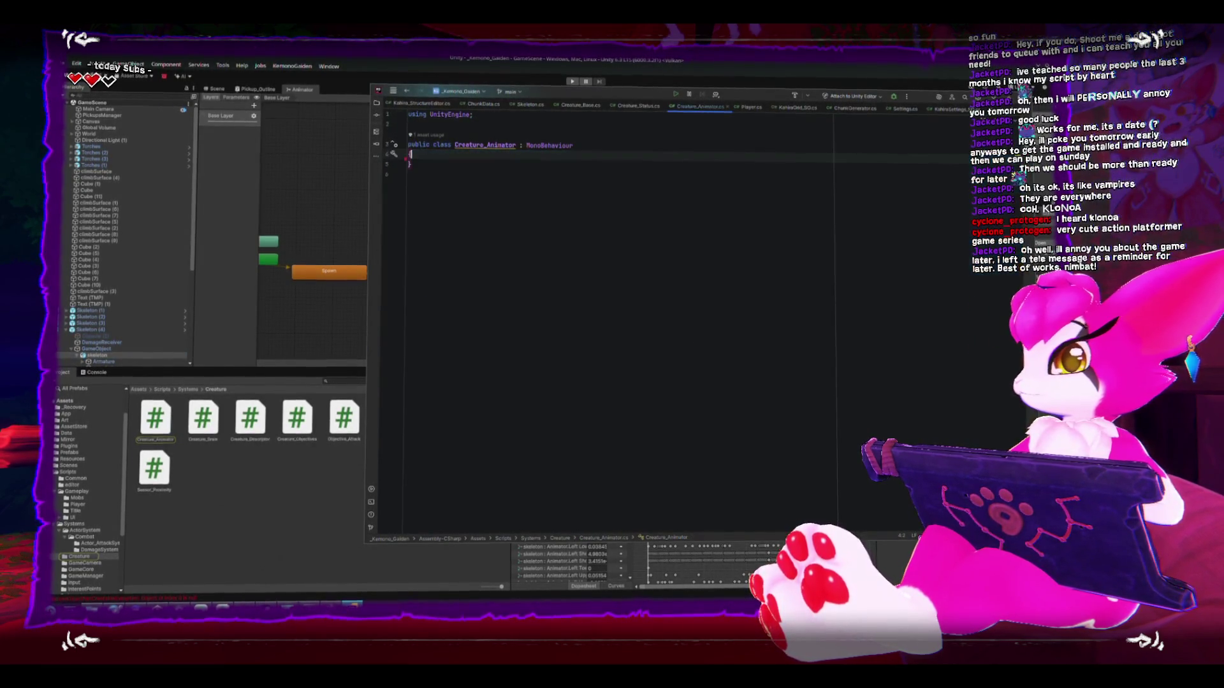
pyautogui.write('na')
pyautogui.press('Down')
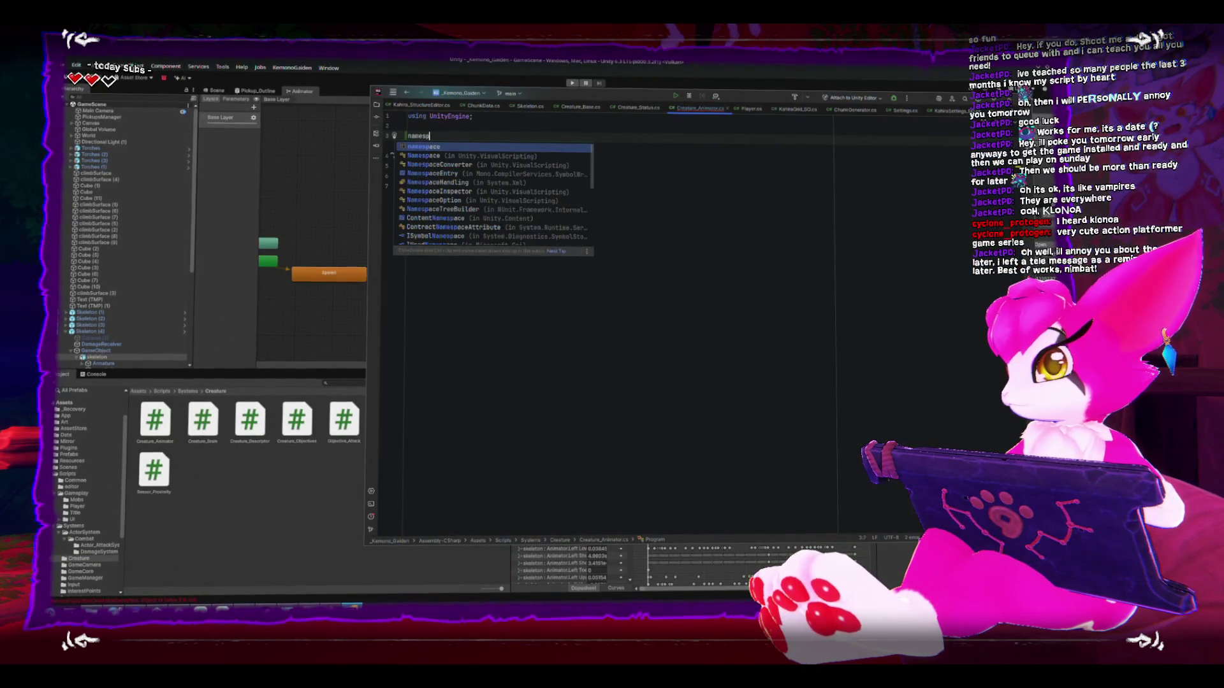
pyautogui.press('Return')
# Step: Name the namespace Creature and move the Creature_Animator class inside it
pyautogui.write('Creat')
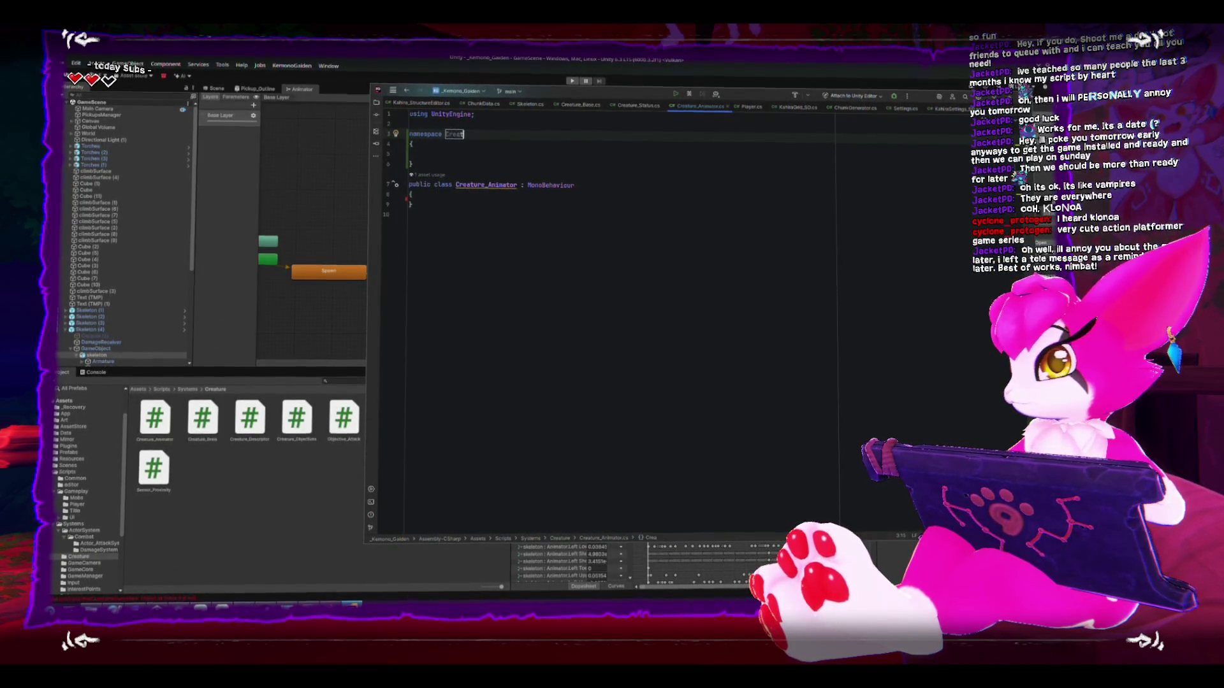
pyautogui.press('Return')
pyautogui.press('Down')
pyautogui.press('Down')
pyautogui.press('Down')
pyautogui.press('End')
pyautogui.hotkey('shift', 'Up')
pyautogui.hotkey('shift', 'Up')
pyautogui.hotkey('shift', 'Home')
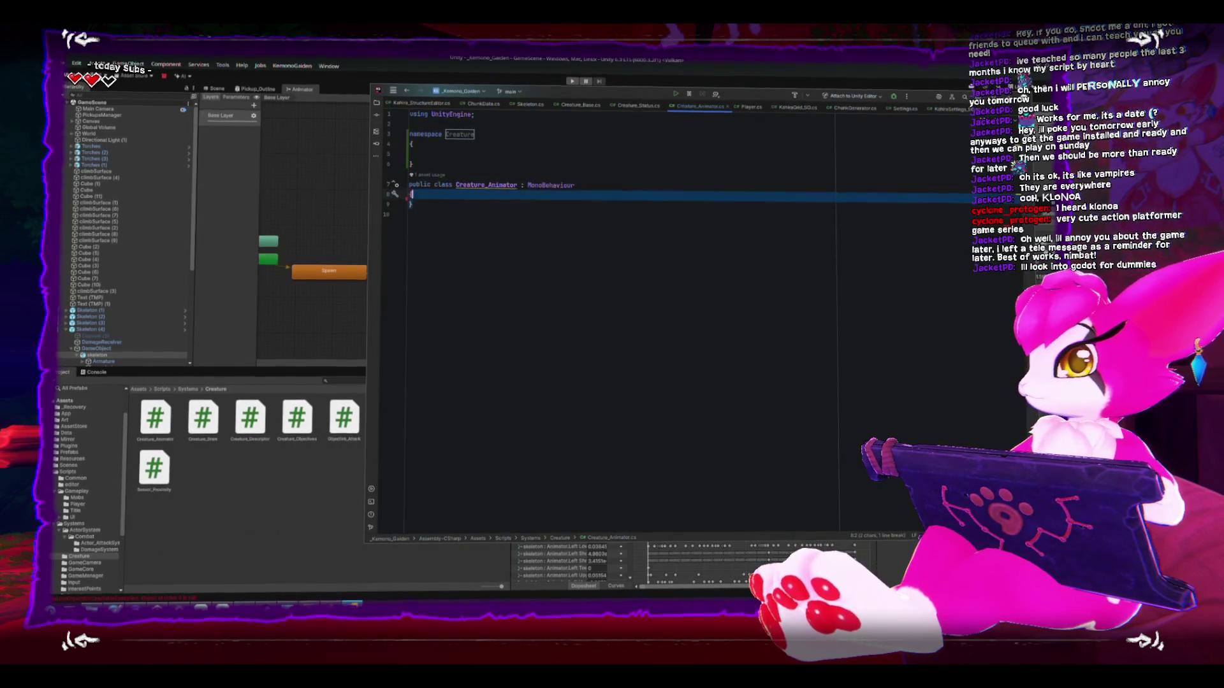
pyautogui.hotkey('alt', 'shift', 'Up')
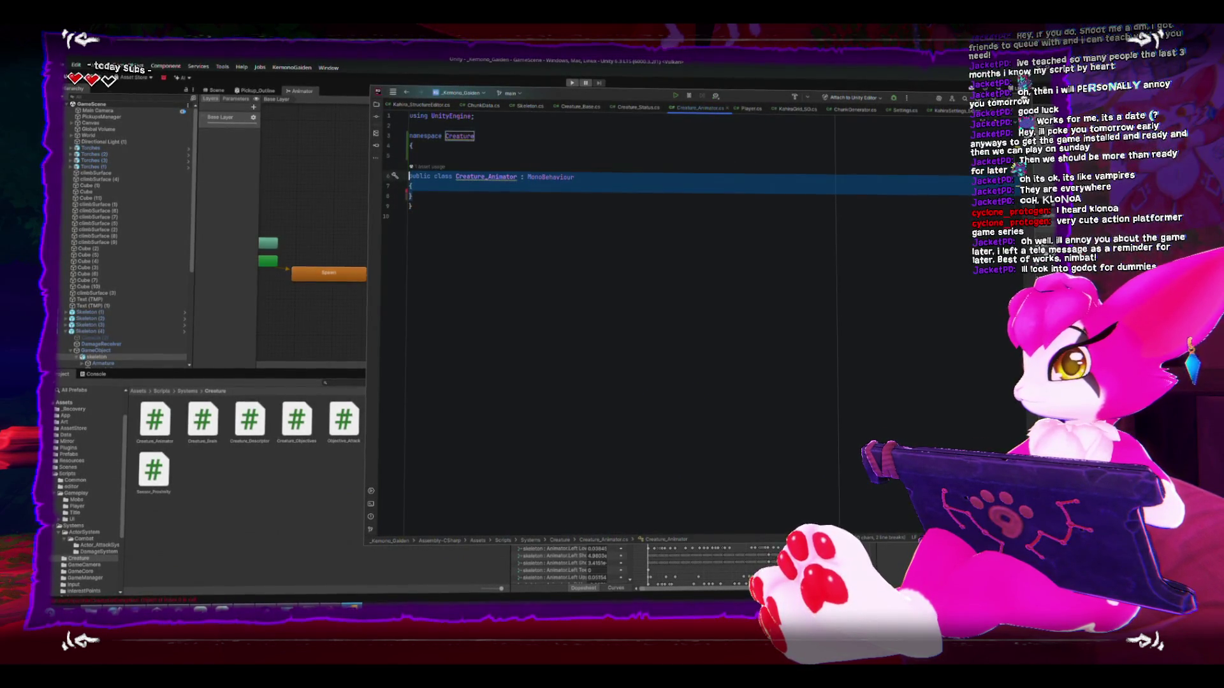
pyautogui.press('Up')
pyautogui.press('Delete')
pyautogui.press('Down')
# Step: Add a 'public Skeleton skeleton' field and import the missing Skeleton reference from Gameplay.Mobs
pyautogui.press('End')
pyautogui.press('Return')
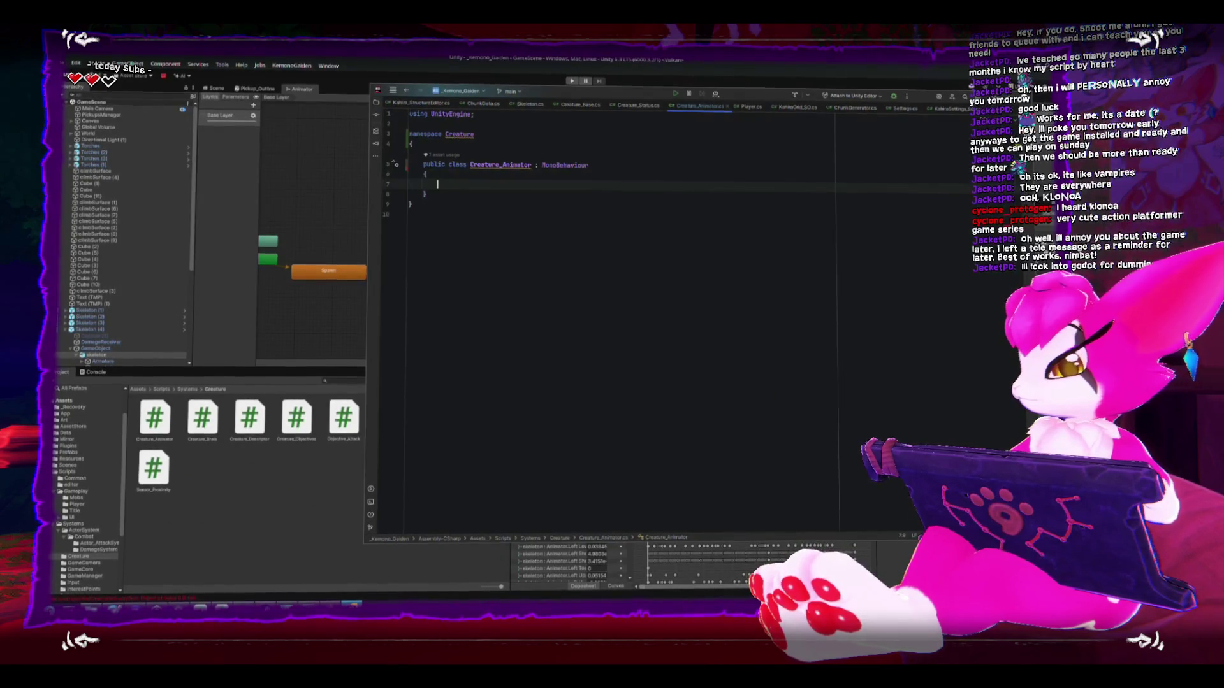
pyautogui.write('public ')
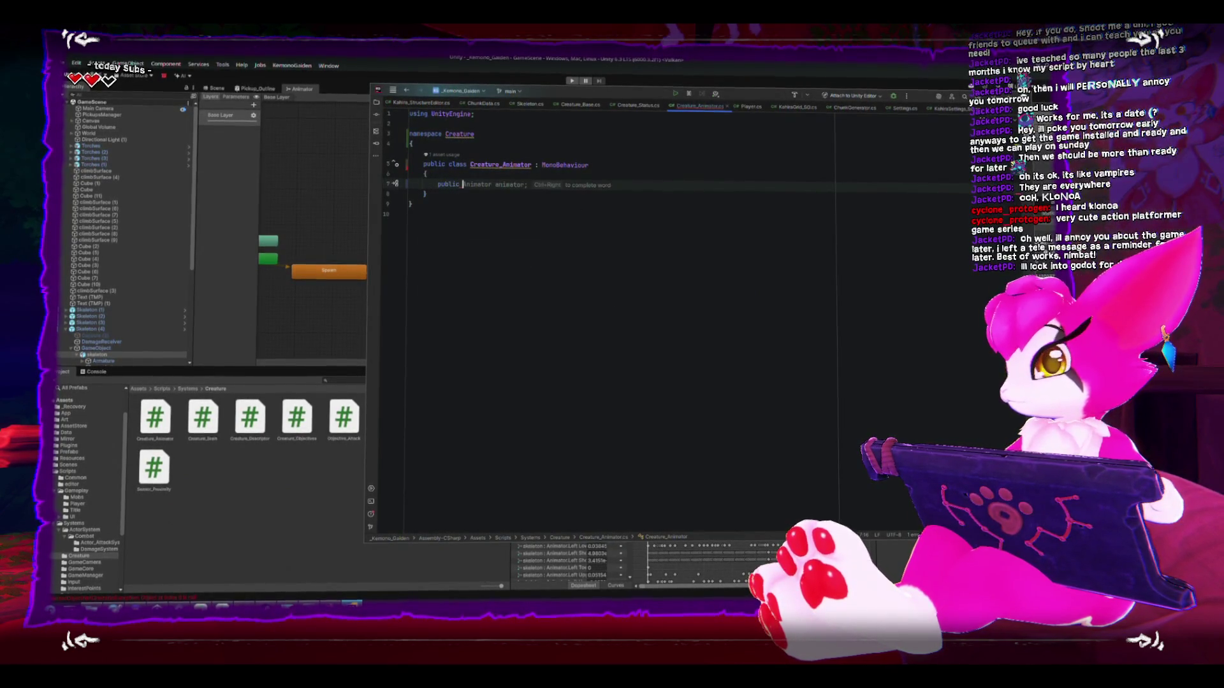
pyautogui.write('Skeleton ')
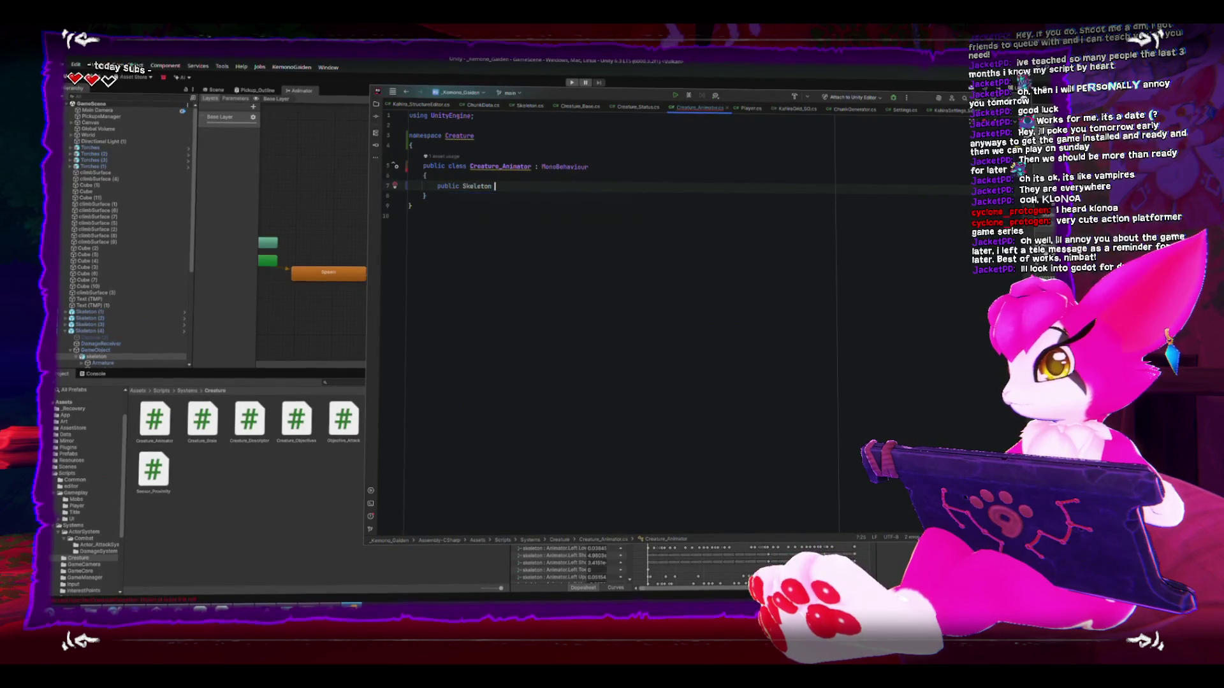
pyautogui.write('skeleton;')
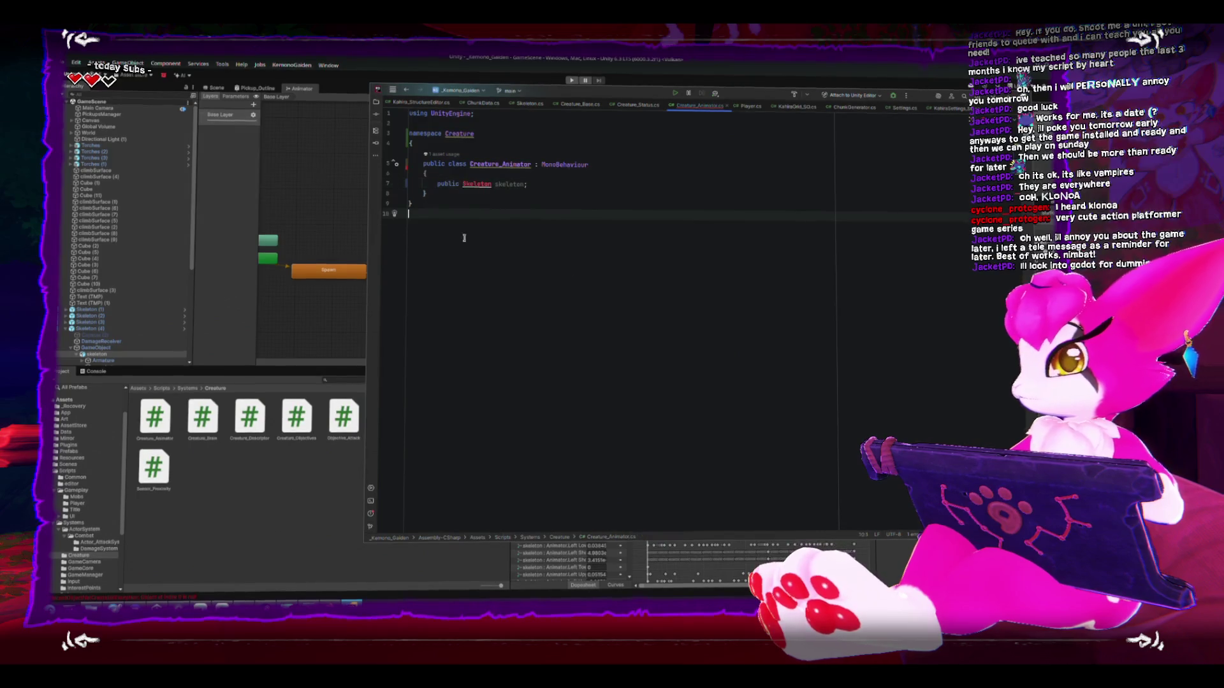
pyautogui.rightClick(475, 189)
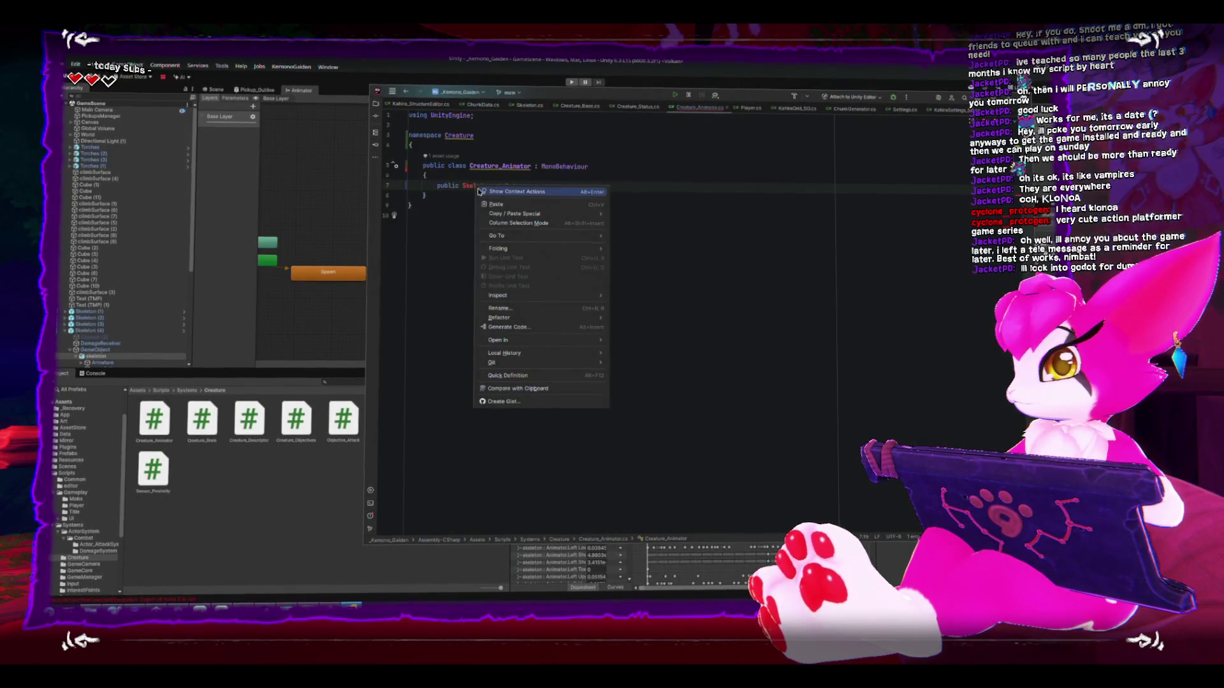
pyautogui.click(488, 191)
pyautogui.moveTo(488, 199)
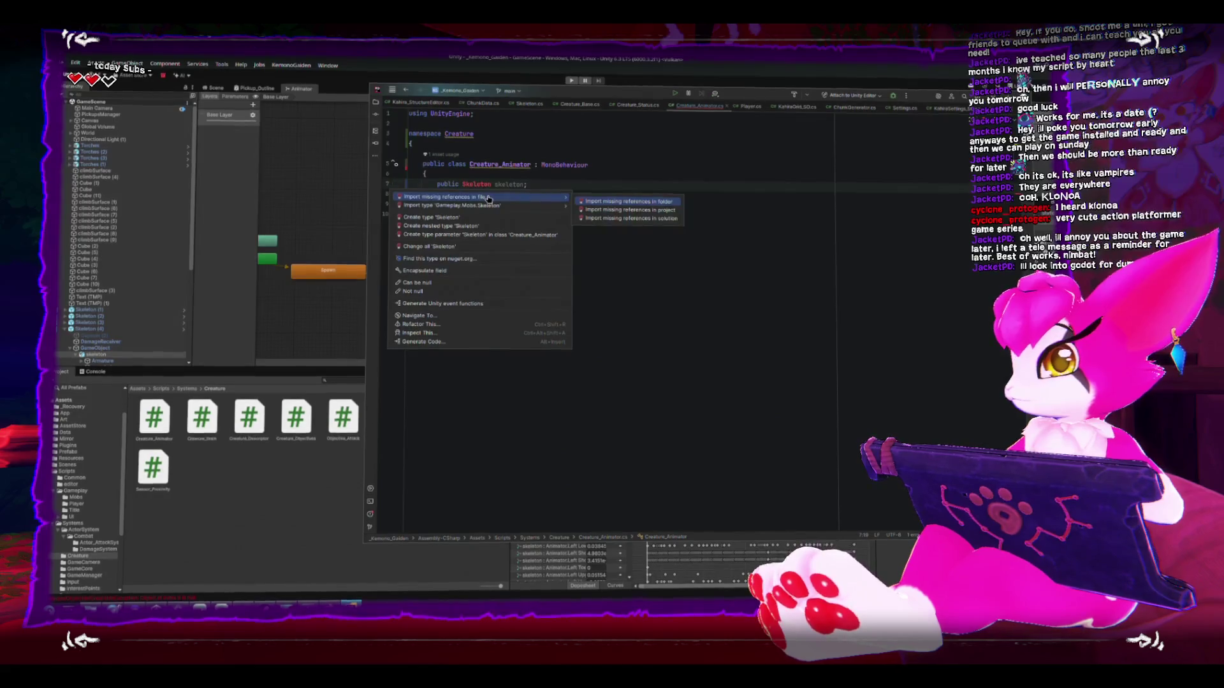
pyautogui.click(488, 196)
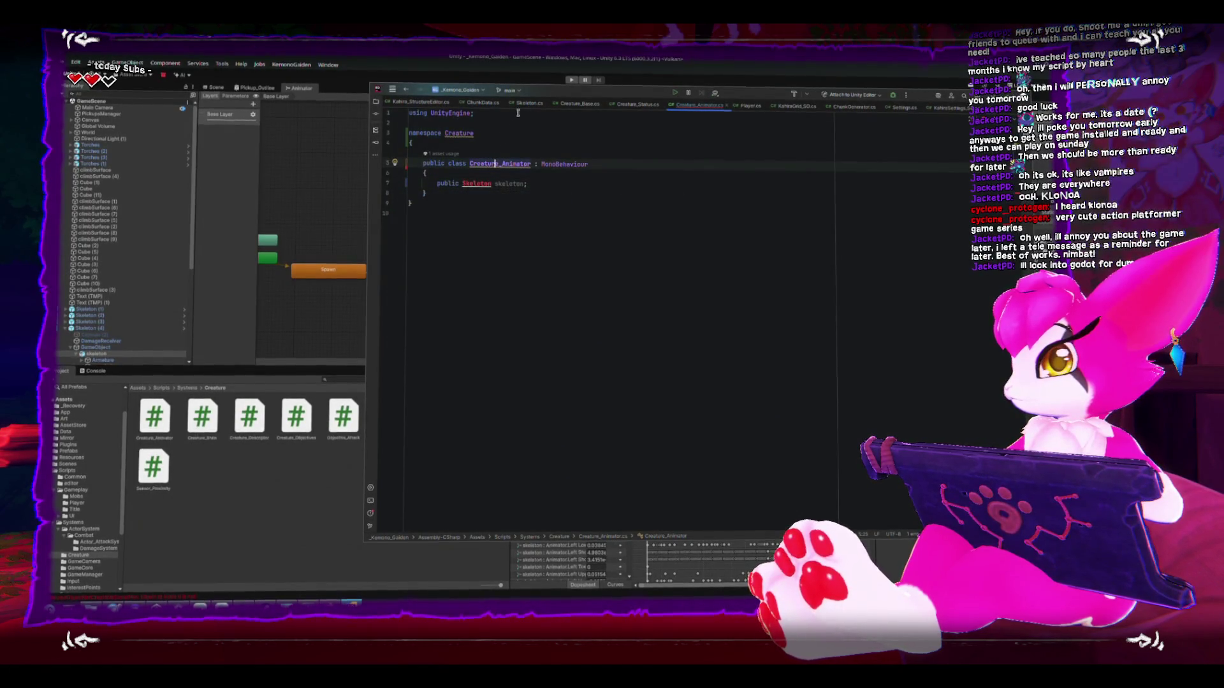
pyautogui.click(453, 165)
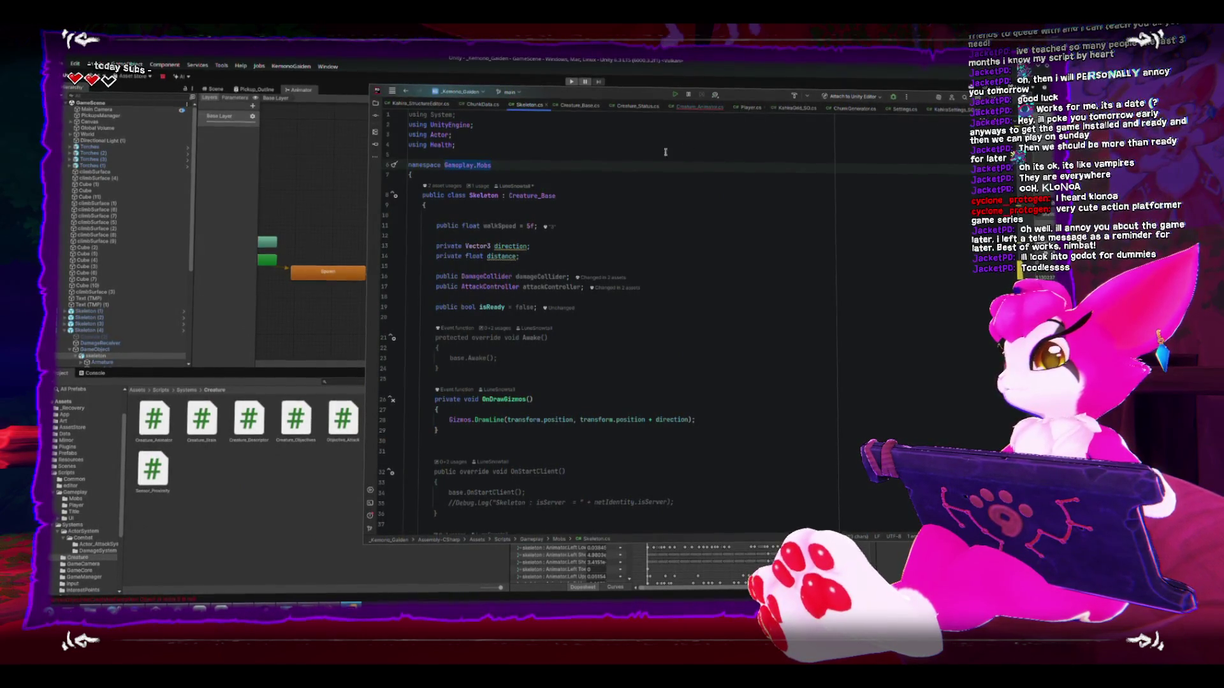
# Step: Review the Skeleton class declaration in Skeleton.cs
pyautogui.click(490, 195)
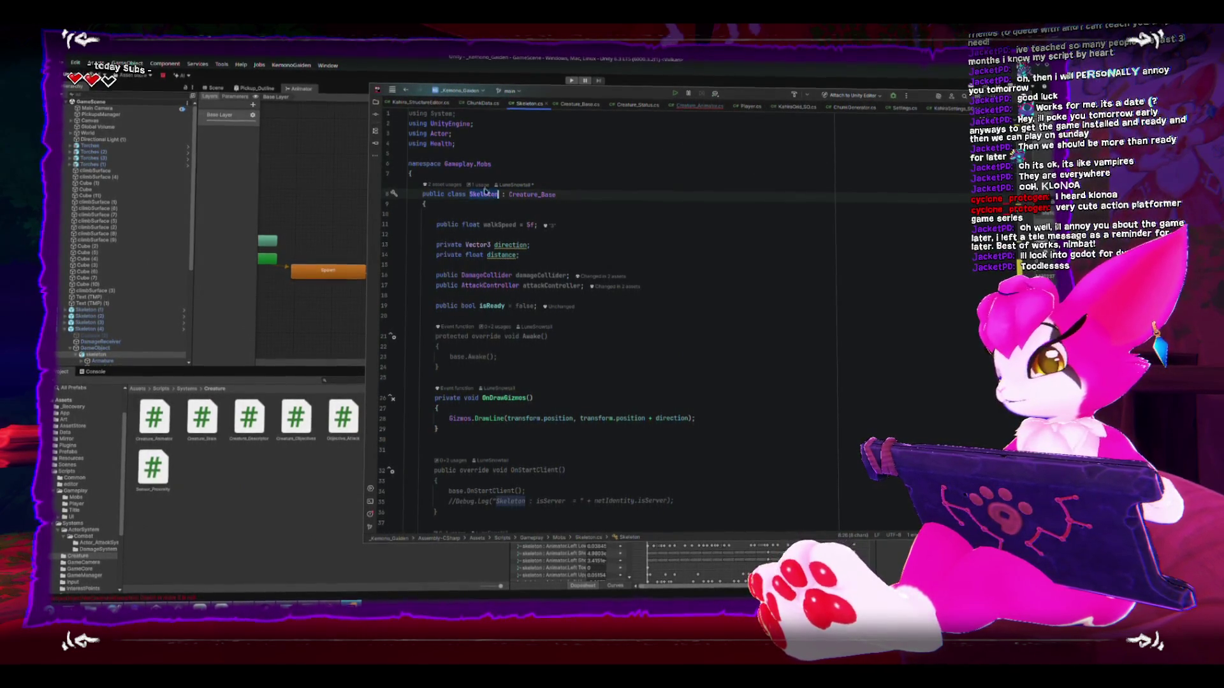
pyautogui.scroll(-3)
pyautogui.scroll(3)
pyautogui.scroll(-3)
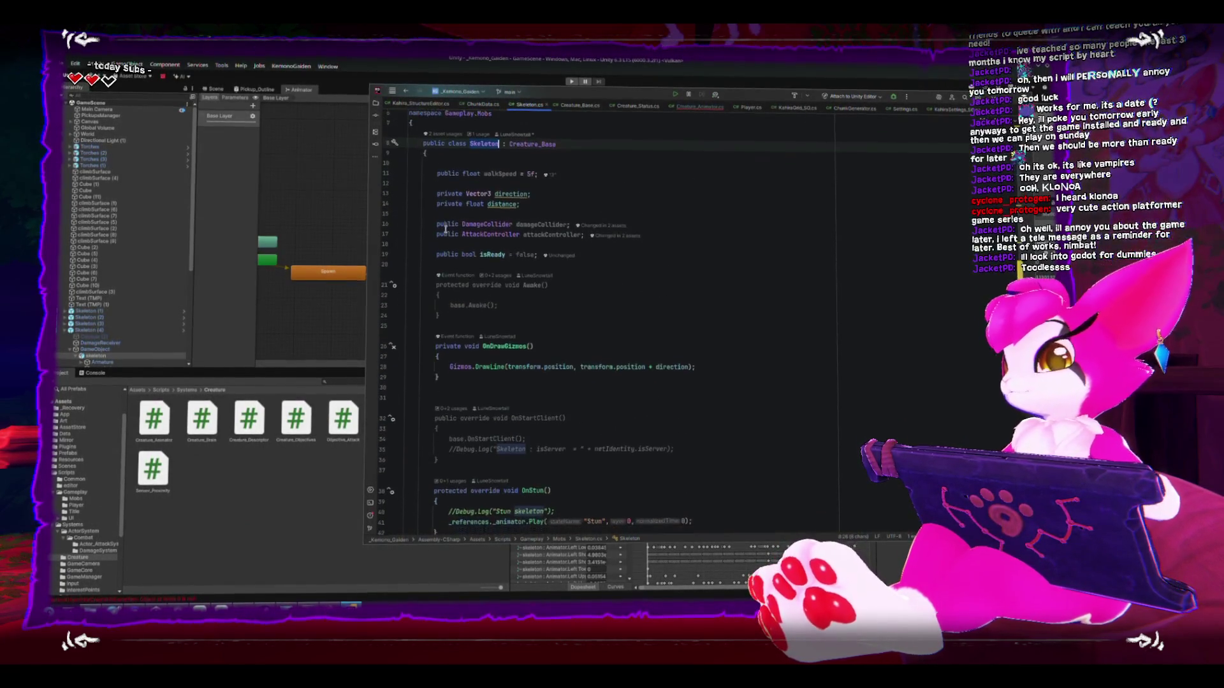
pyautogui.scroll(3)
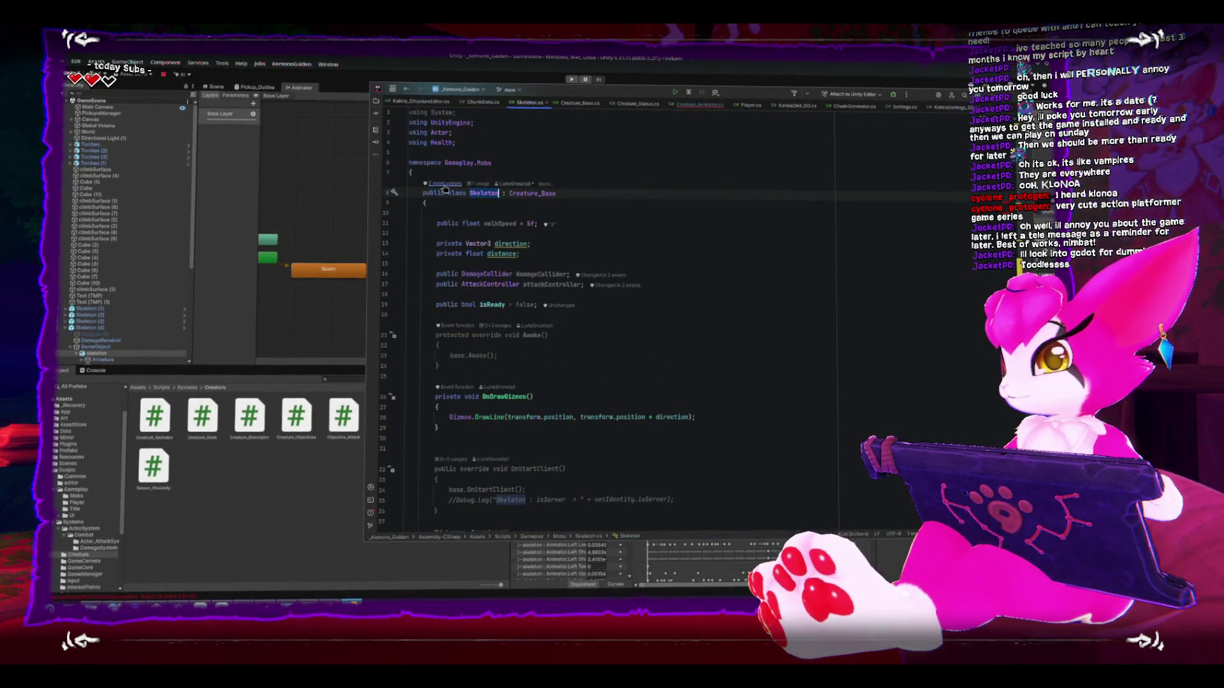
pyautogui.scroll(-3)
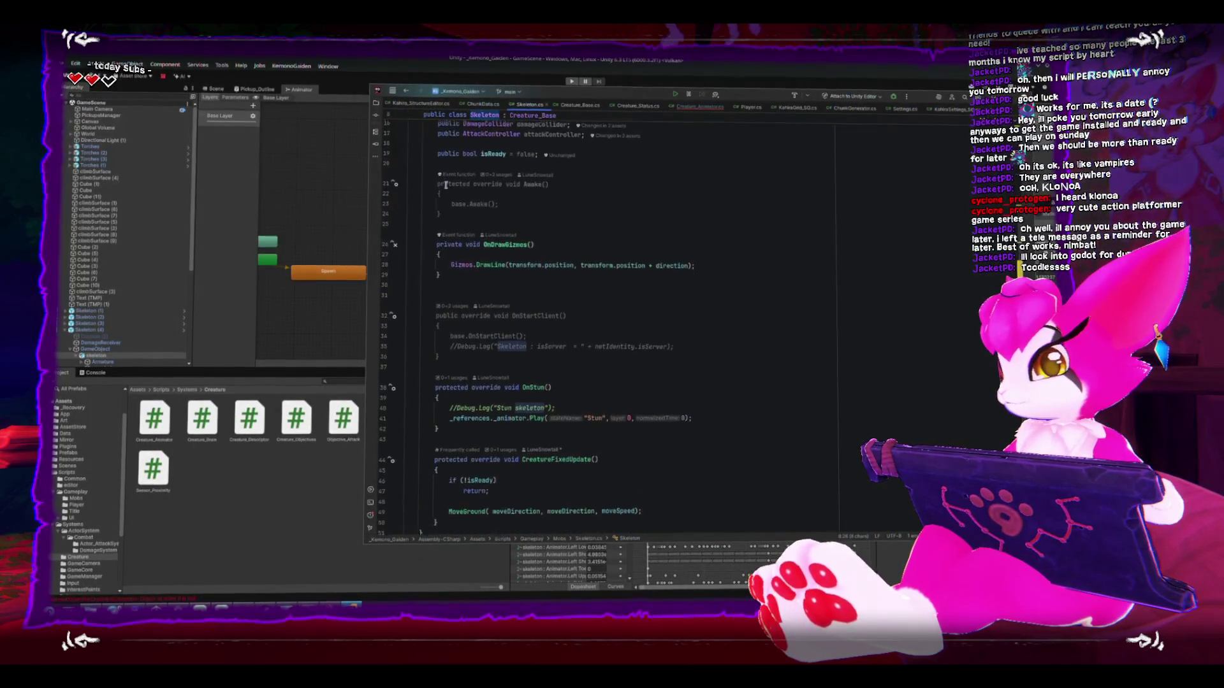
pyautogui.scroll(3)
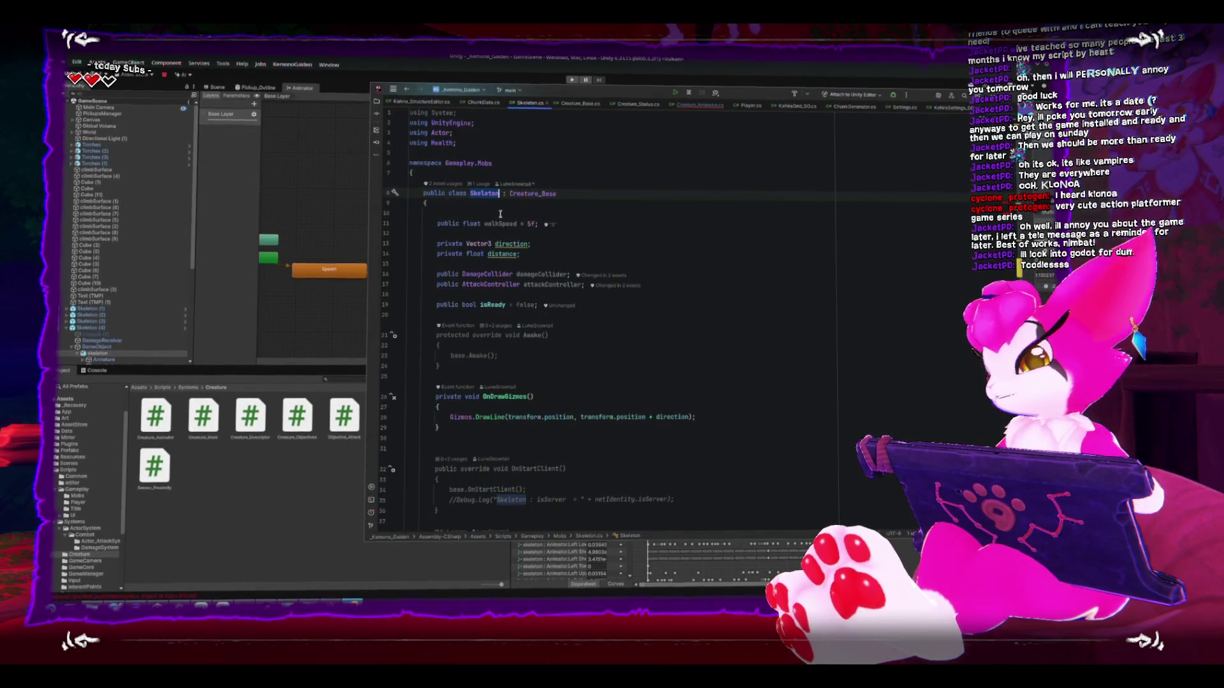
# Step: Check the Gameplay.Mobs namespace and isReady flag, then close Kahira_StructureEditor.cs
pyautogui.click(472, 160)
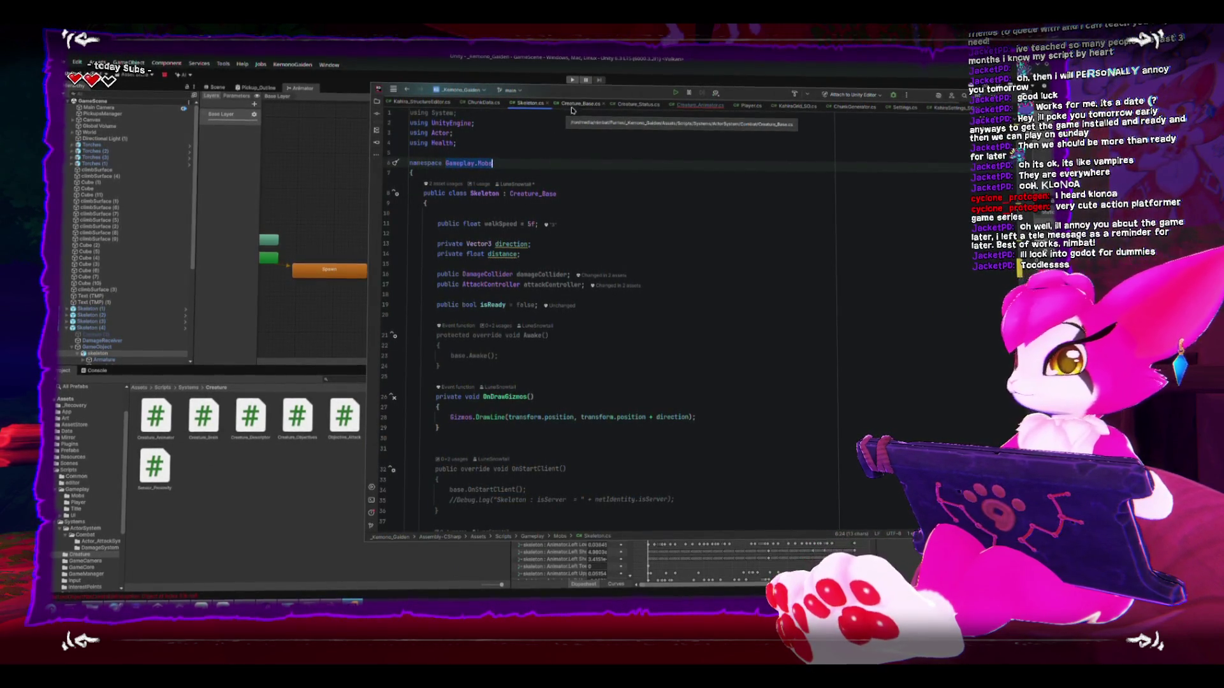
pyautogui.moveTo(591, 306); pyautogui.dragTo(411, 300)
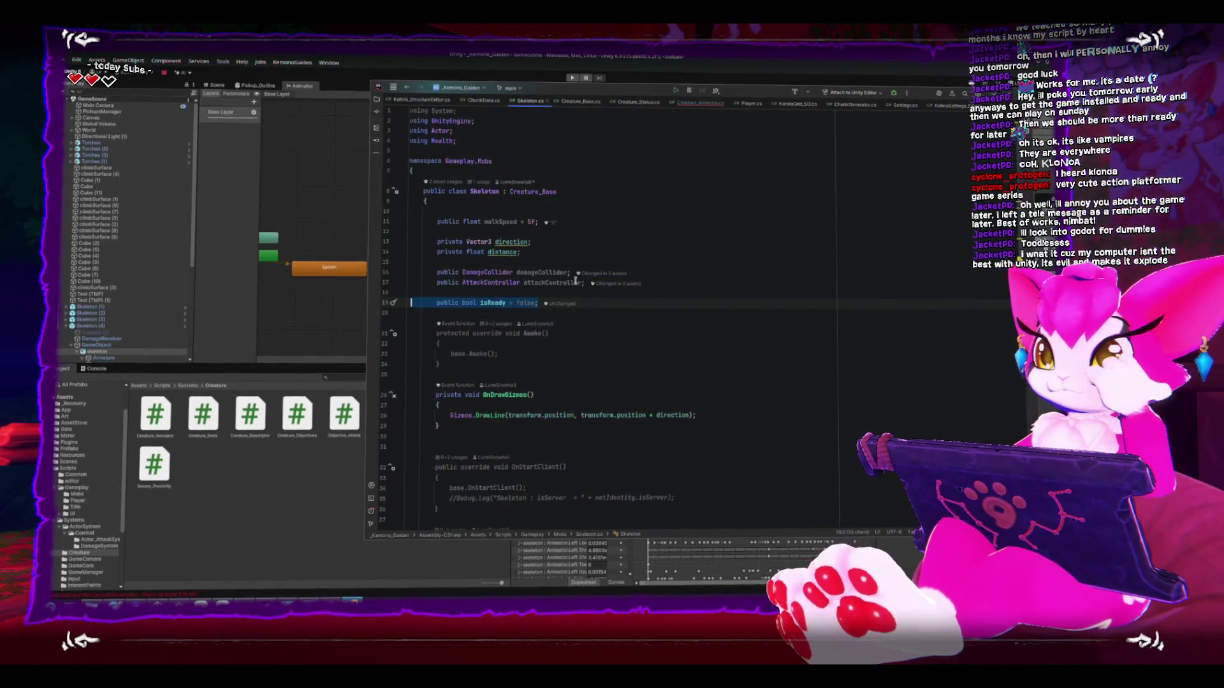
pyautogui.moveTo(575, 281)
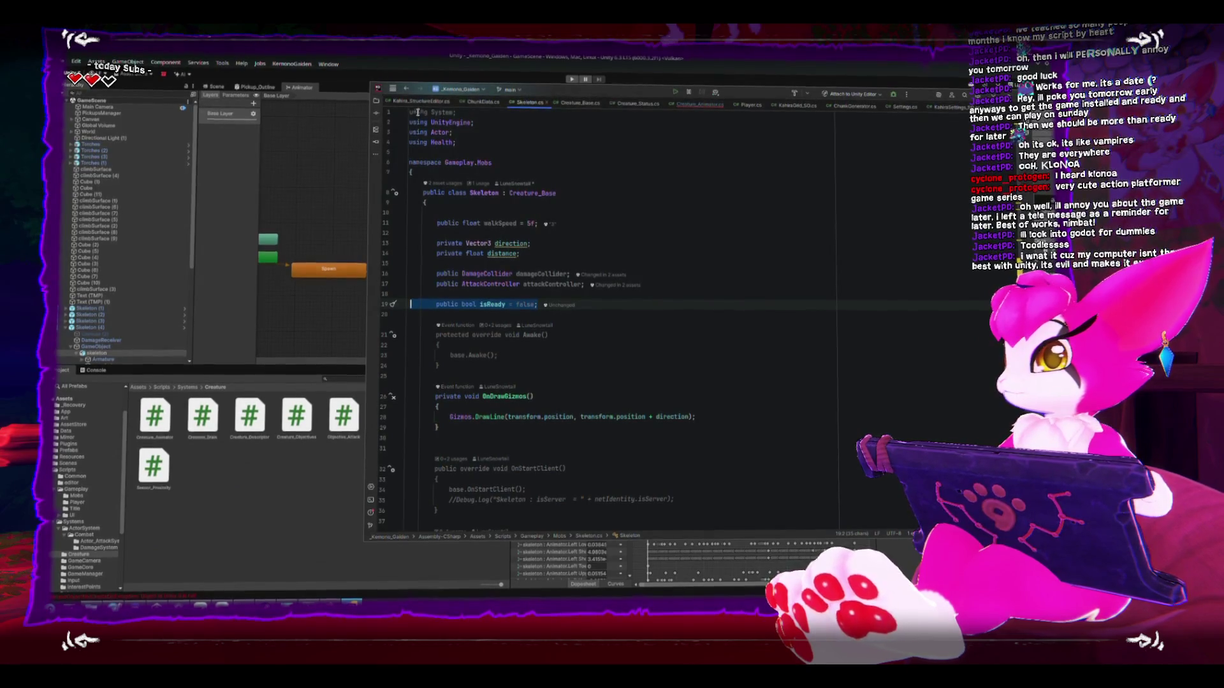
pyautogui.click(452, 103)
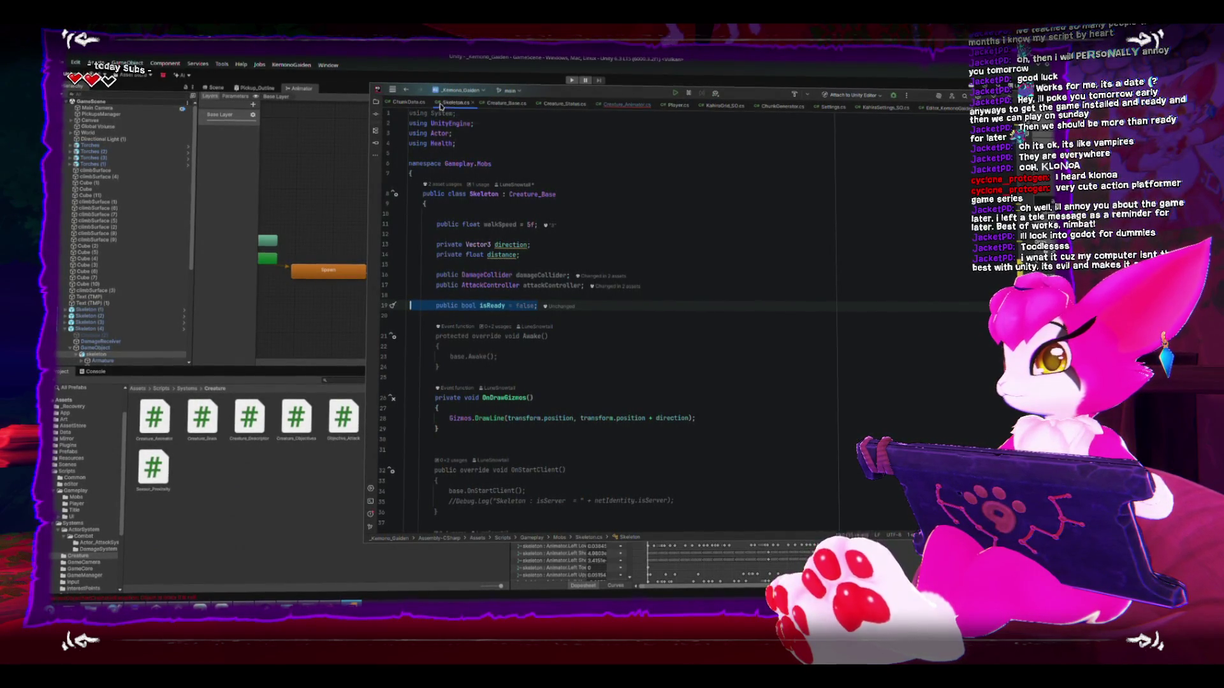
# Step: Close ChunkData.cs and remove the Creature namespace wrapper from Creature_Animator.cs
pyautogui.click(438, 104)
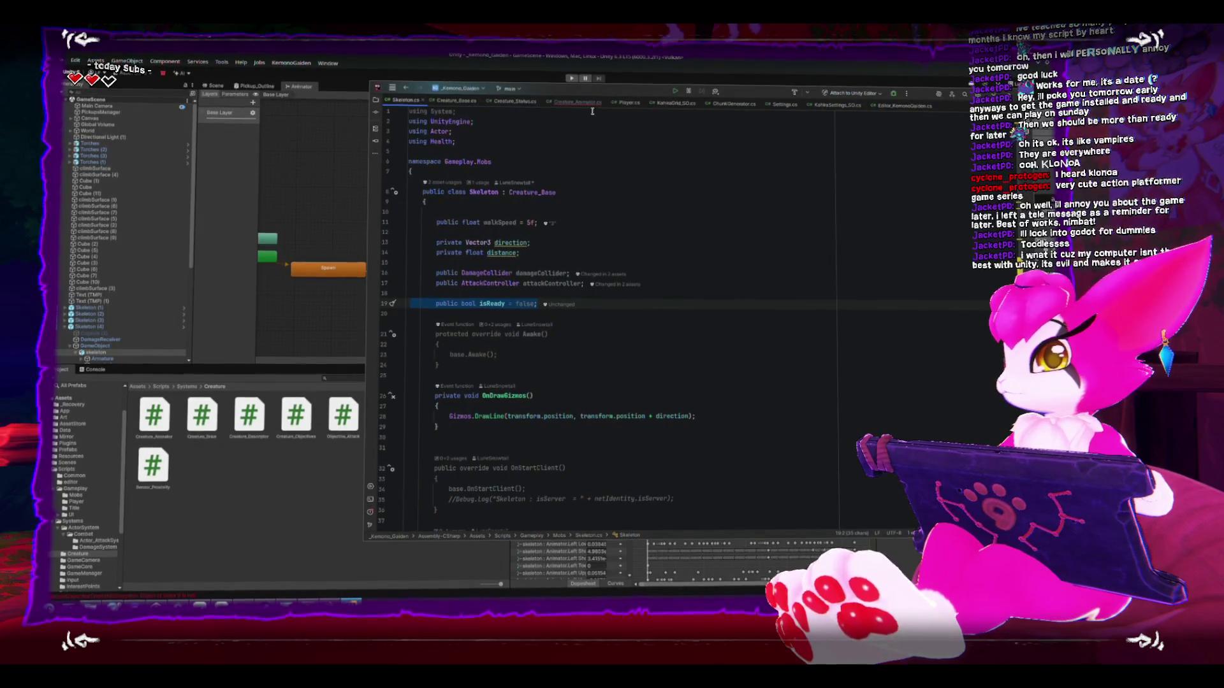
pyautogui.click(582, 104)
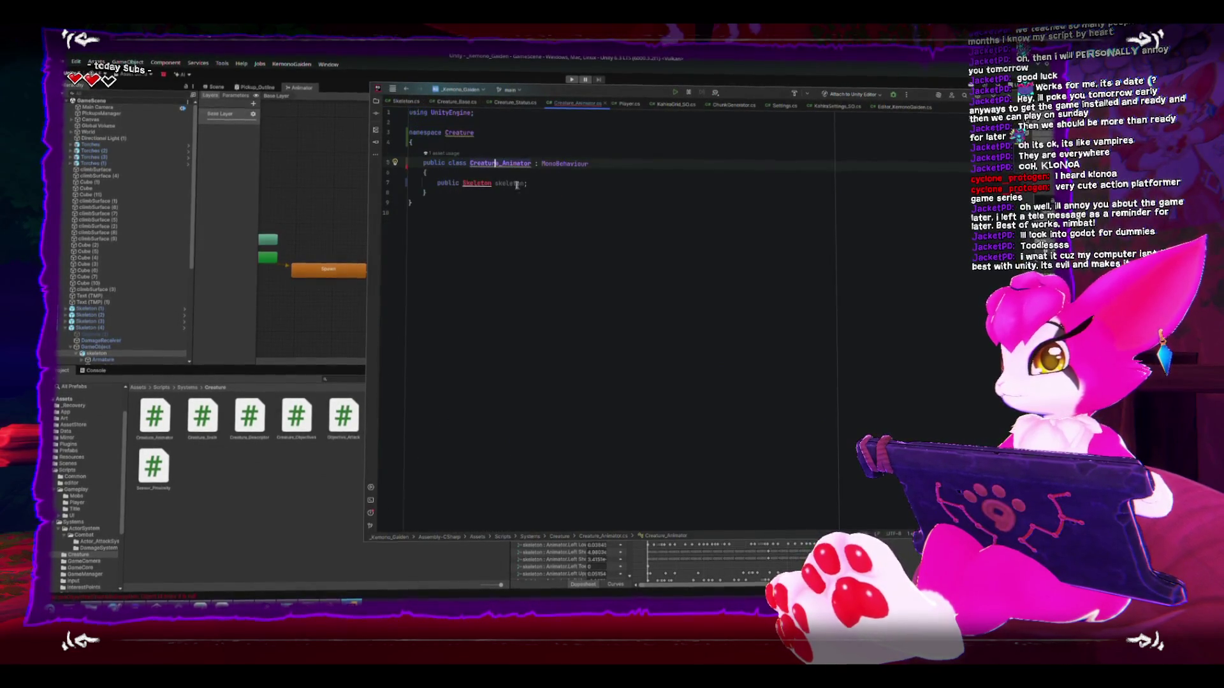
pyautogui.click(461, 184)
pyautogui.moveTo(427, 147); pyautogui.dragTo(409, 134)
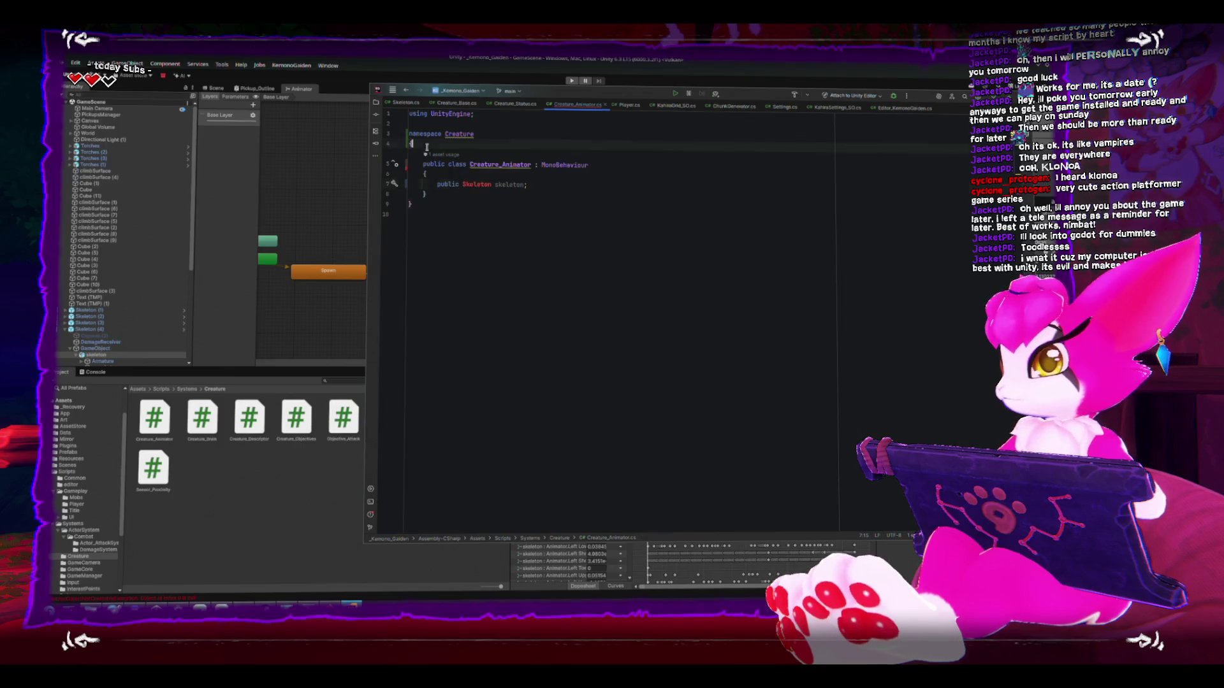
pyautogui.press('BackSpace')
pyautogui.click(418, 193)
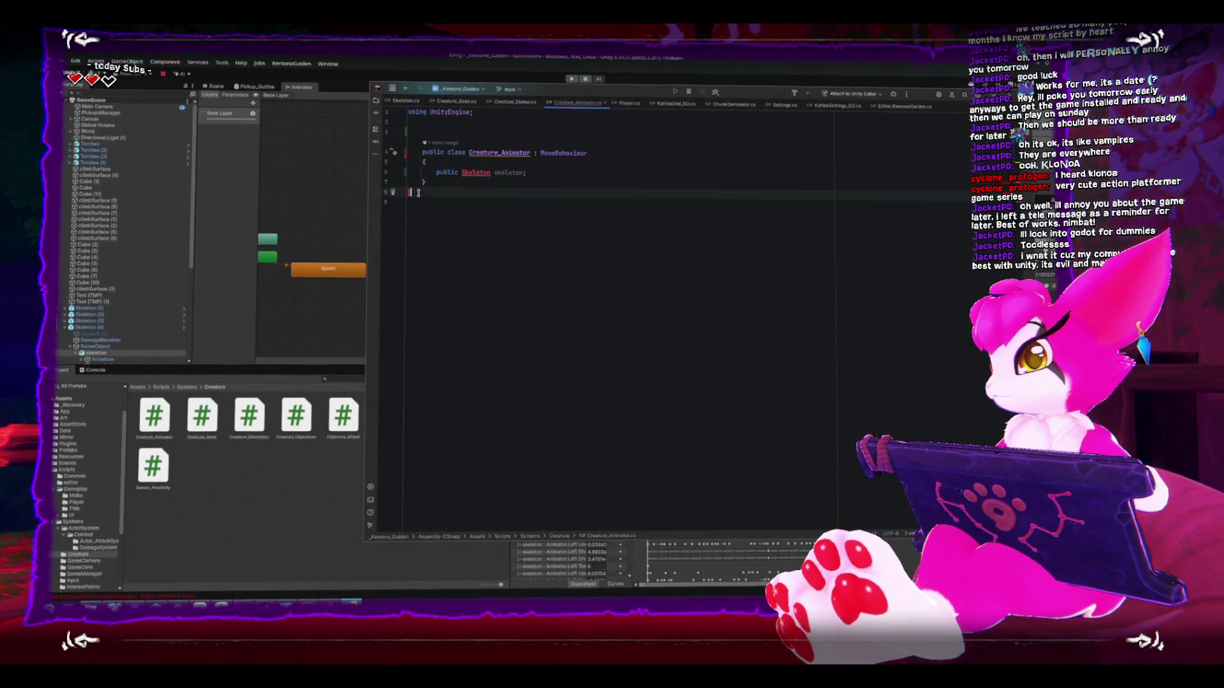
# Step: Change the skeleton field's type to Gameplay.Mobs.Skeleton
pyautogui.doubleClick(473, 171)
pyautogui.write('Gameplay/')
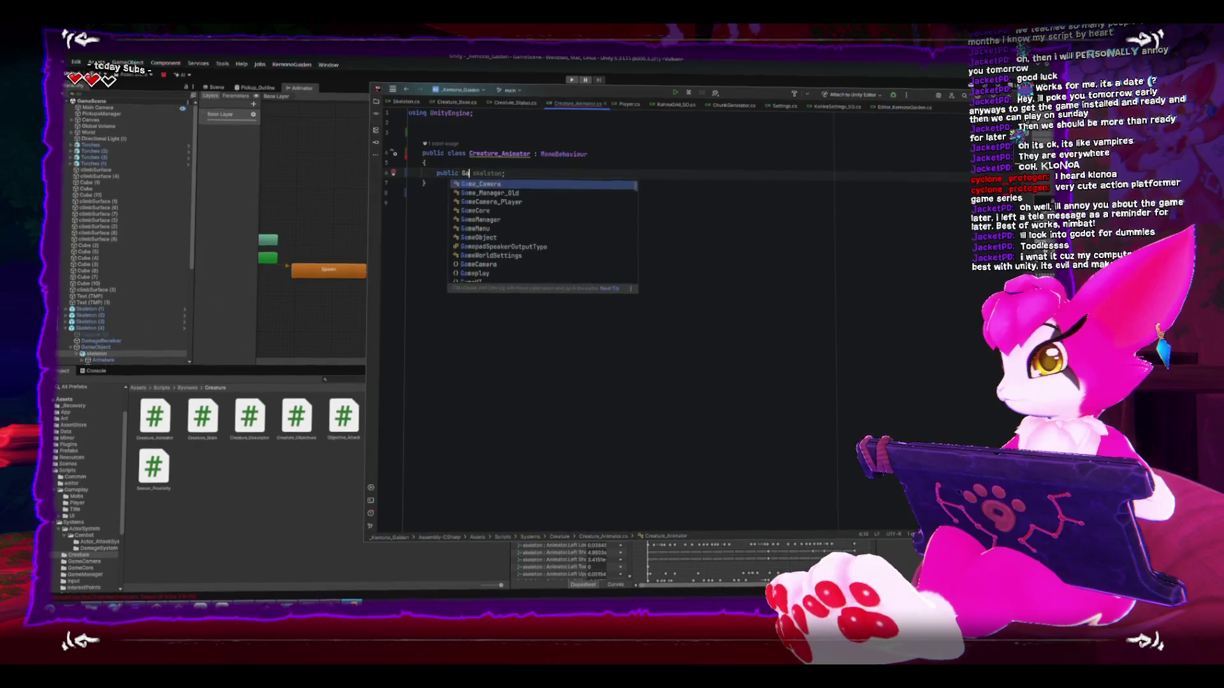
pyautogui.press('BackSpace')
pyautogui.write('.Mobs')
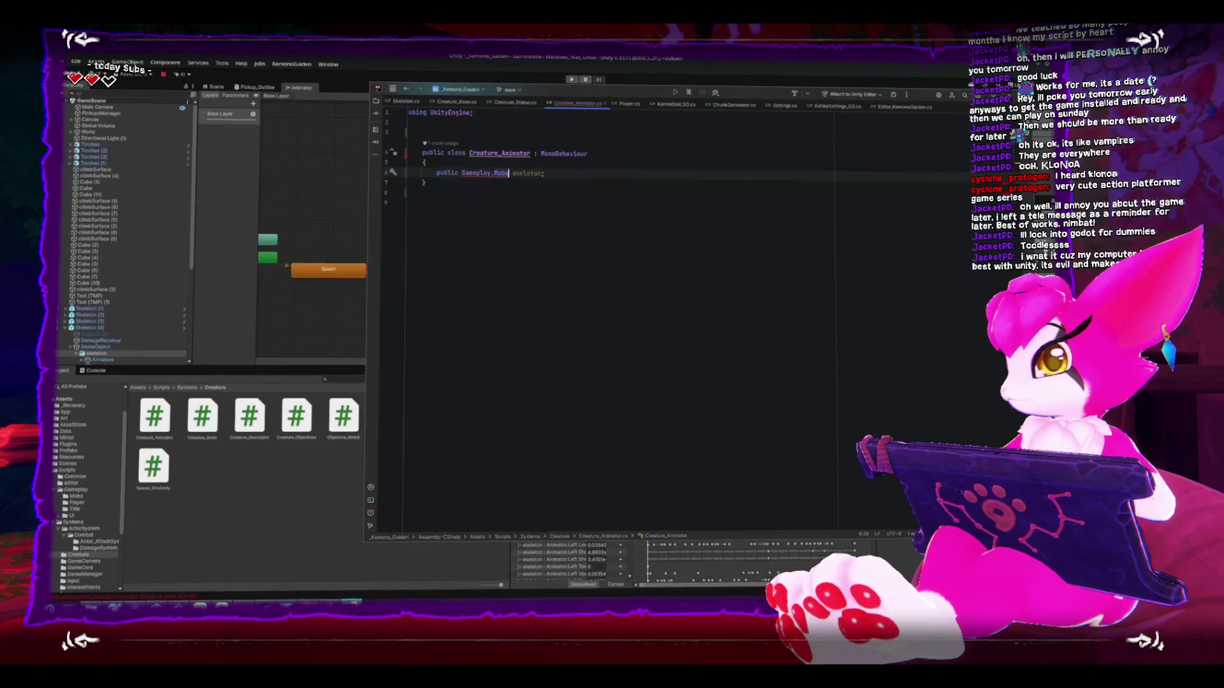
pyautogui.write('.Skeleton')
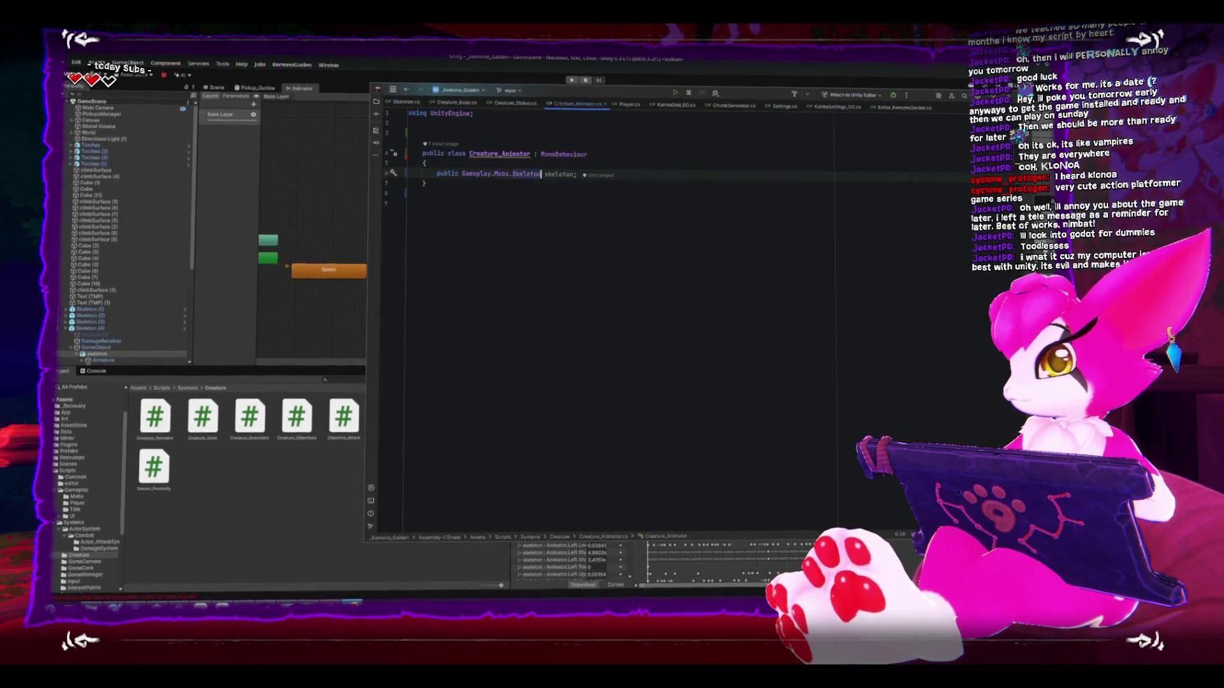
pyautogui.press('End')
# Step: Add comments 'skebe t differentre' and 'body n und the map' above the skeleton field
pyautogui.press('Return')
pyautogui.press('Return')
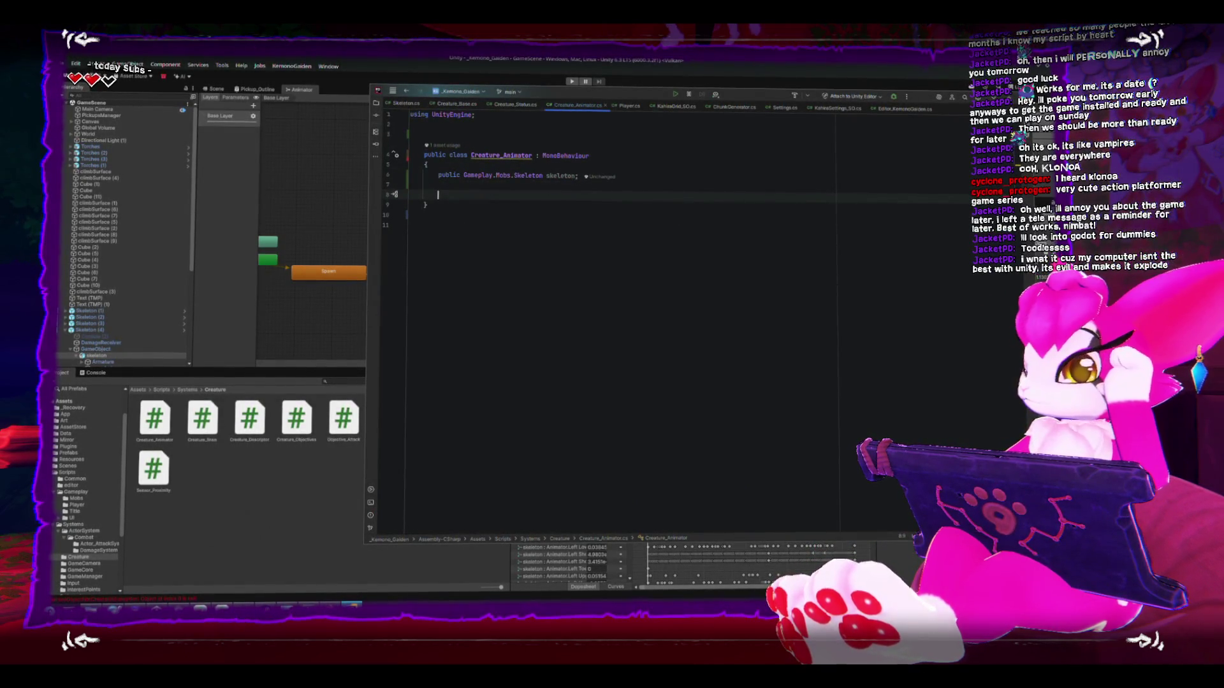
pyautogui.press('Up')
pyautogui.press('Up')
pyautogui.press('Up')
pyautogui.press('End')
pyautogui.press('Return')
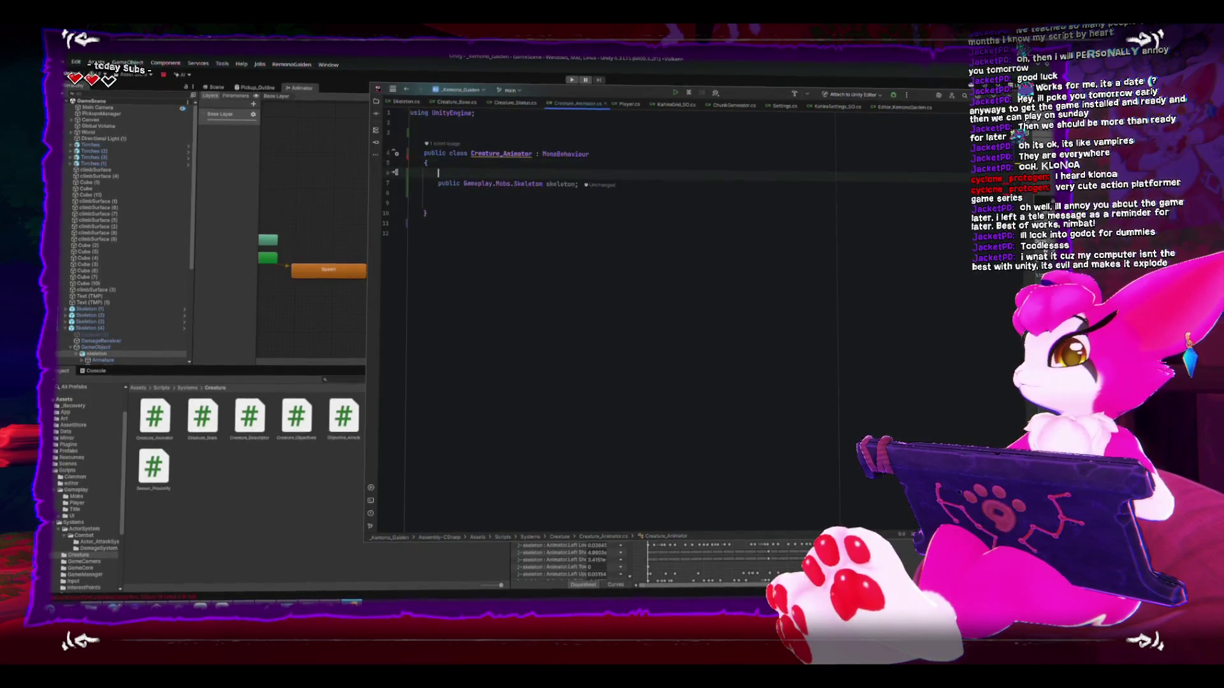
pyautogui.write('skeleton clas')
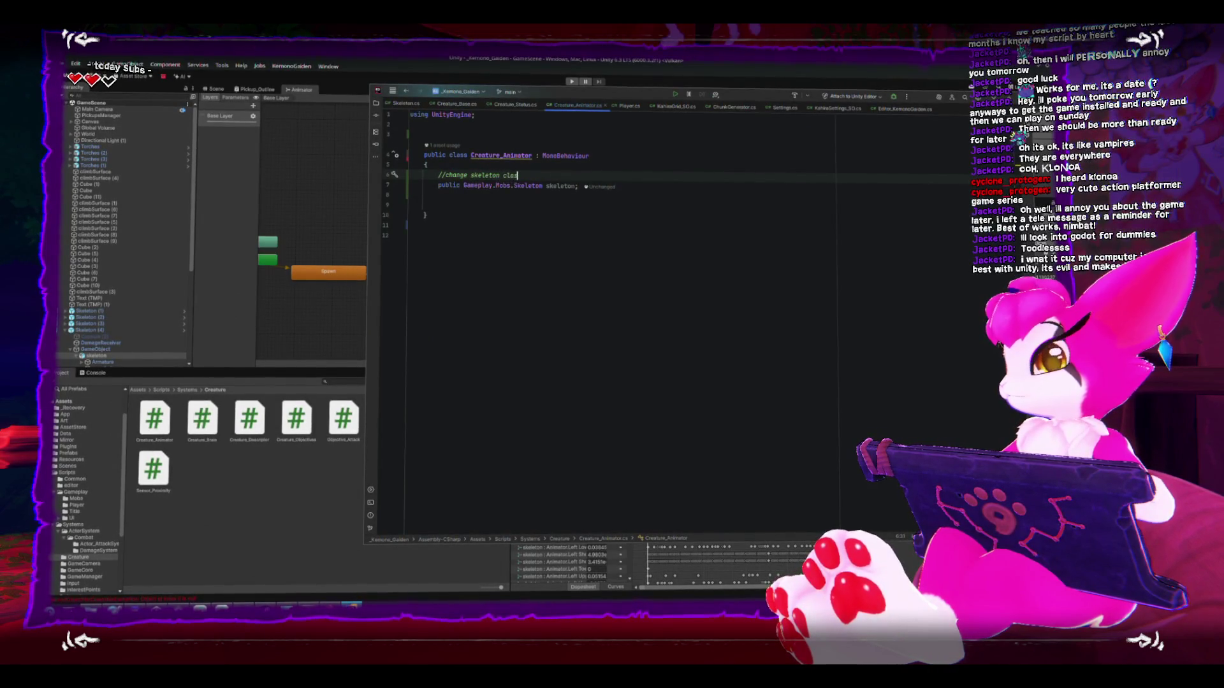
pyautogui.write('s to be ')
pyautogui.write('just ')
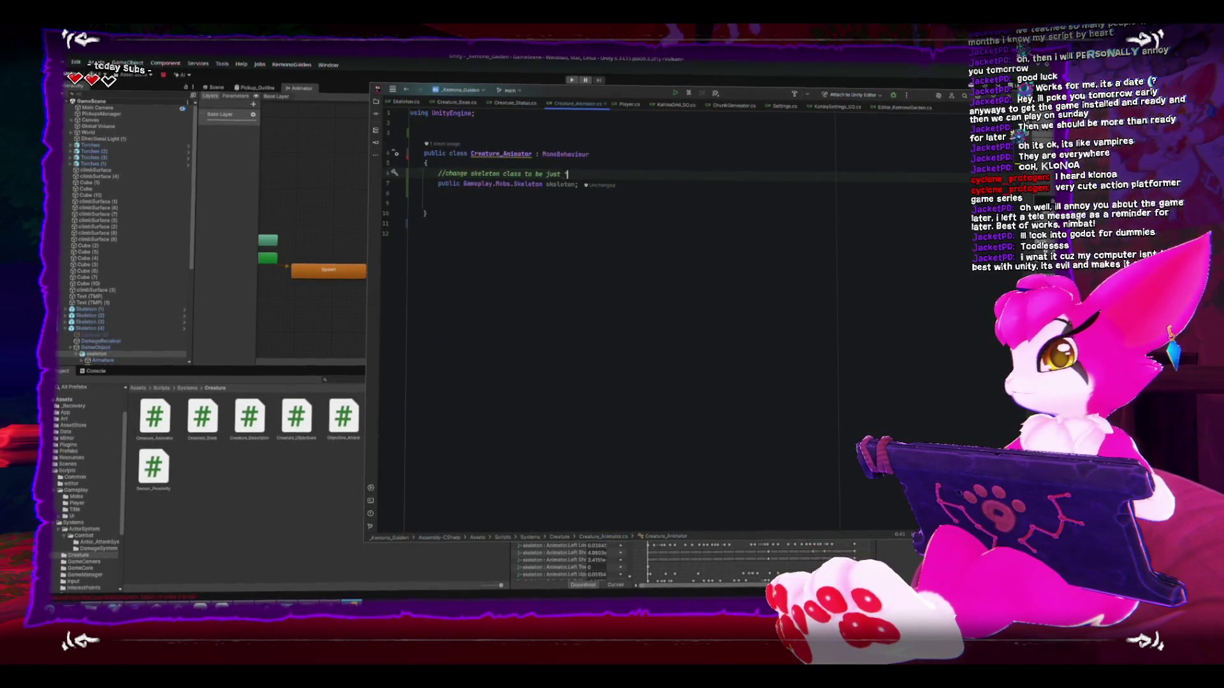
pyautogui.write('different mobs')
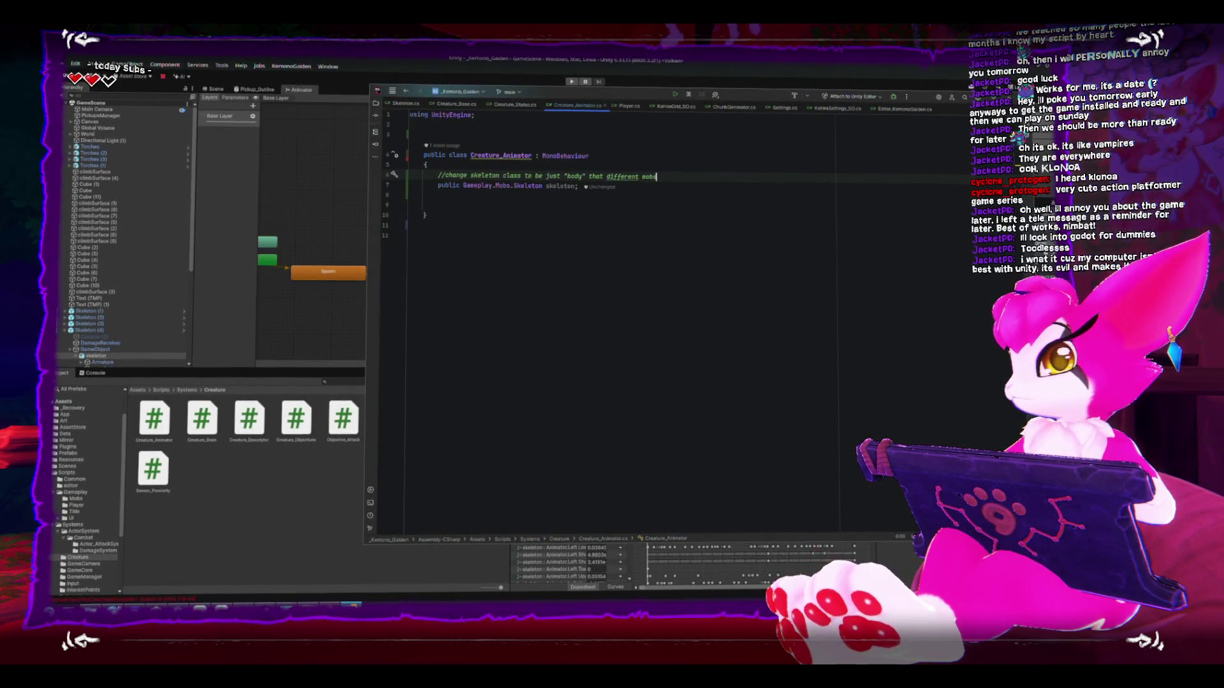
pyautogui.write(' share')
pyautogui.click(438, 194)
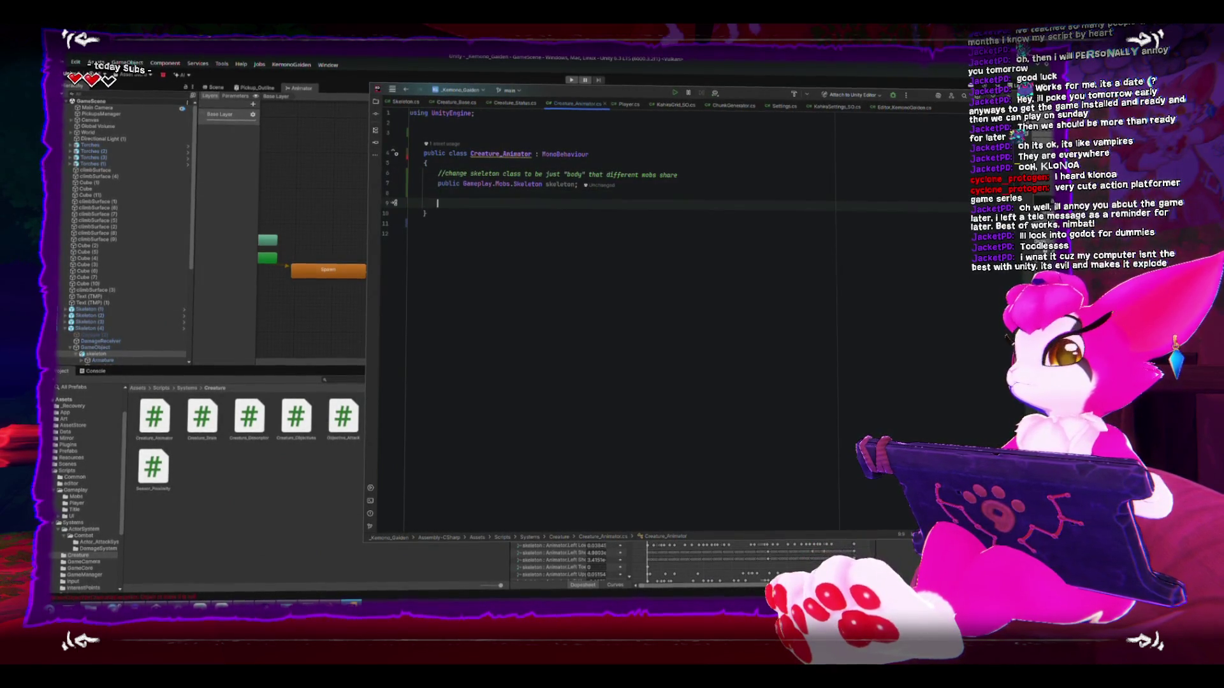
pyautogui.press('Up')
pyautogui.press('Up')
pyautogui.press('Return')
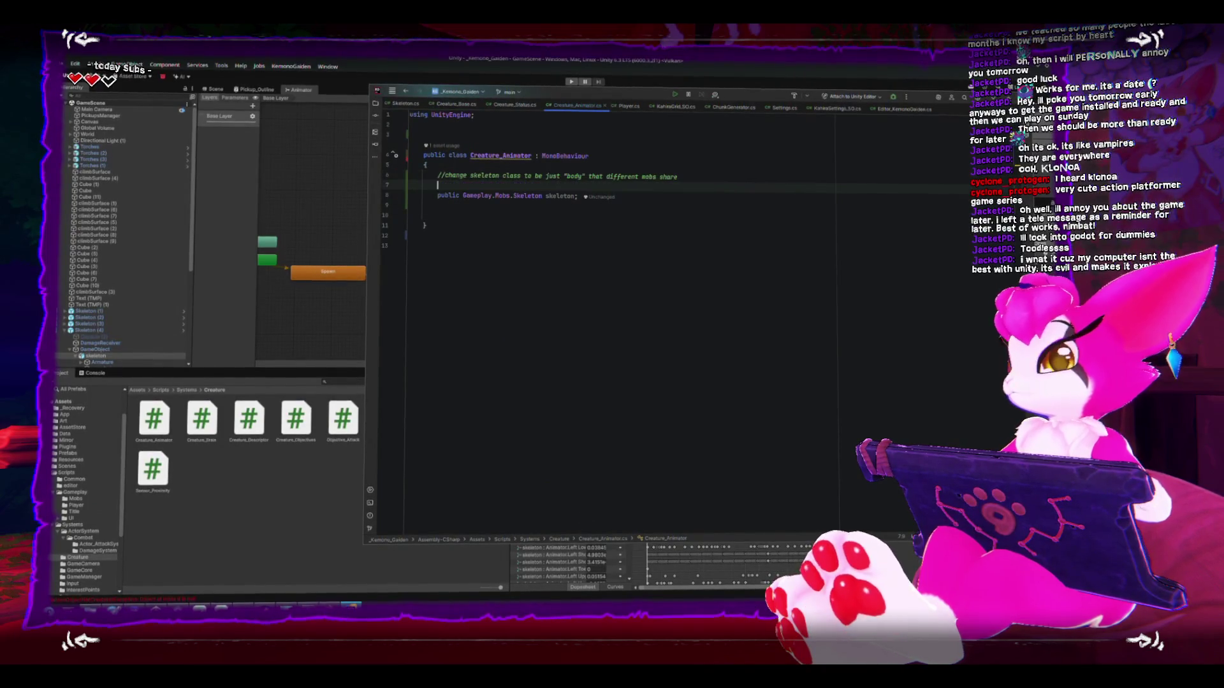
pyautogui.write('body mai')
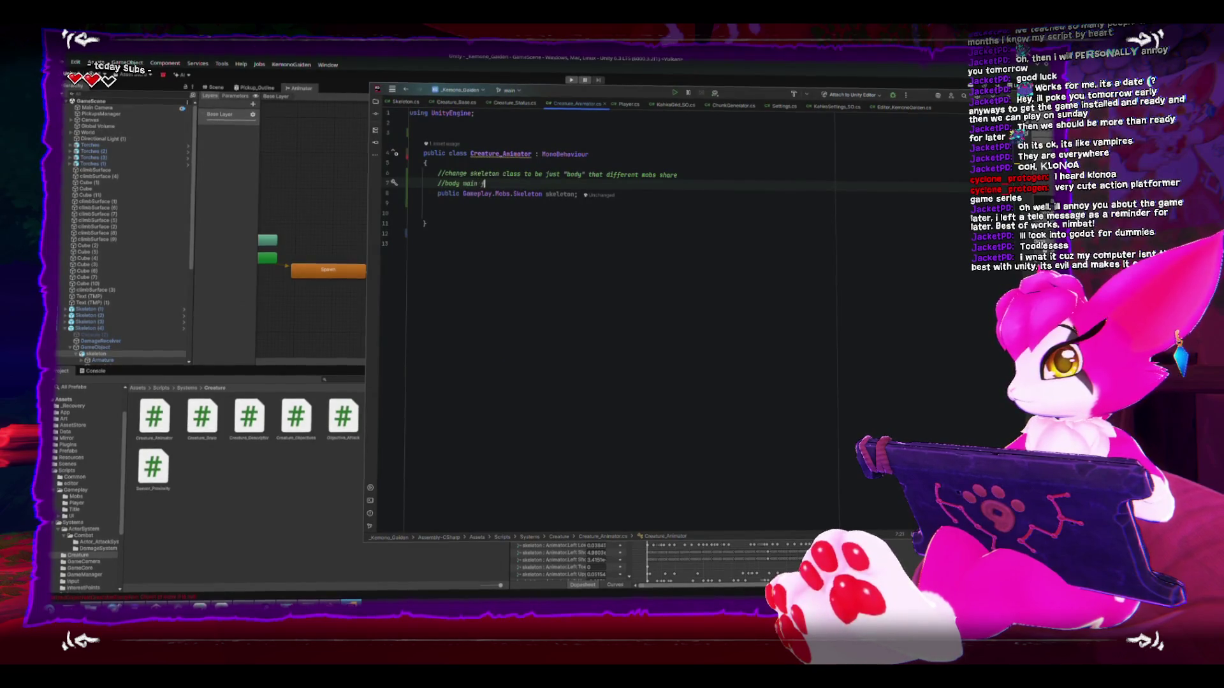
pyautogui.write('n is just')
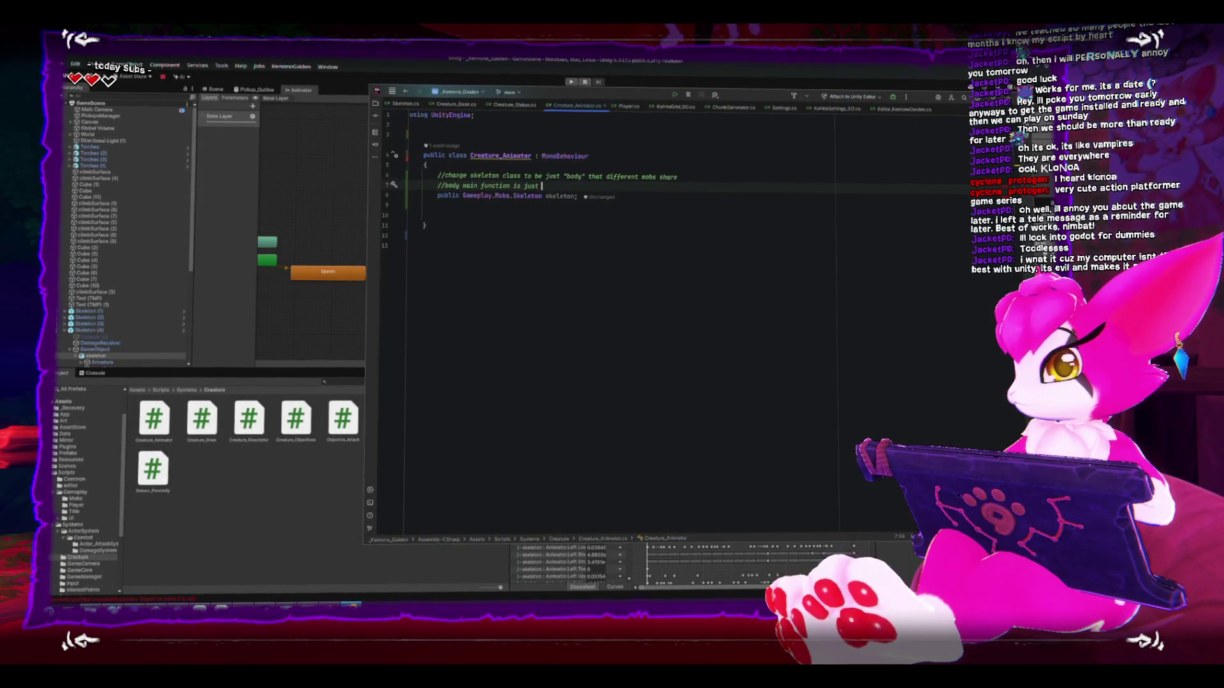
pyautogui.write('und the map')
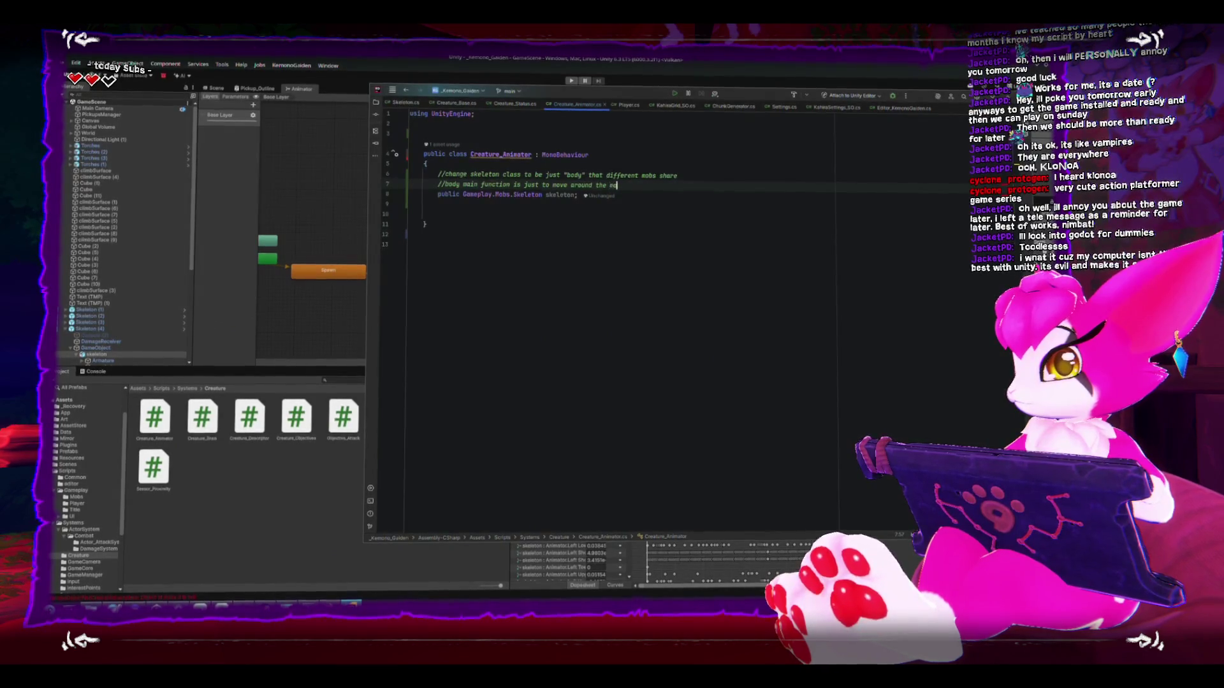
# Step: Add a blank line above the skeleton field and return to Unity to recompile
pyautogui.click(437, 215)
pyautogui.press('Up')
pyautogui.press('Up')
pyautogui.press('Home')
pyautogui.press('Return')
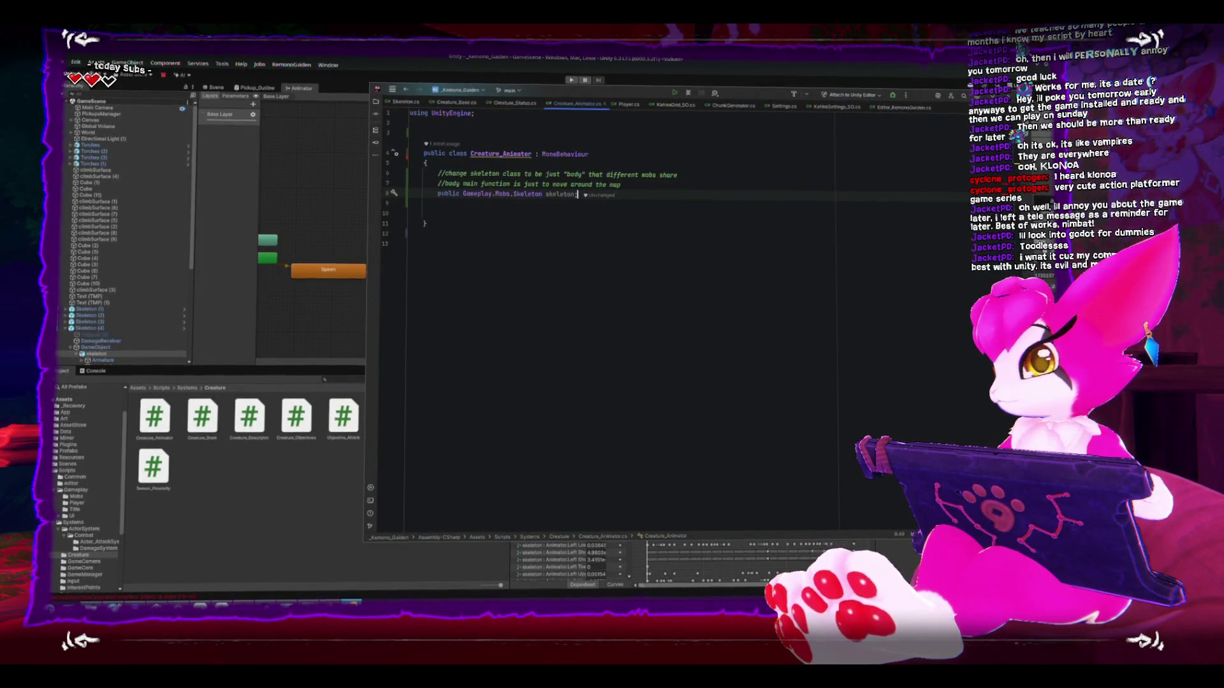
pyautogui.press('Down')
pyautogui.press('Down')
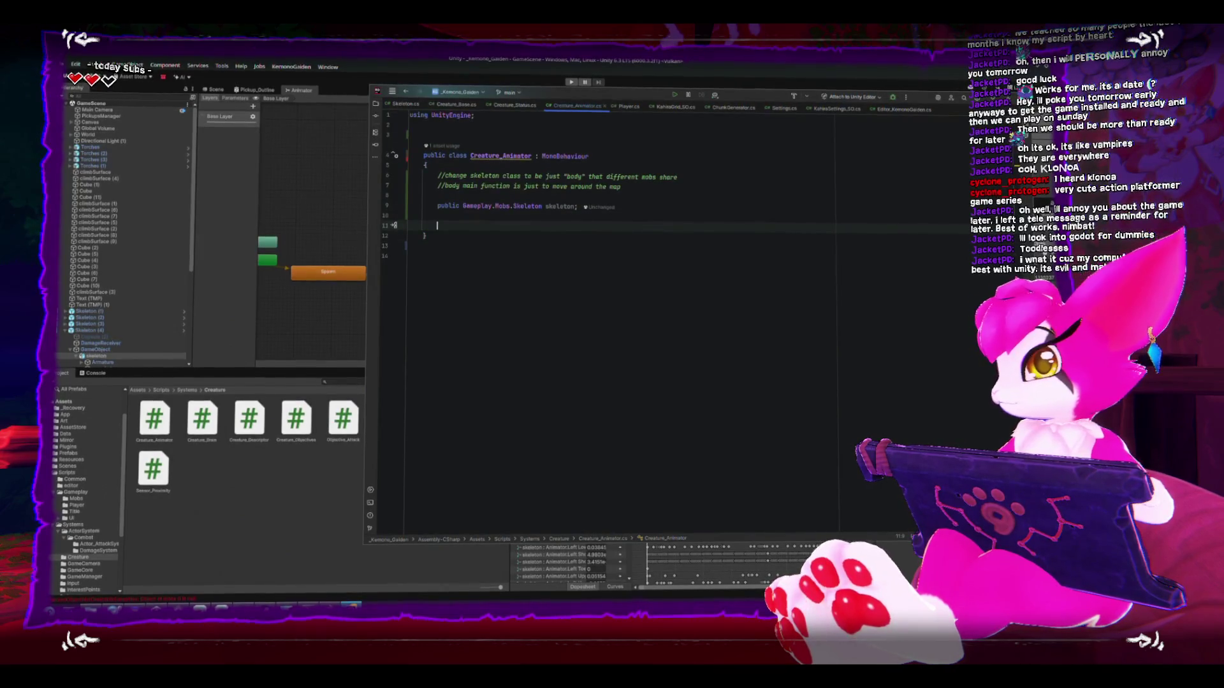
pyautogui.doubleClick(506, 157)
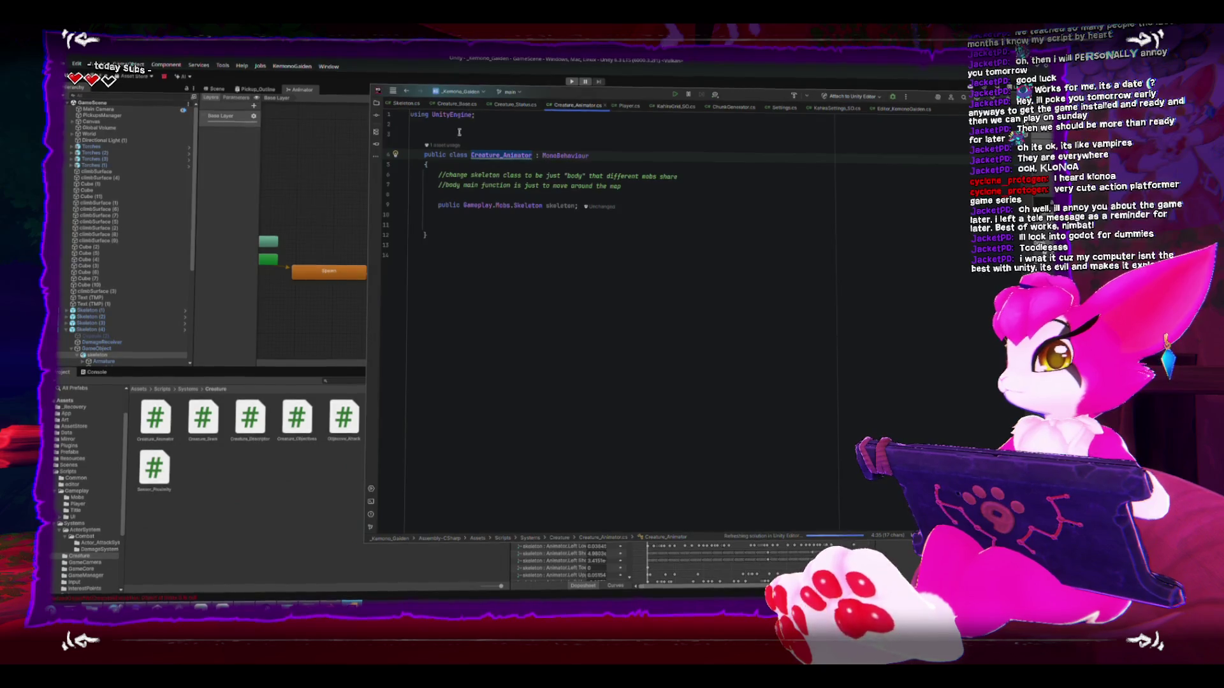
pyautogui.click(348, 215)
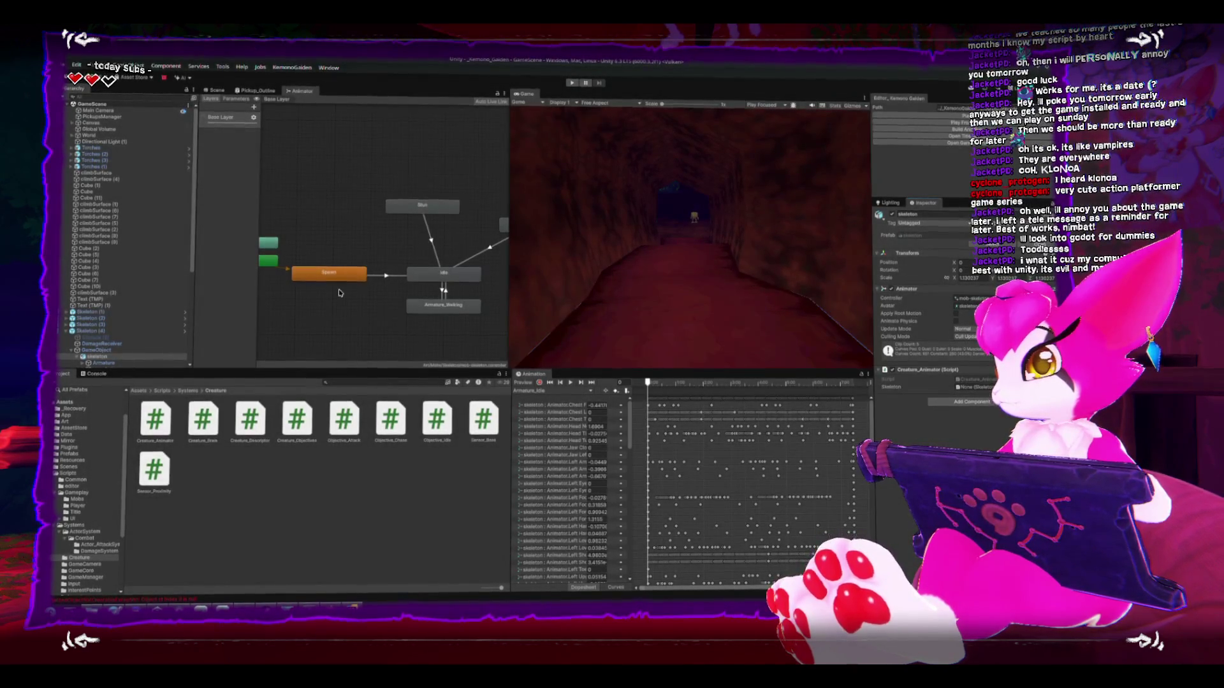
# Step: Open Creature_Status from the Spawn state and make TryGetComponent fetch a Creature_Animator
pyautogui.click(337, 279)
pyautogui.doubleClick(956, 332)
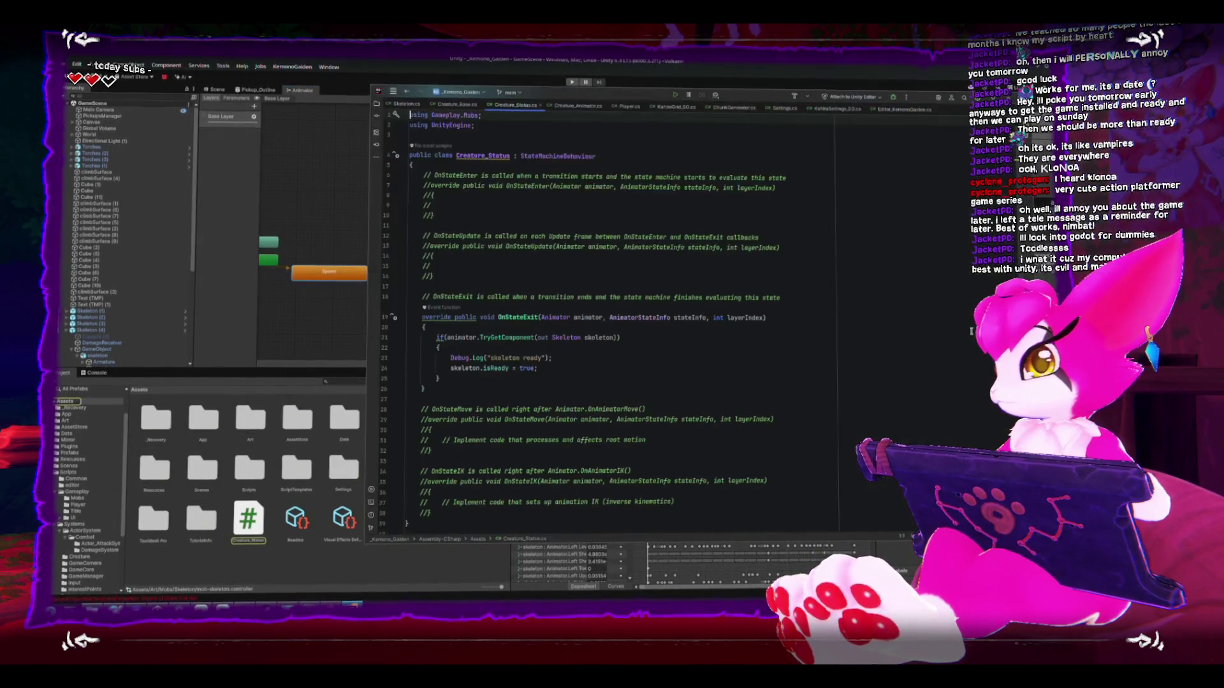
pyautogui.doubleClick(568, 337)
pyautogui.write('Creature_Animator')
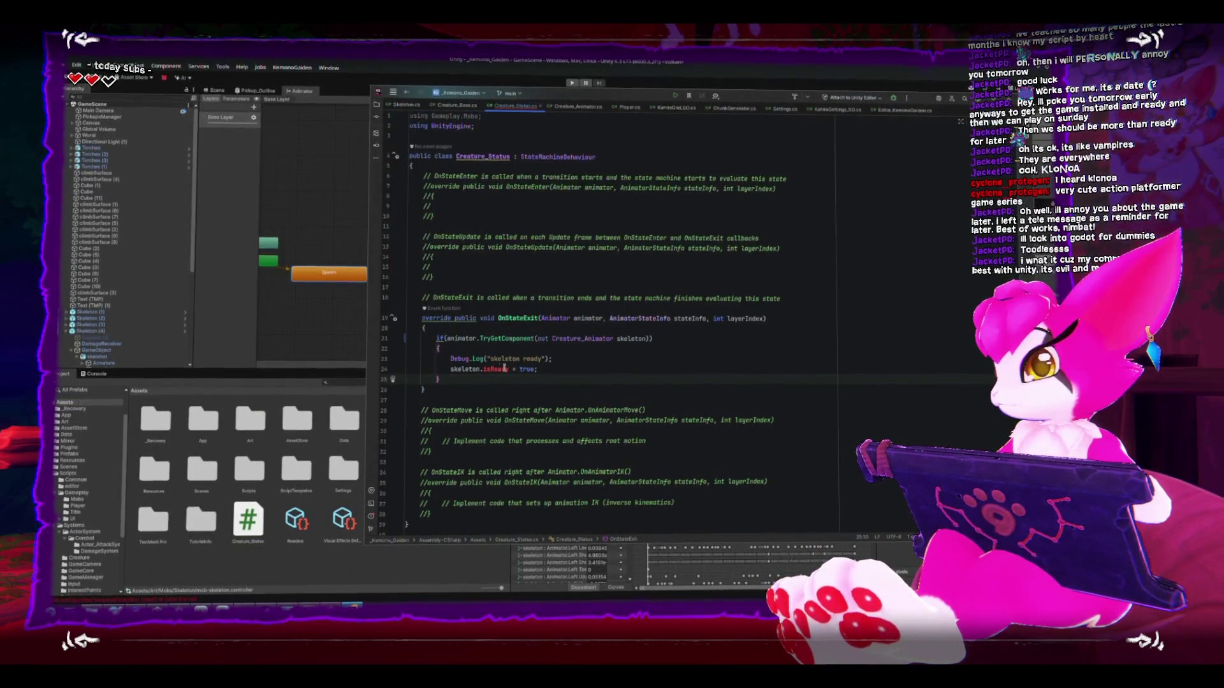
# Step: Rewrite the isReady line as skeleton.skeleton.isReady = true; in OnStateExit
pyautogui.click(483, 369)
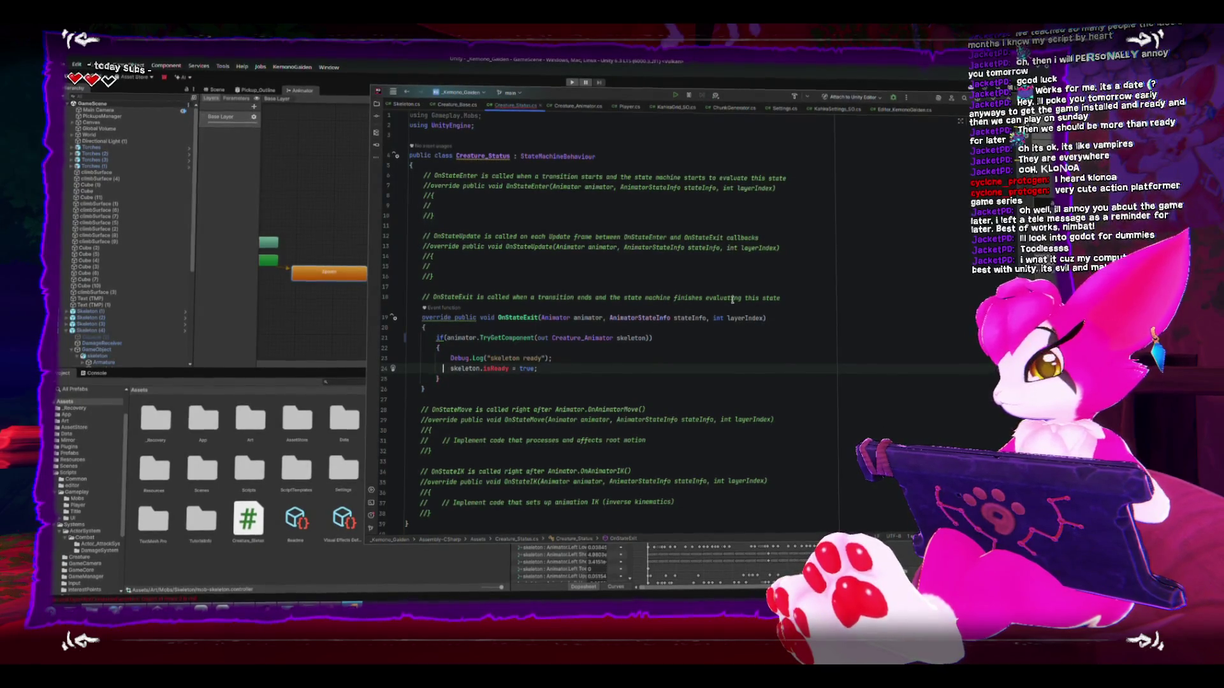
pyautogui.press('Return')
pyautogui.click(765, 360)
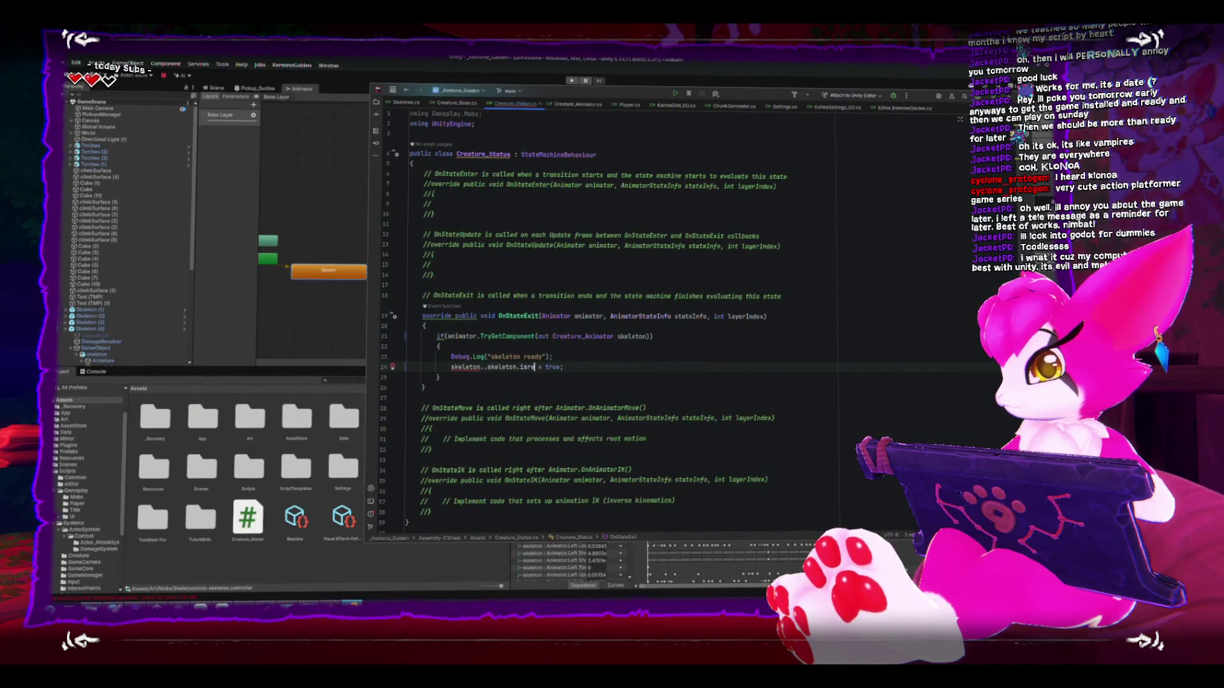
pyautogui.press('Home')
pyautogui.hotkey('shift', 'End')
pyautogui.press('Return')
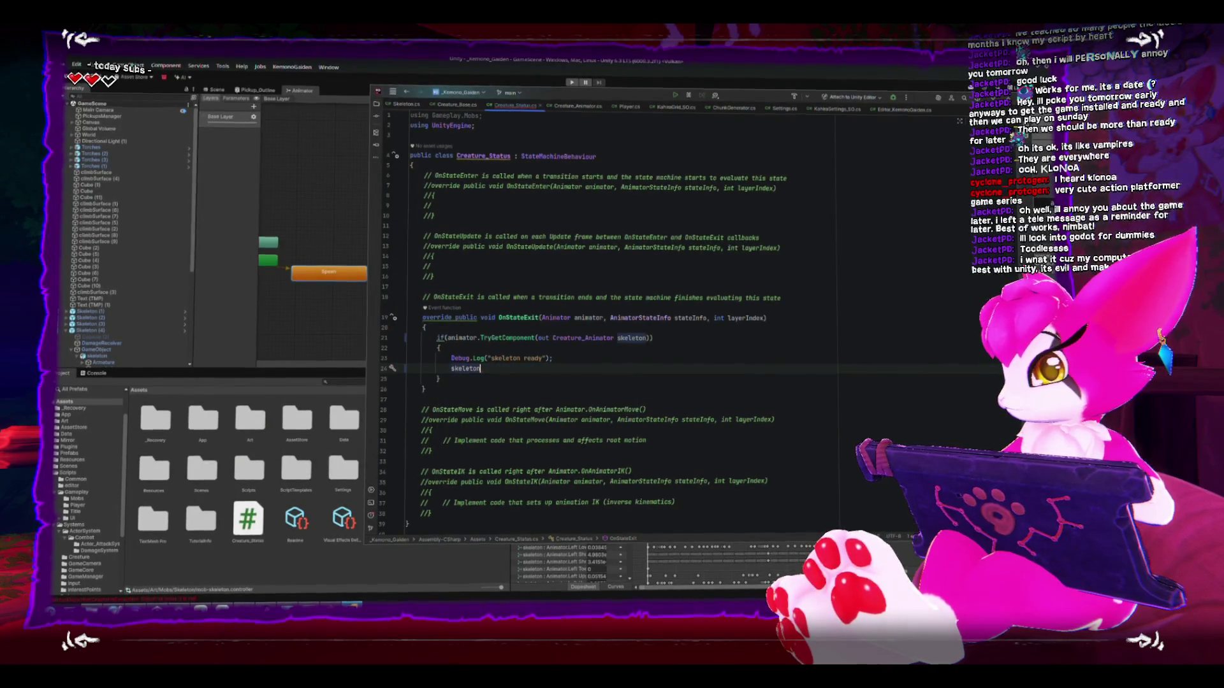
pyautogui.write('.s')
pyautogui.press('Return')
pyautogui.write('= true;')
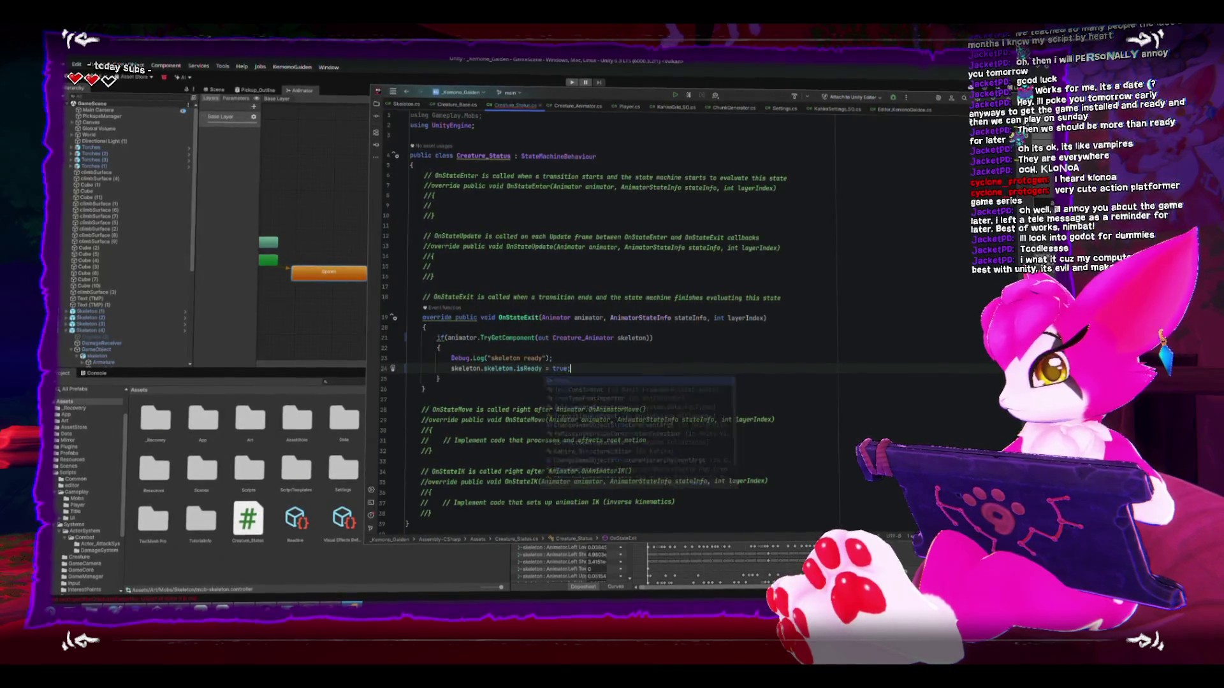
pyautogui.press('Escape')
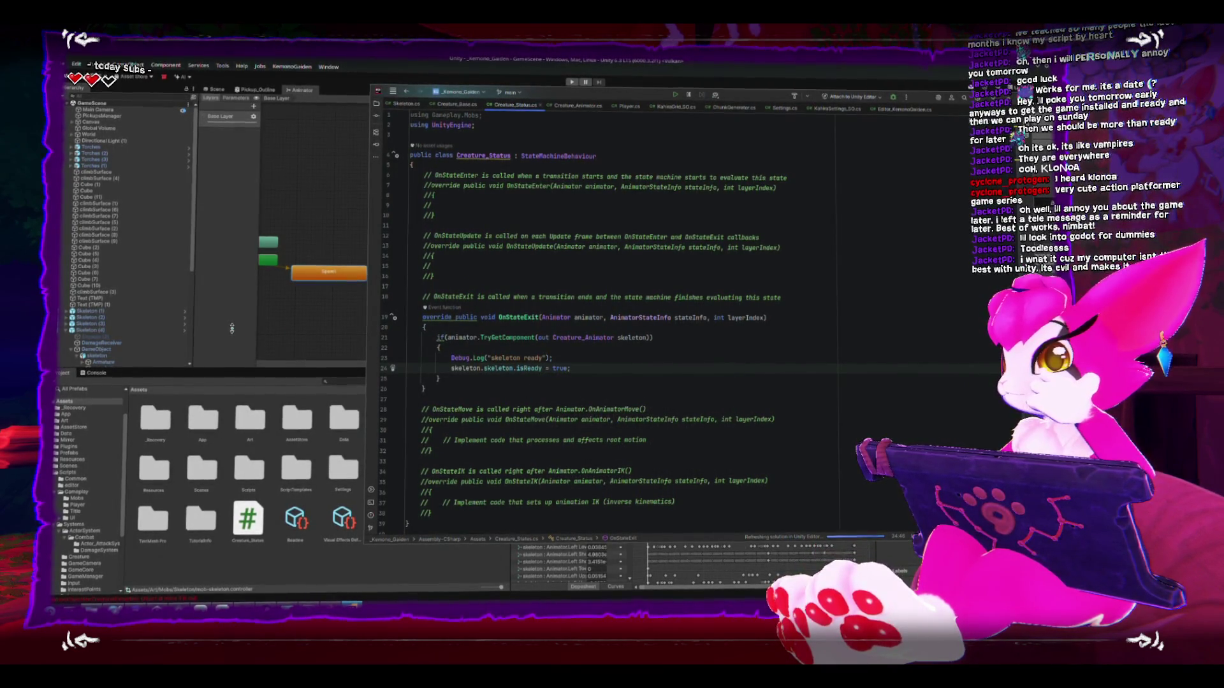
# Step: After the import, inspect Skeleton (4), the Console errors and the Skeleton prefab's model
pyautogui.click(288, 331)
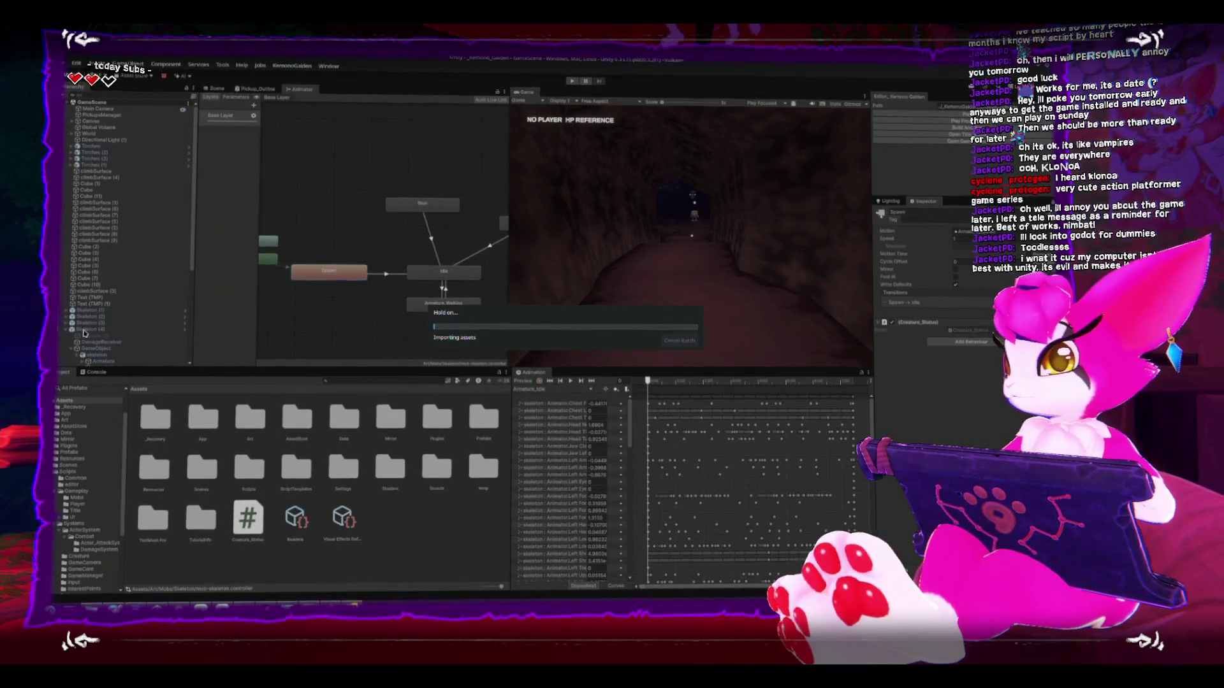
pyautogui.click(87, 330)
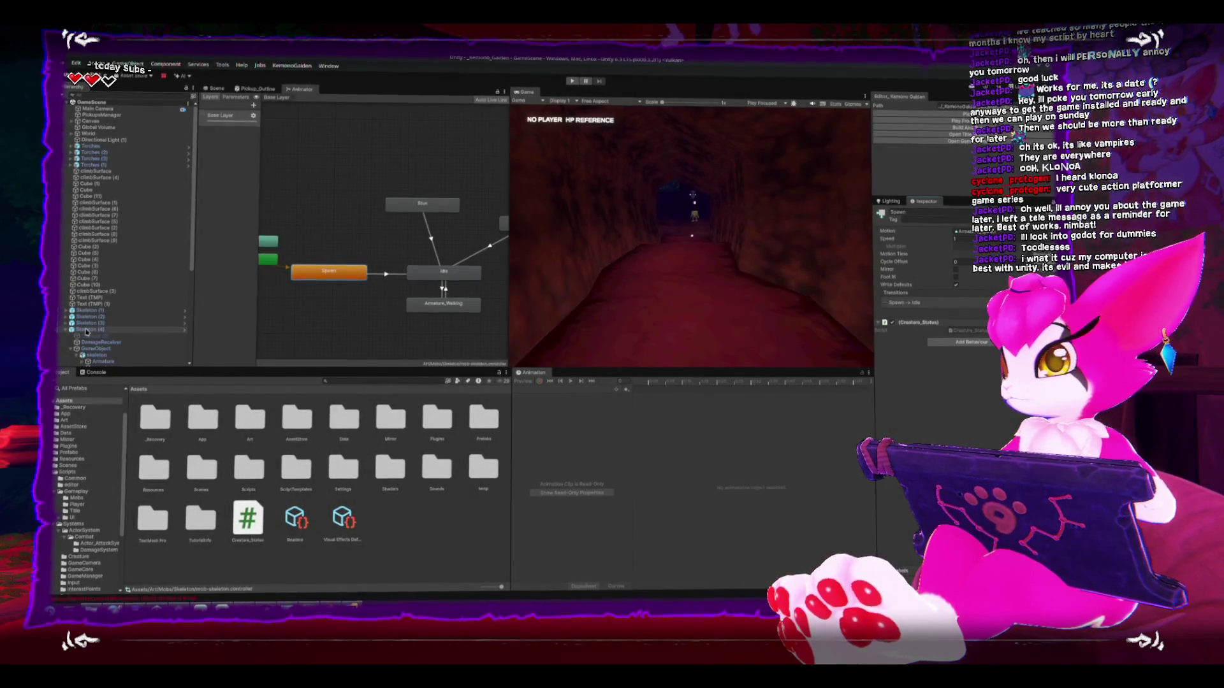
pyautogui.click(93, 371)
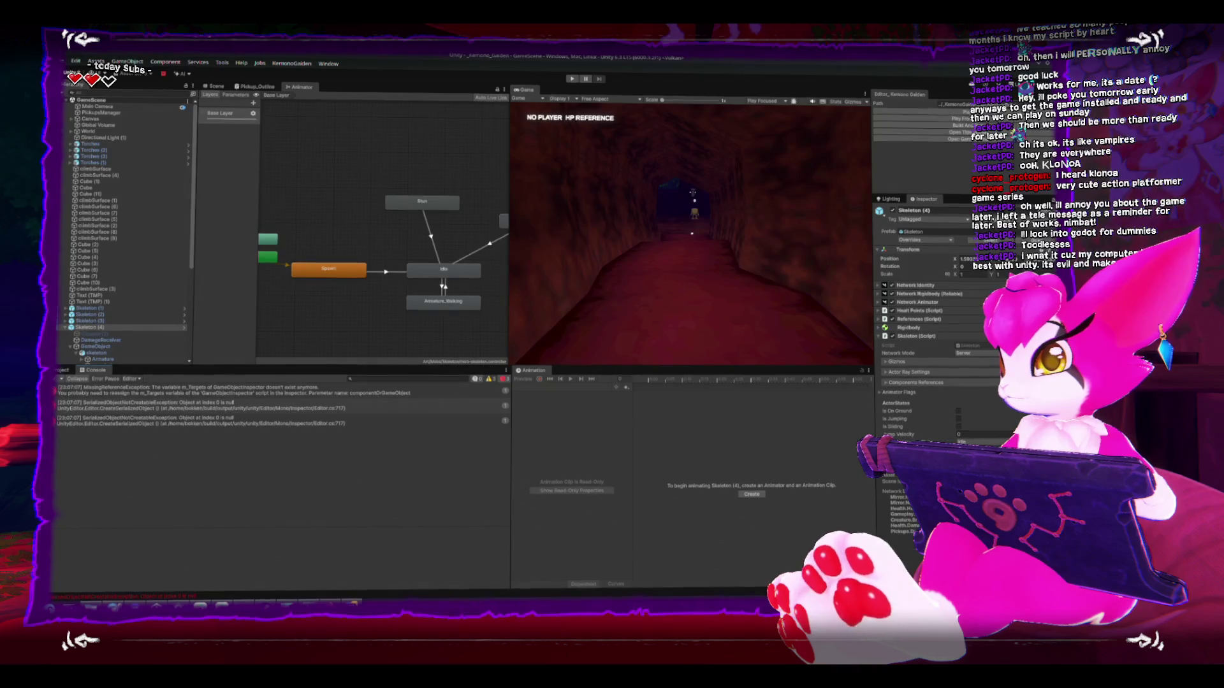
pyautogui.click(62, 370)
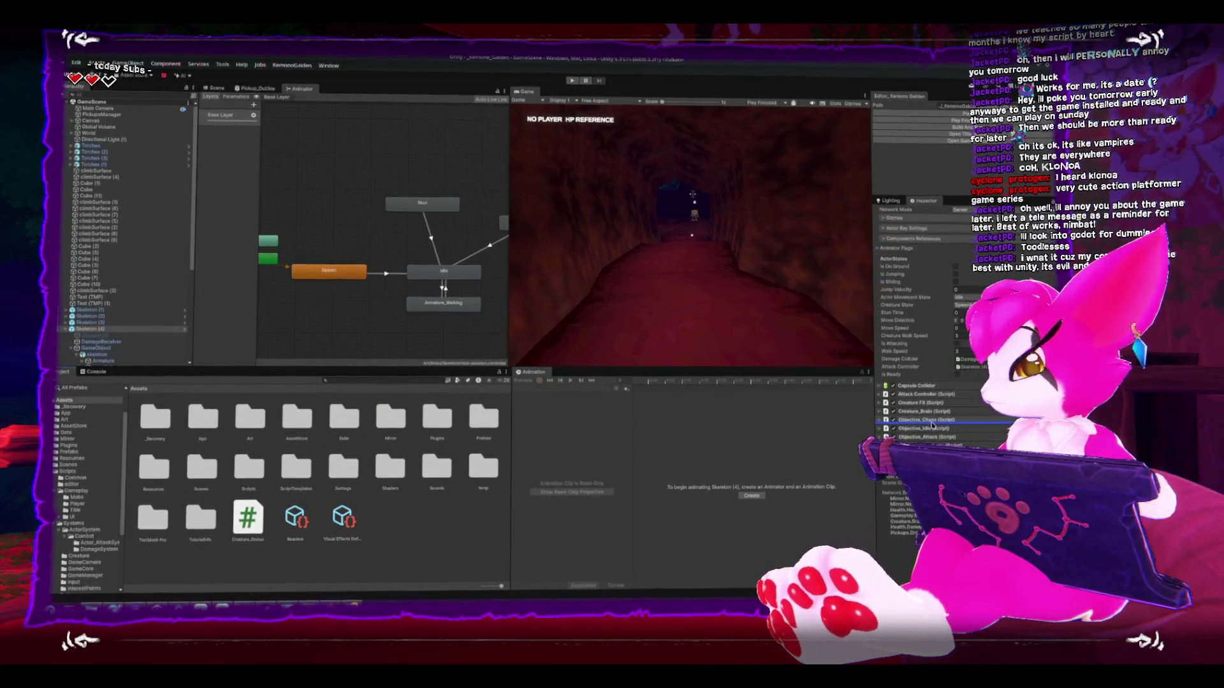
pyautogui.click(185, 330)
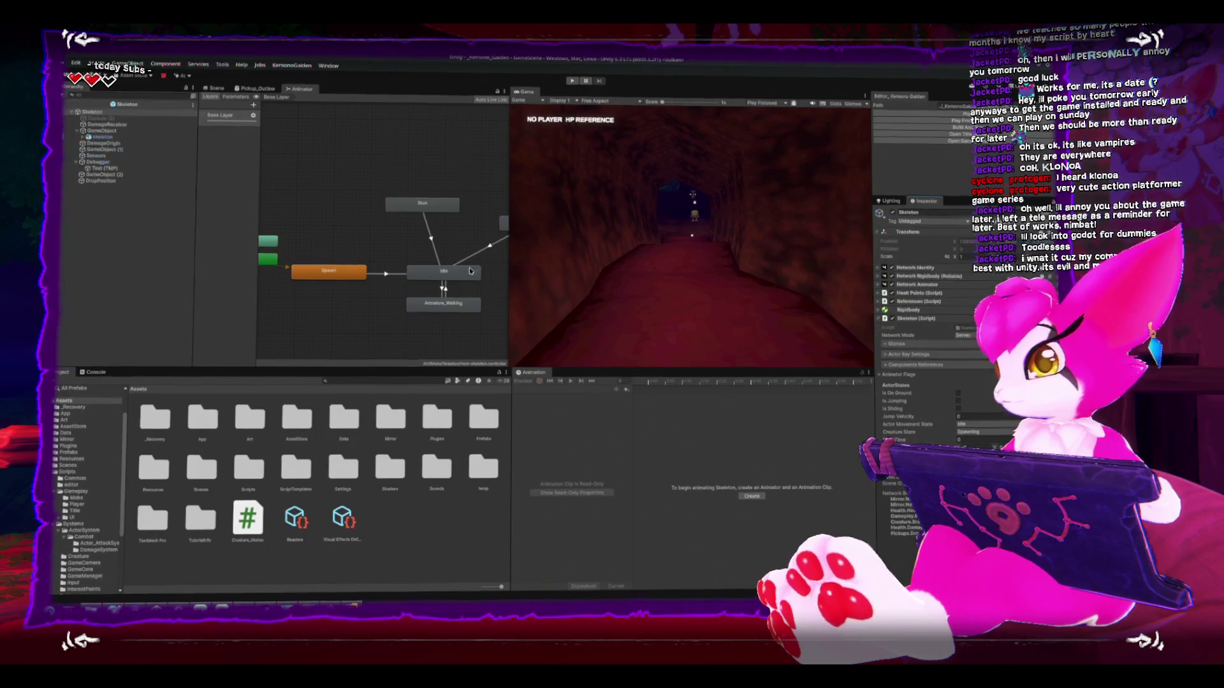
pyautogui.click(94, 136)
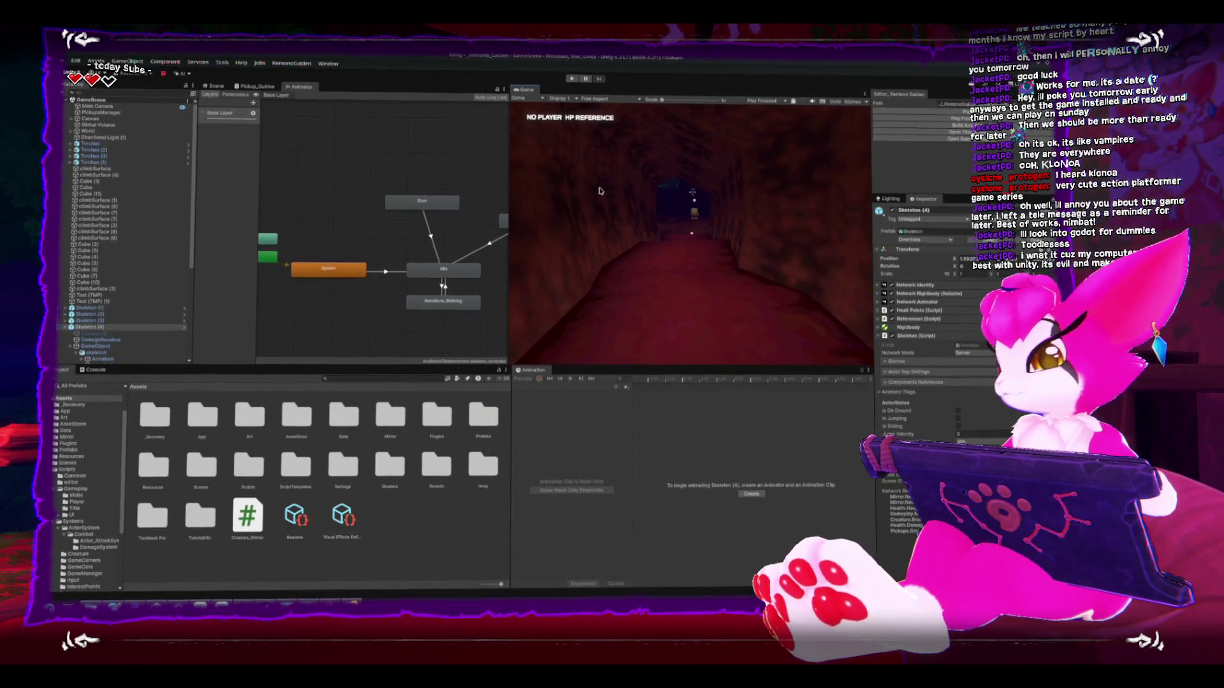
# Step: Maximize the game view and enter Play mode with Ctrl+P, keeping the Scene view visible
pyautogui.hotkey('shift', 'space')
pyautogui.hotkey('shift', 'space')
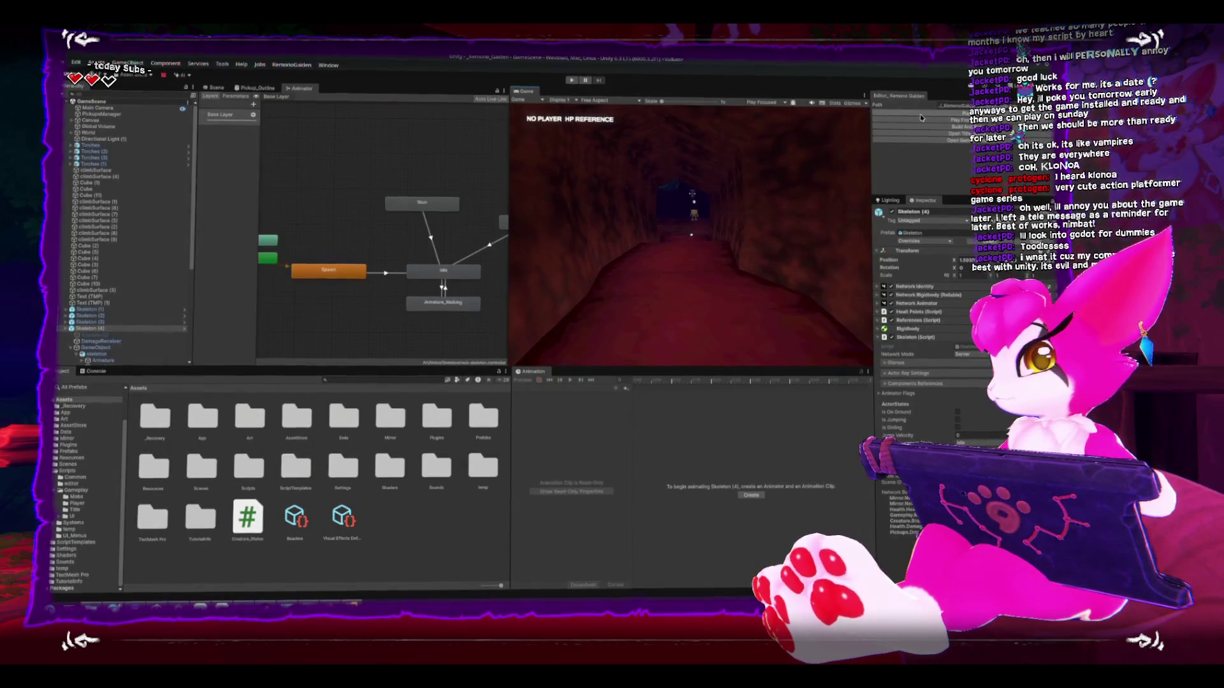
pyautogui.hotkey('ctrl', 'p')
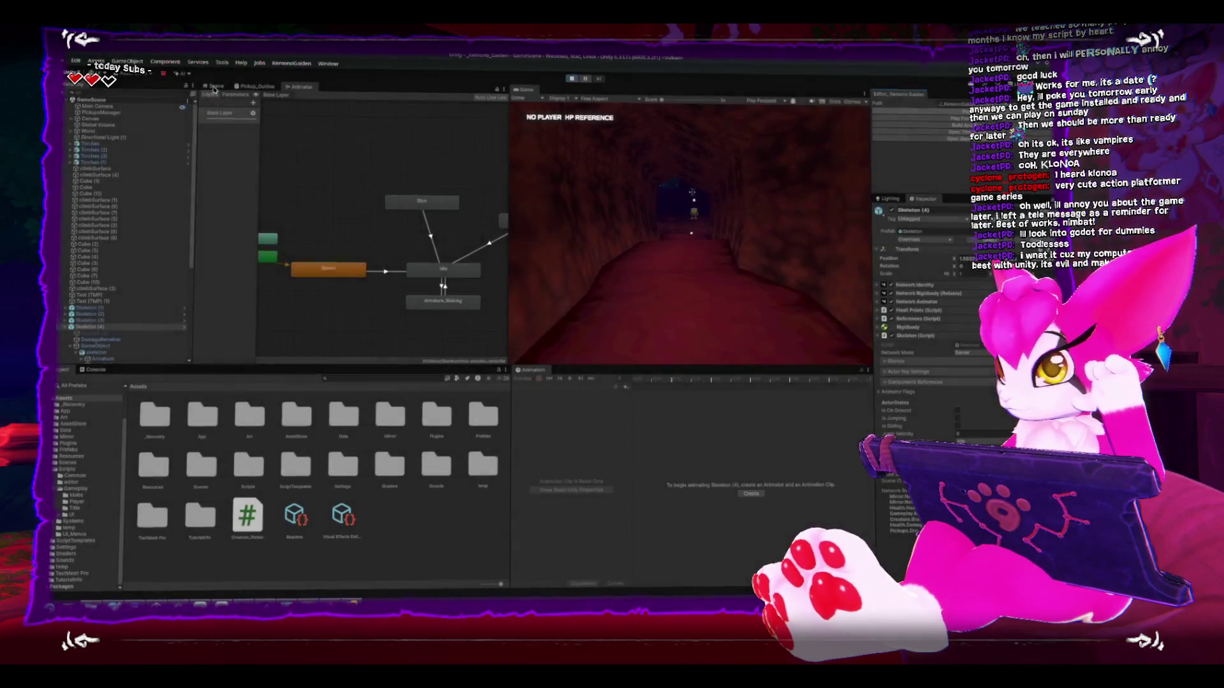
pyautogui.click(215, 86)
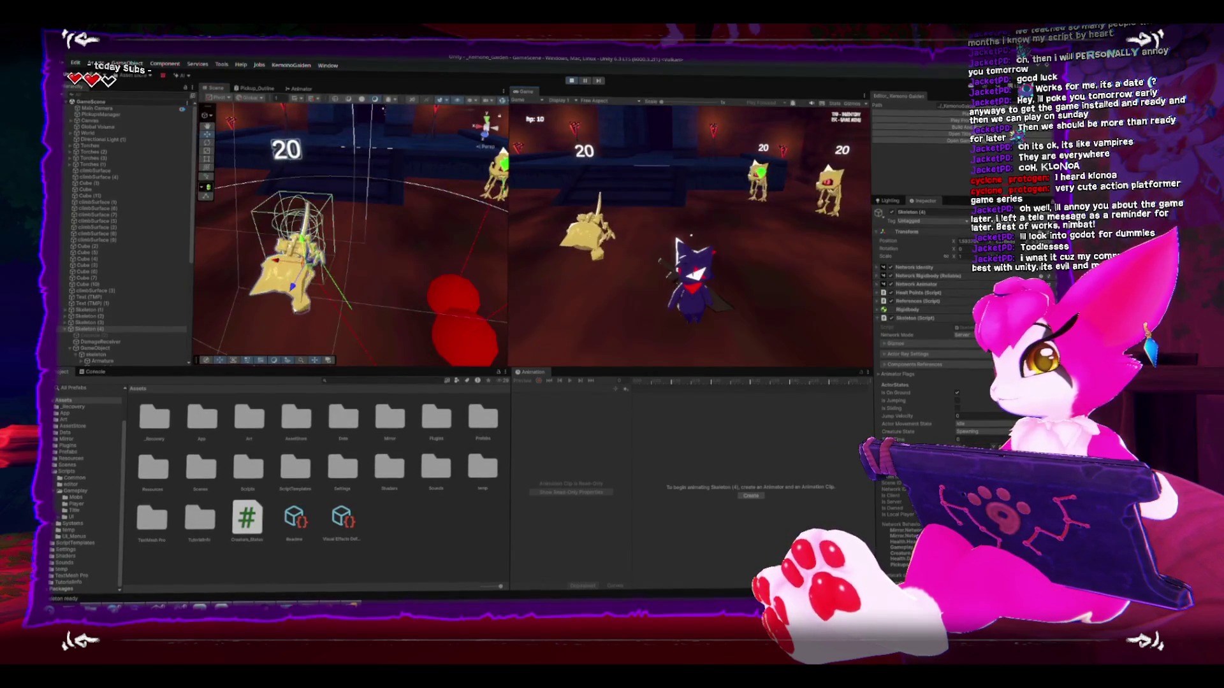
# Step: Stop the game and frame Skeleton (4) in a level Scene view, collapsing its Skeleton script
pyautogui.press('Escape')
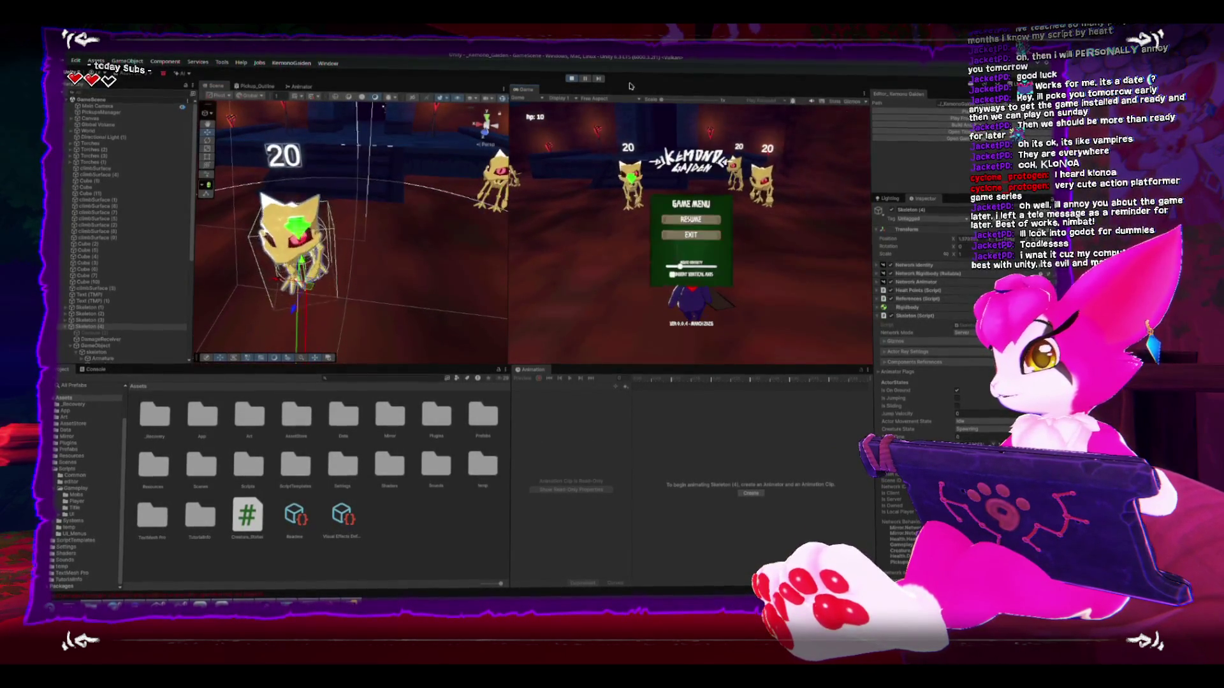
pyautogui.click(570, 78)
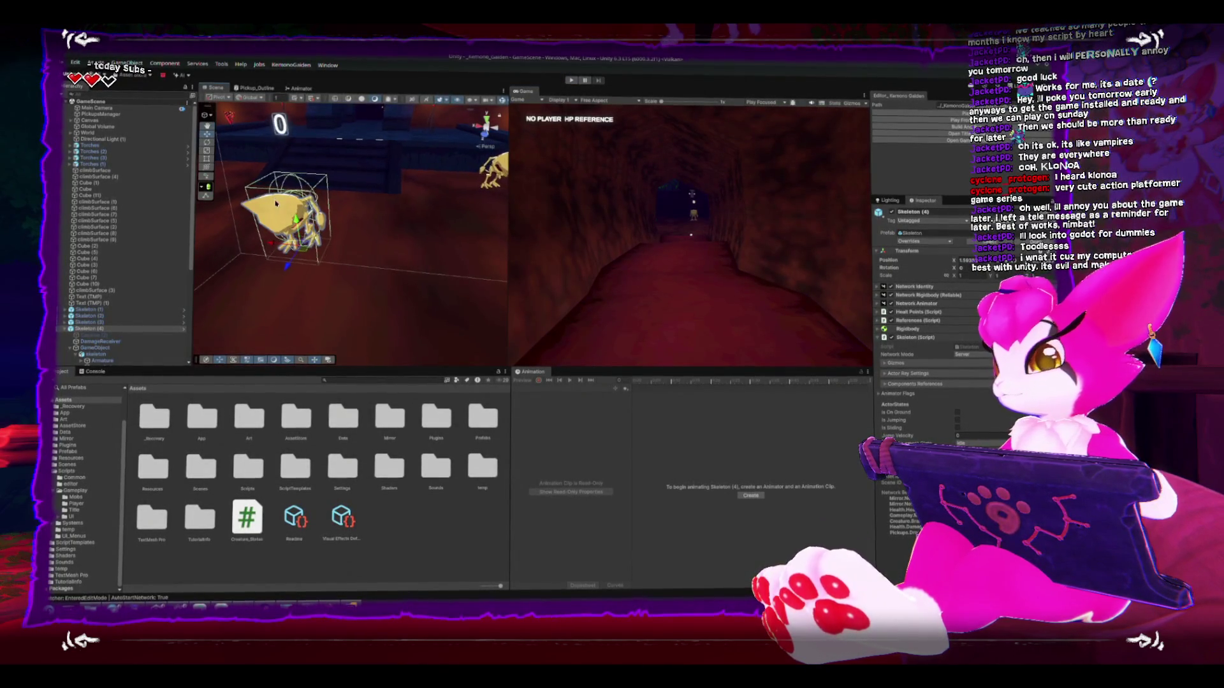
pyautogui.press('f')
pyautogui.scroll(-3)
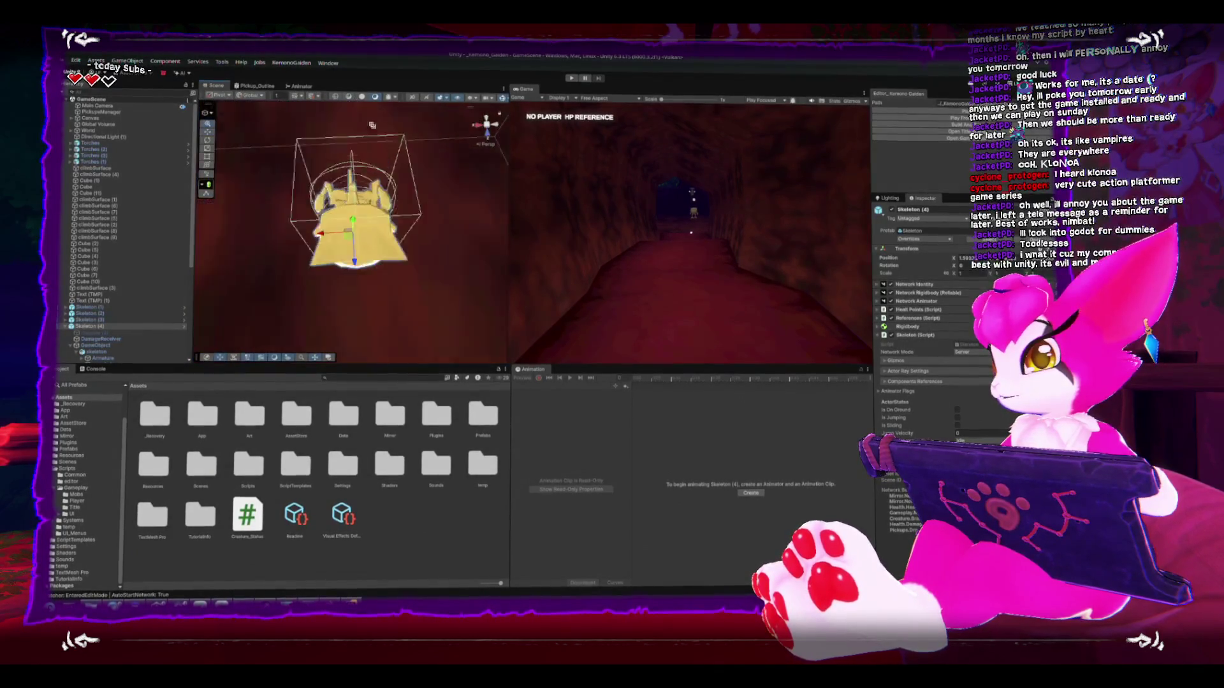
pyautogui.moveTo(352, 151); pyautogui.dragTo(306, 122)
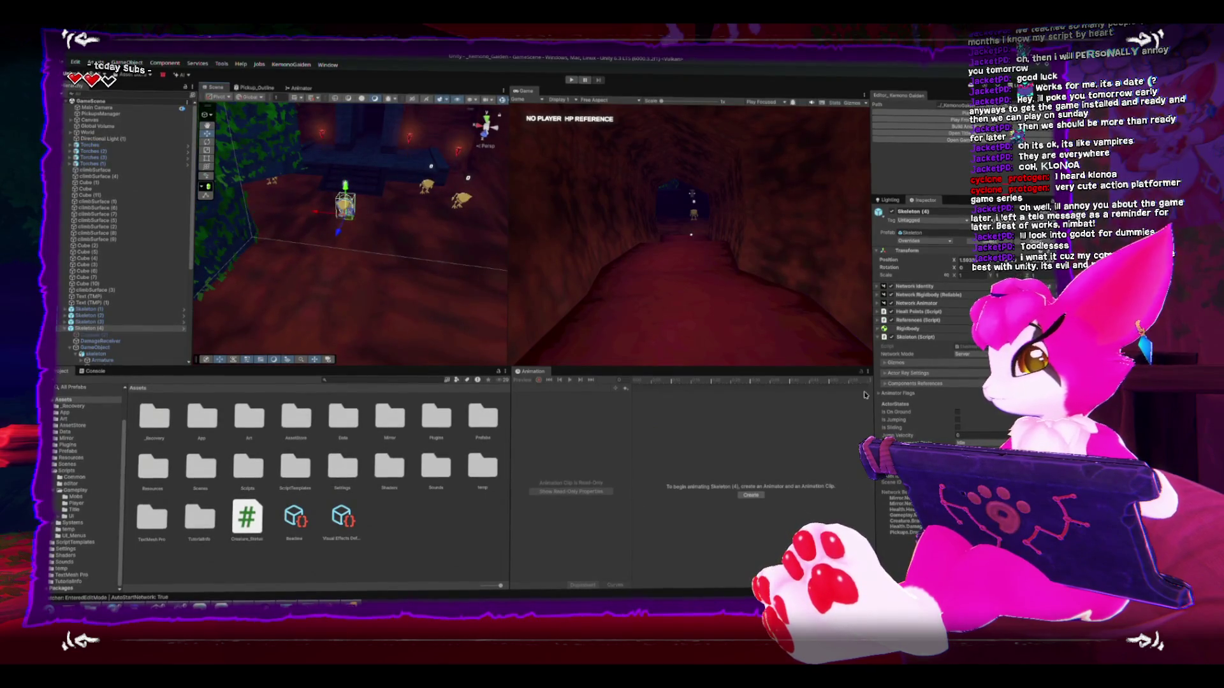
pyautogui.click(879, 336)
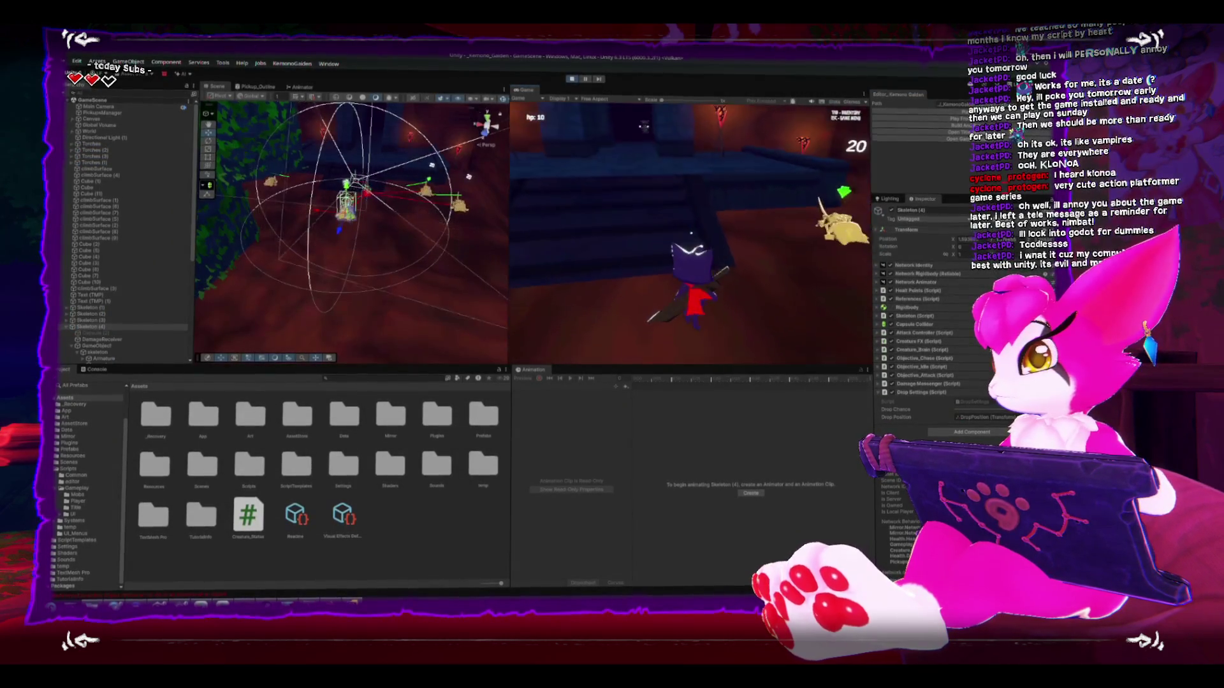
# Step: Charge the skeletons and slash them with the sword, dropping one's health from 20 to 6
pyautogui.press('s')
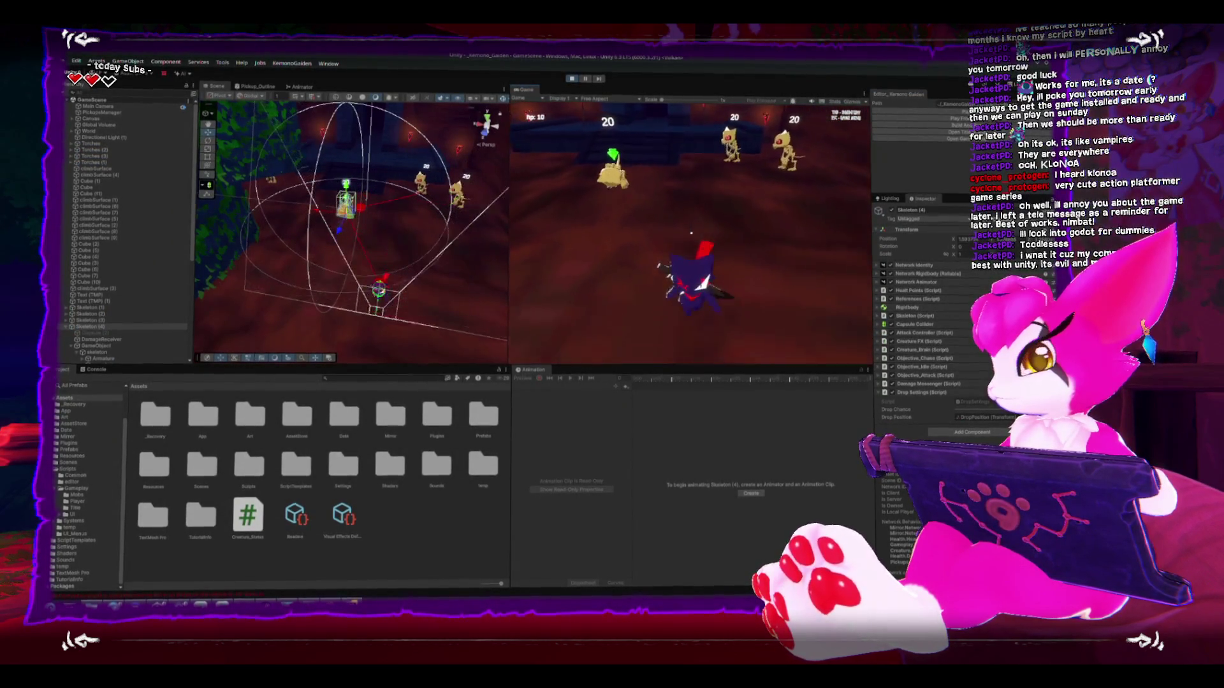
pyautogui.press('w')
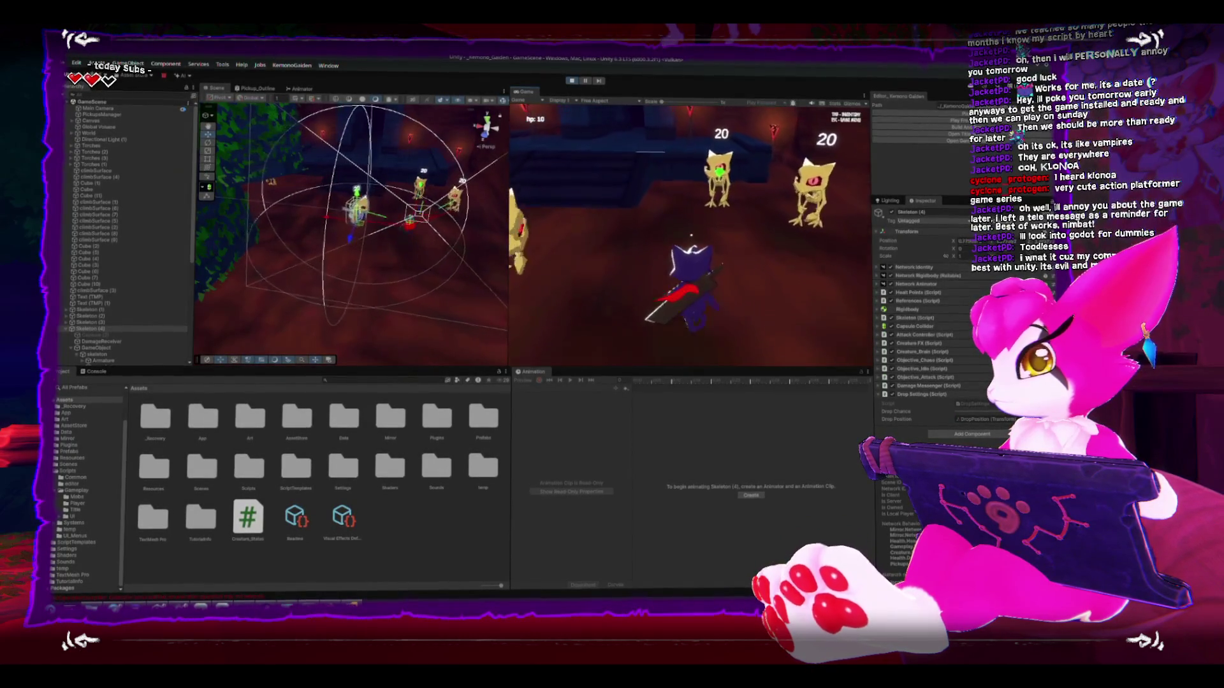
pyautogui.press('w')
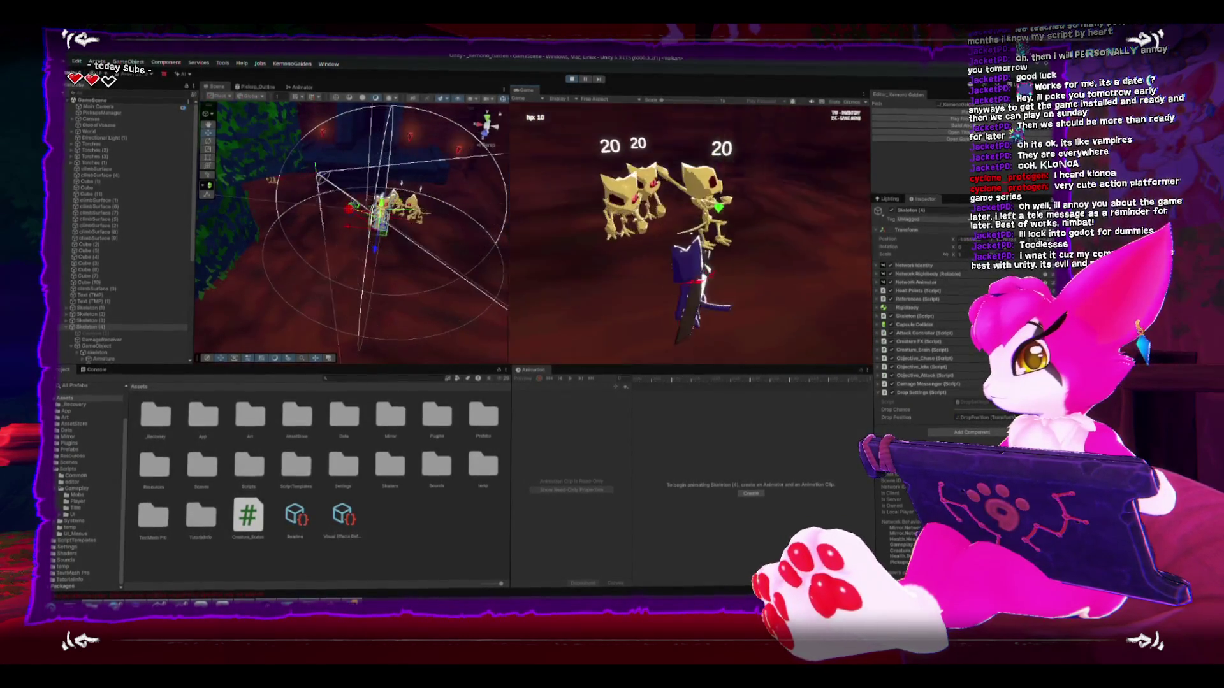
pyautogui.press('w')
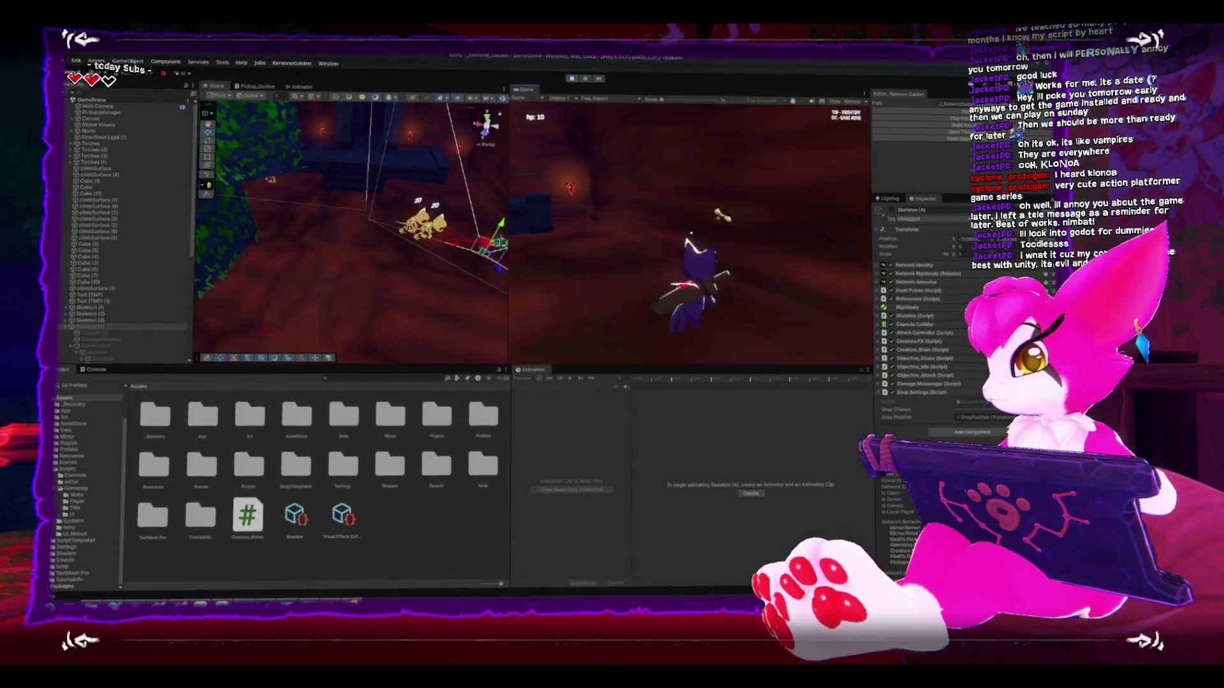
pyautogui.press('w')
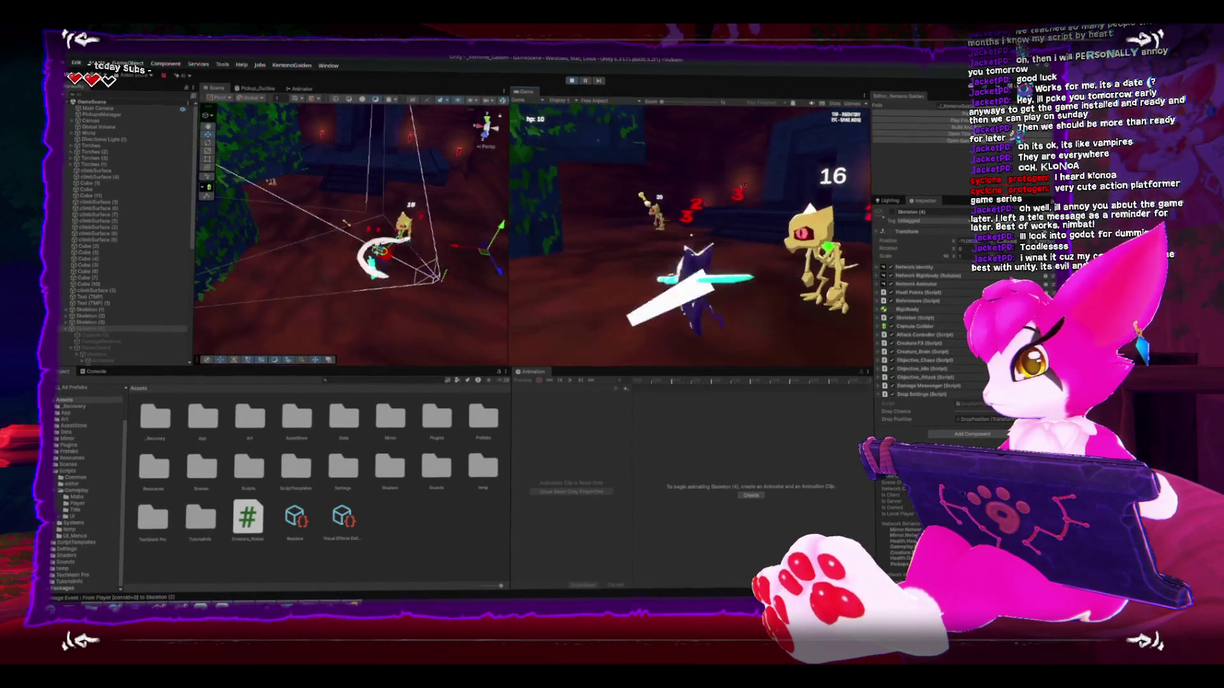
pyautogui.press('w')
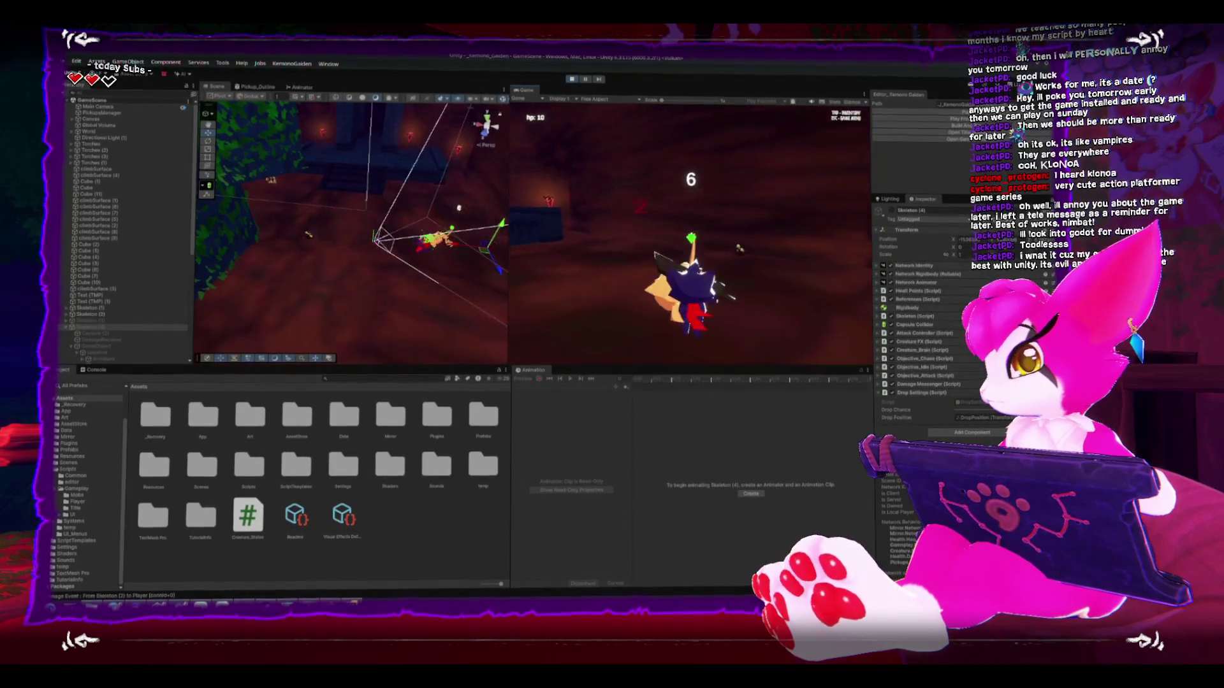
pyautogui.press('w')
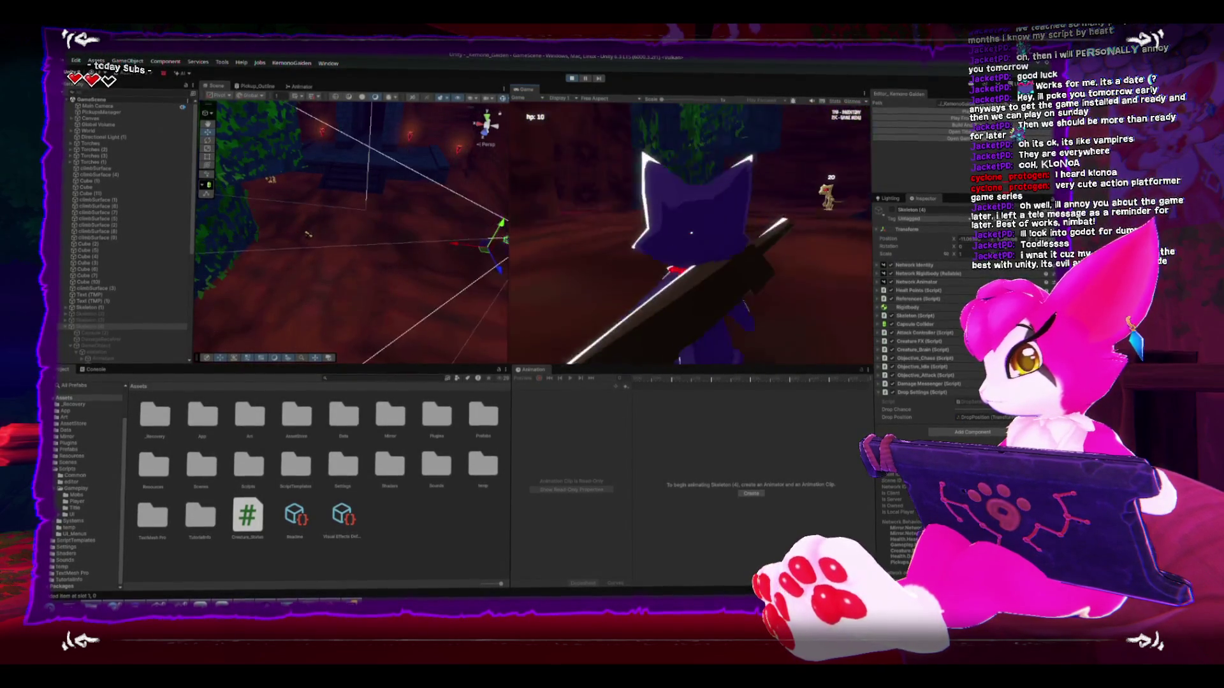
pyautogui.press('w')
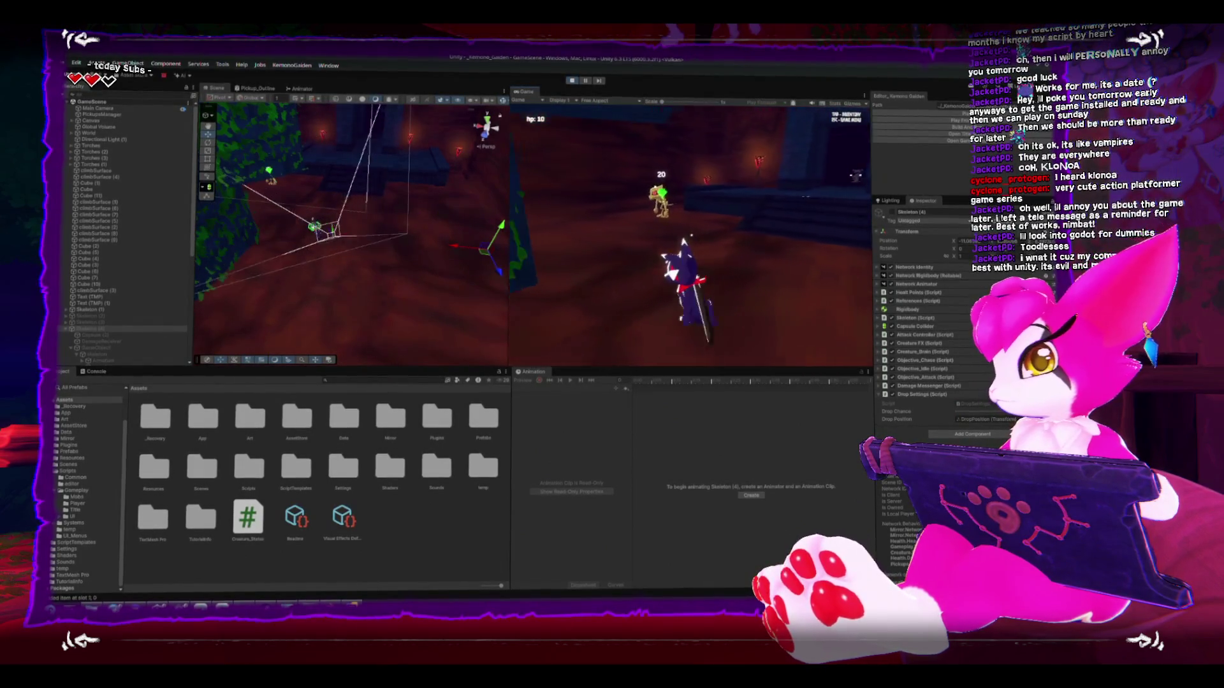
pyautogui.press('w')
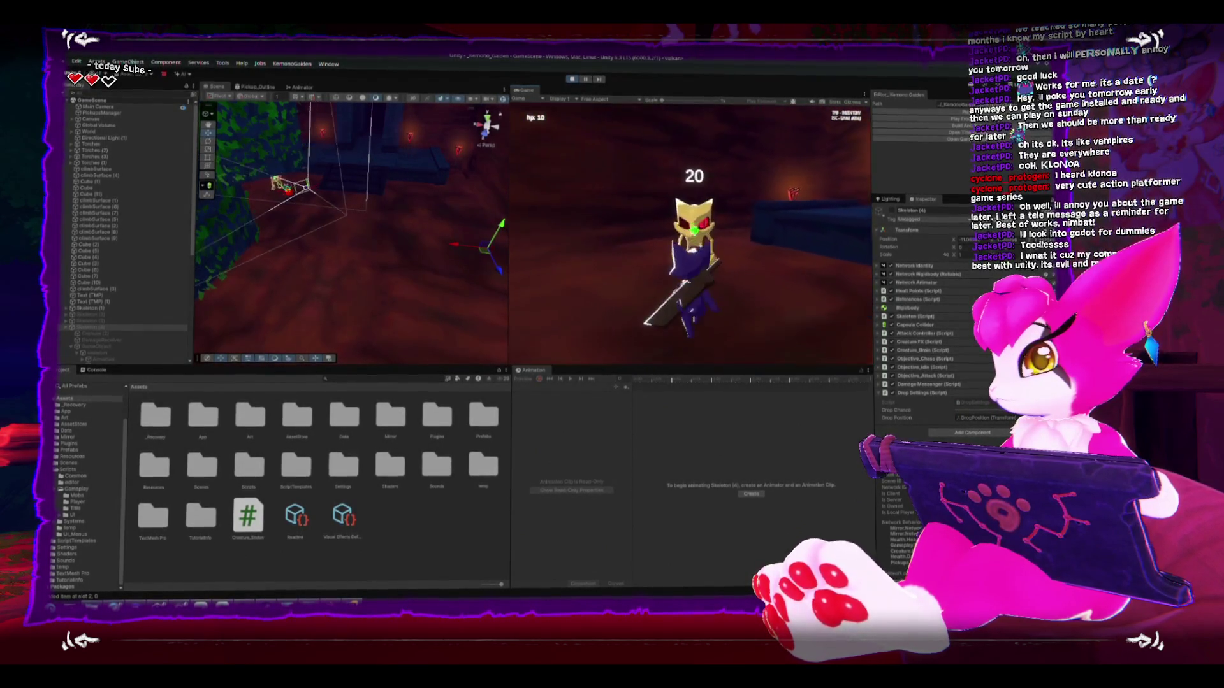
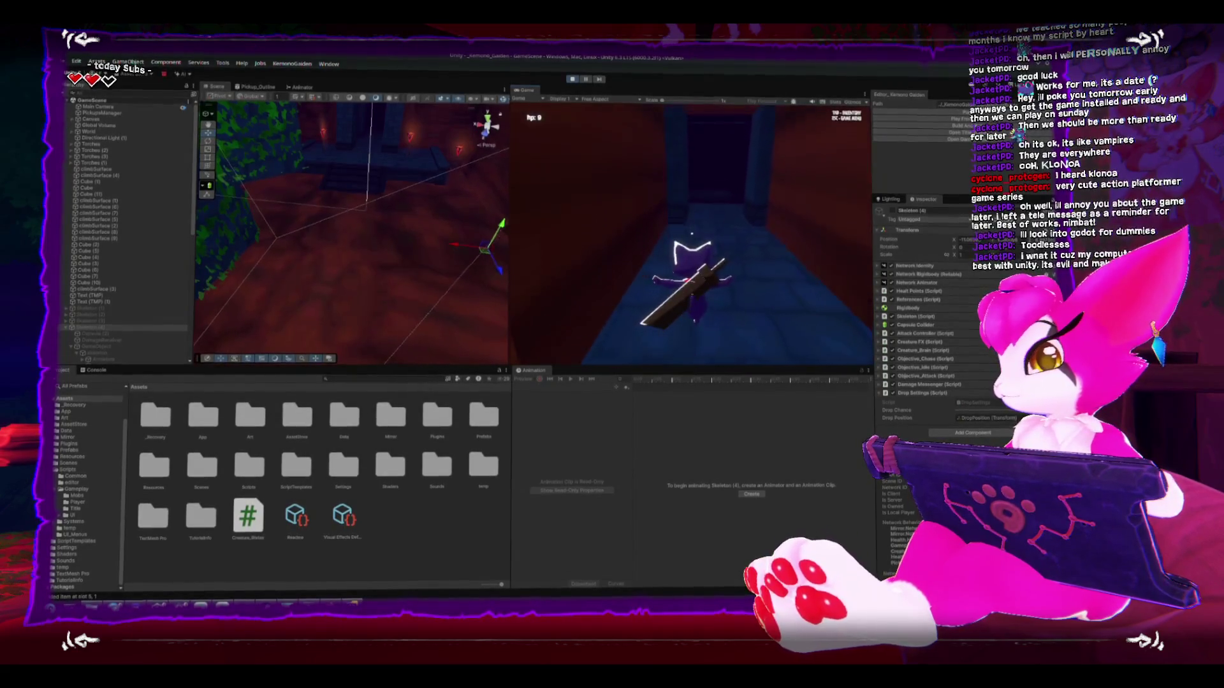
# Step: Exit Play mode and maximize the Scene view facing the skeleton enemies
pyautogui.press('Escape')
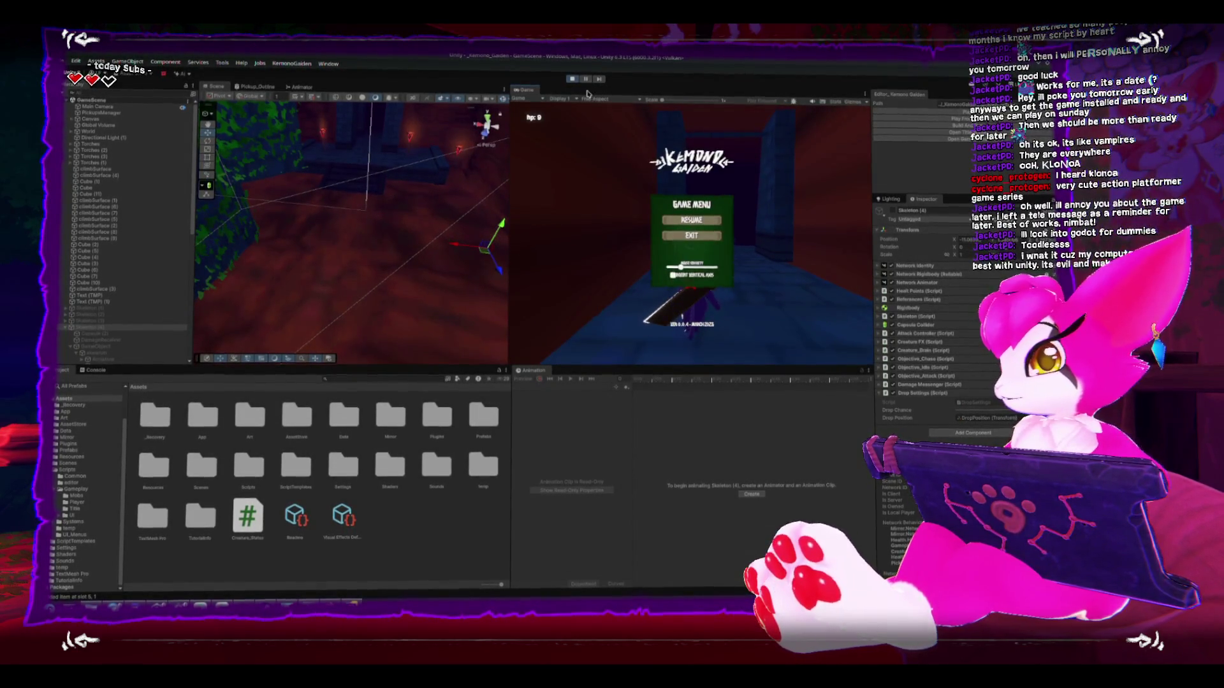
pyautogui.click(572, 79)
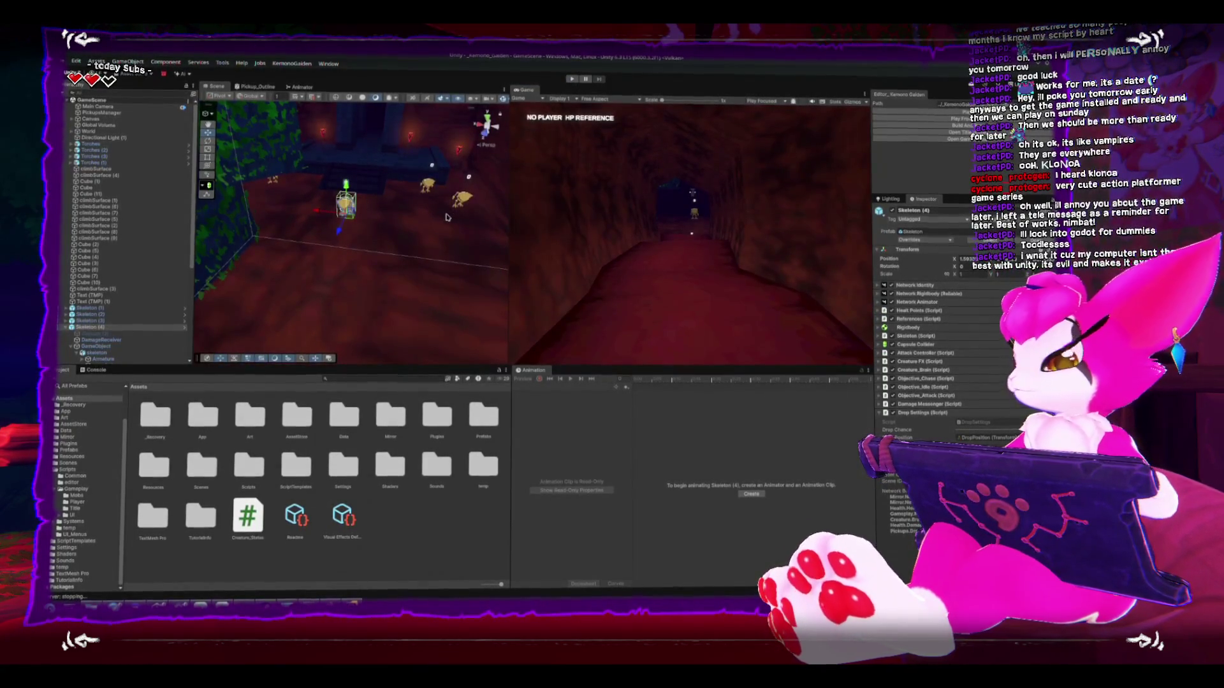
pyautogui.moveTo(422, 210); pyautogui.dragTo(381, 202)
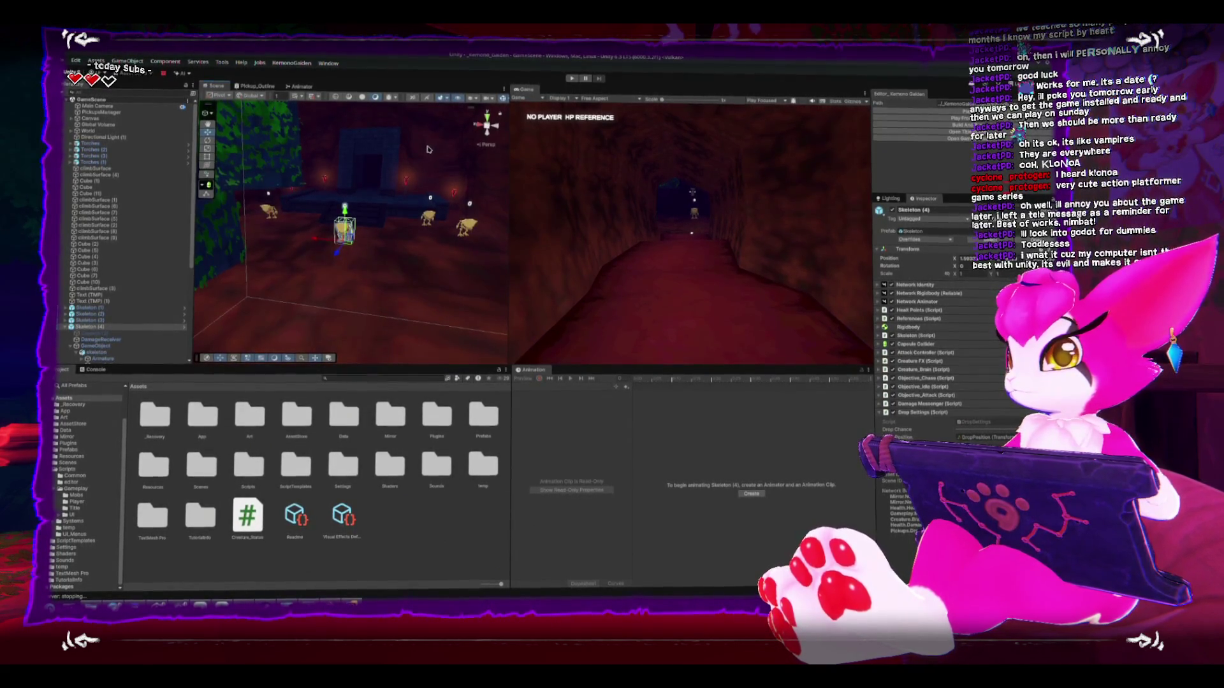
pyautogui.hotkey('shift', 'space')
pyautogui.moveTo(514, 235); pyautogui.dragTo(522, 236)
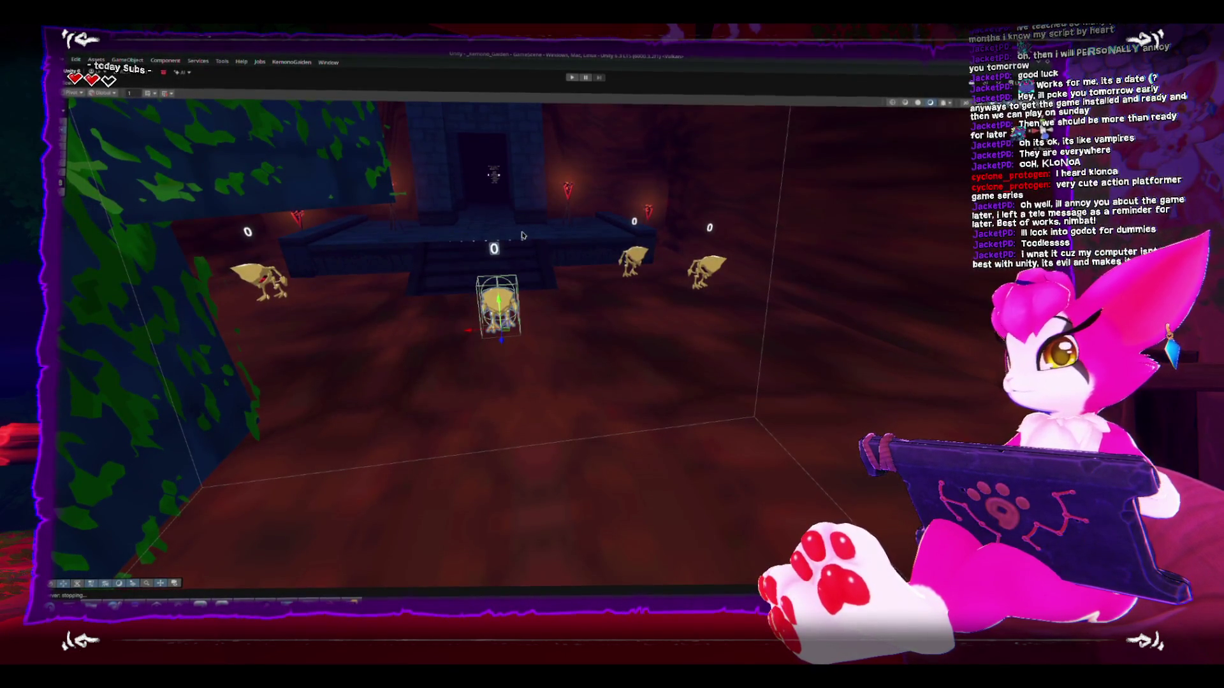
pyautogui.moveTo(609, 260); pyautogui.dragTo(571, 257)
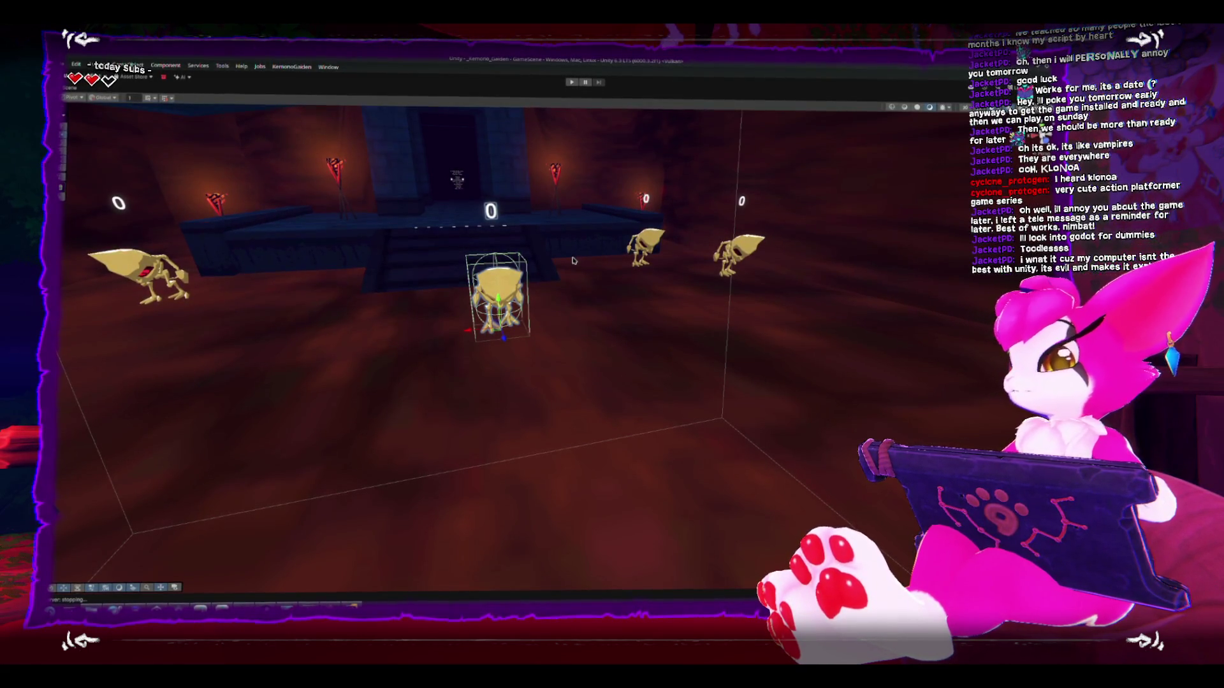
pyautogui.moveTo(572, 261); pyautogui.dragTo(450, 255)
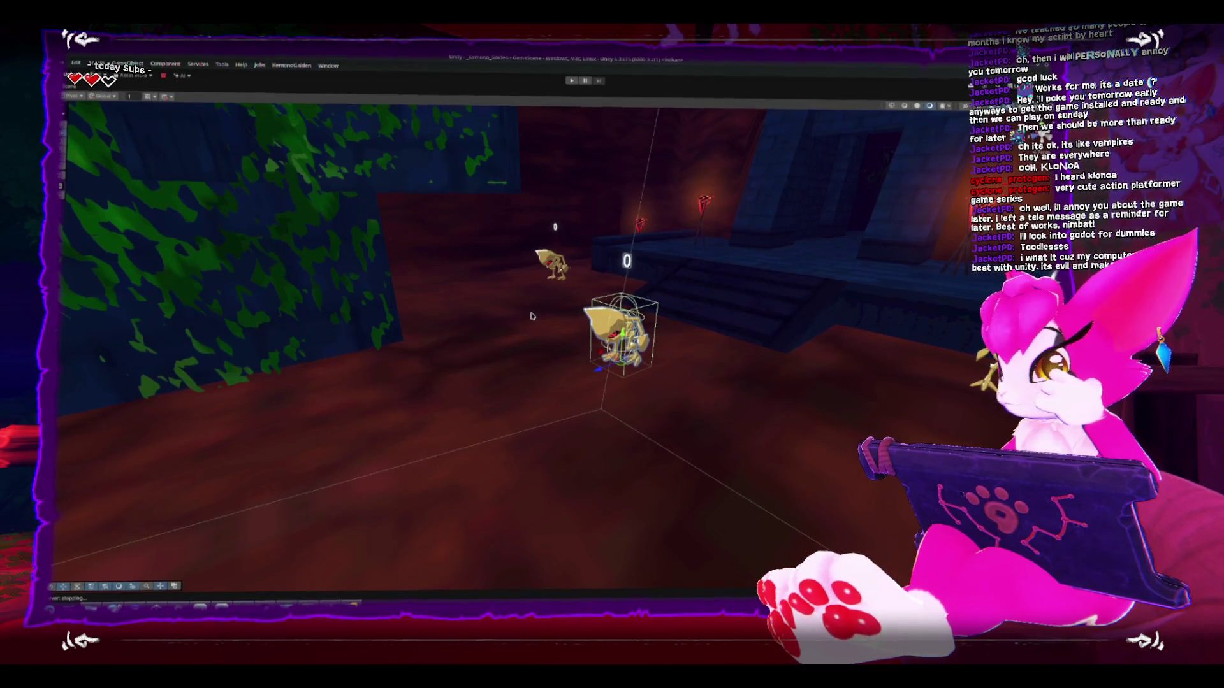
# Step: Turn the view toward the central doorway and un-maximize the Scene view
pyautogui.moveTo(459, 328); pyautogui.dragTo(503, 319)
pyautogui.hotkey('shift', 'space')
pyautogui.moveTo(433, 267); pyautogui.dragTo(444, 277)
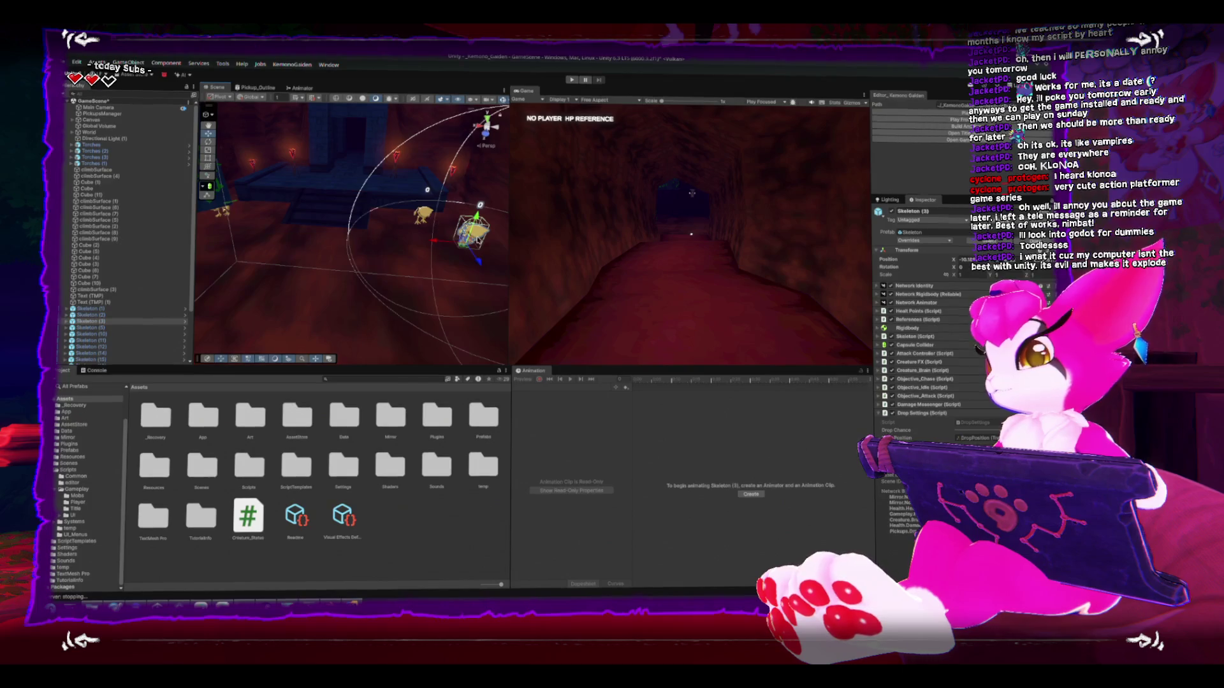
# Step: Select and frame Skeleton (17), the Cube.006 wall piece and Skeleton (11)
pyautogui.moveTo(373, 221); pyautogui.dragTo(376, 299)
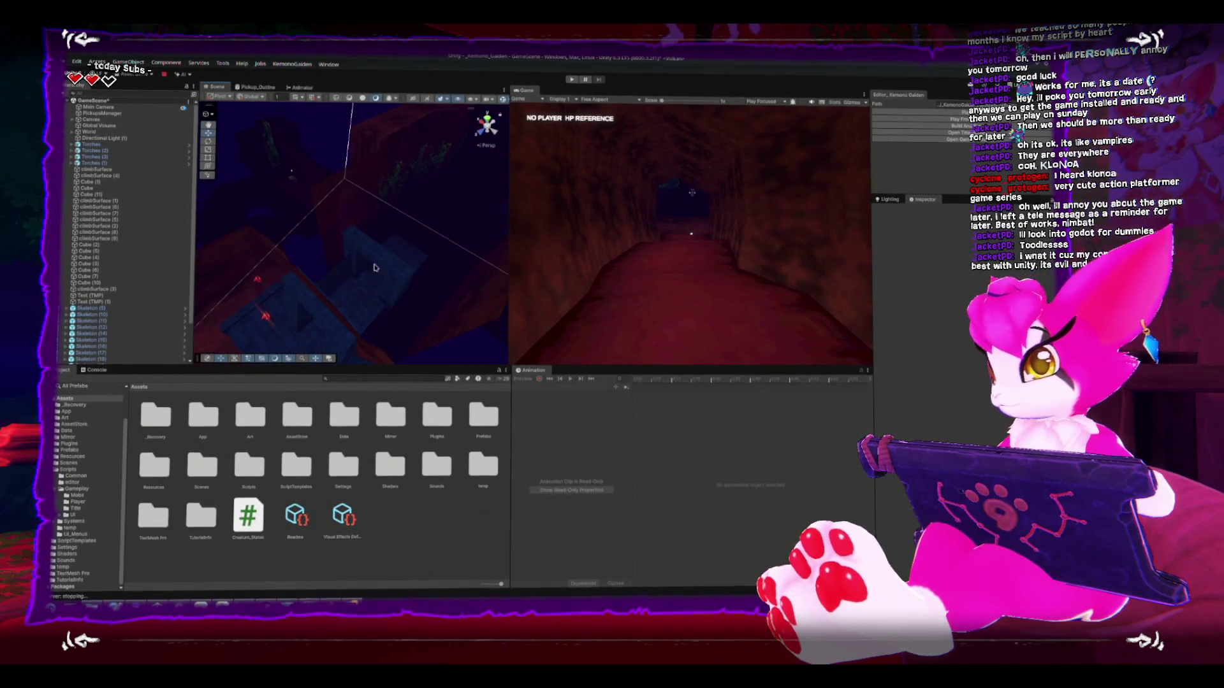
pyautogui.click(343, 211)
pyautogui.moveTo(342, 211); pyautogui.dragTo(385, 190)
pyautogui.click(374, 192)
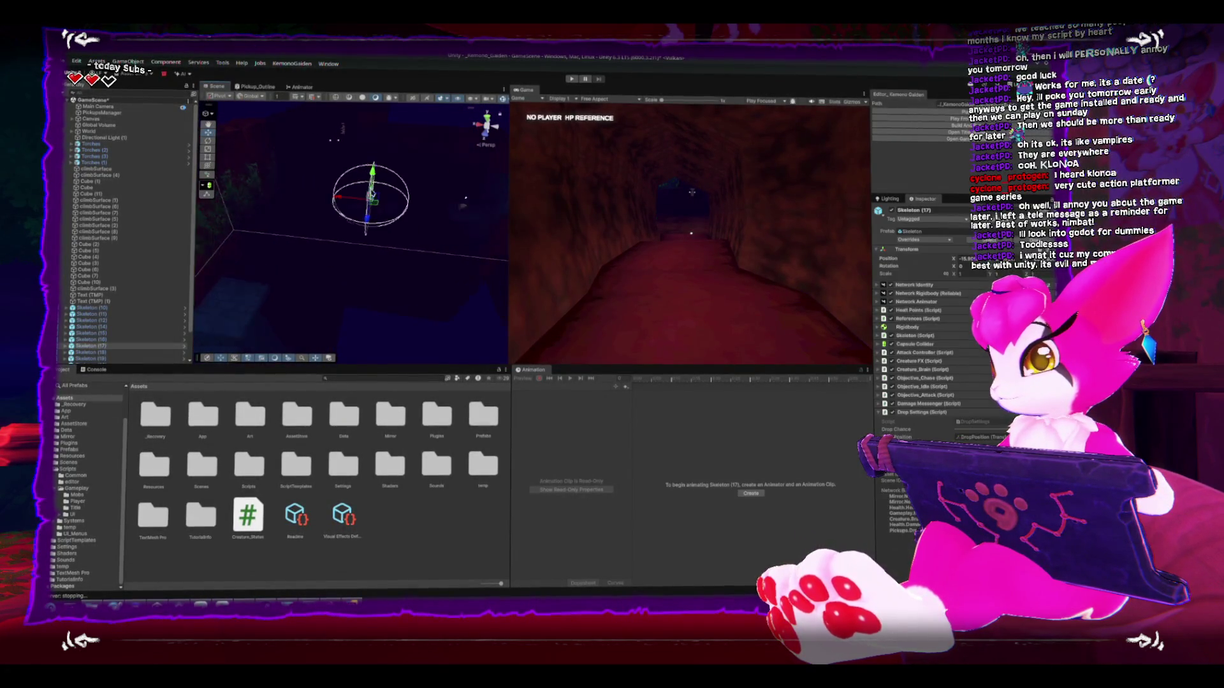
pyautogui.press('f')
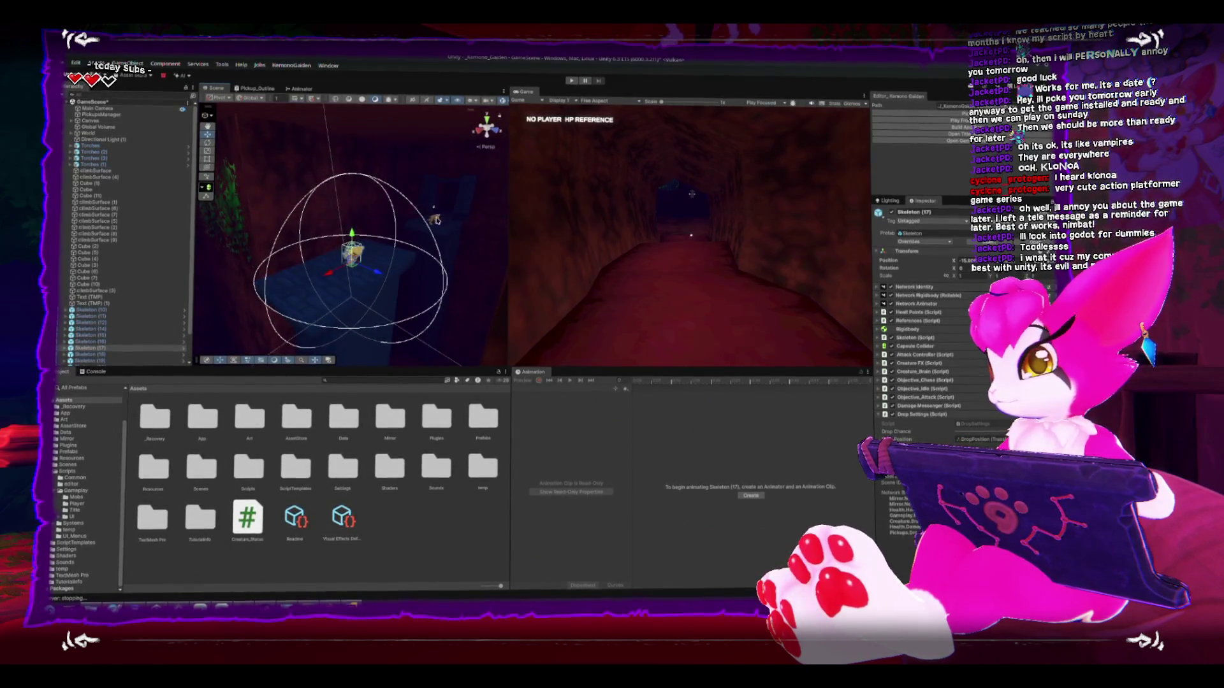
pyautogui.click(458, 204)
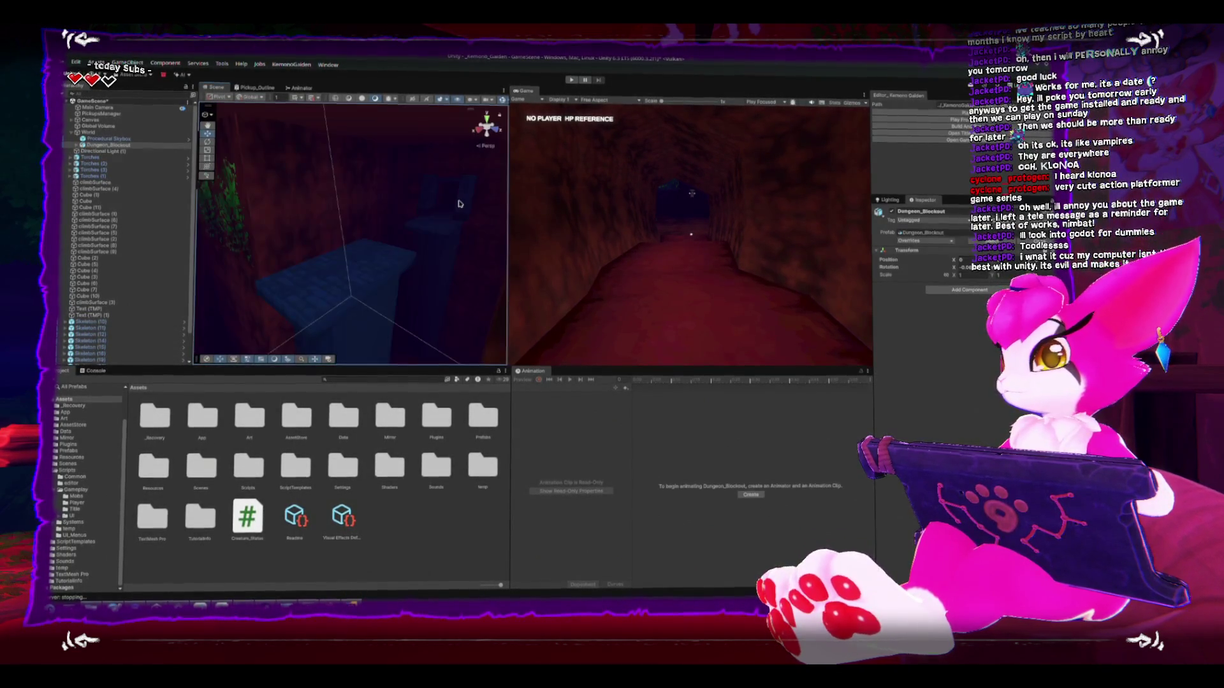
pyautogui.click(450, 203)
pyautogui.press('f')
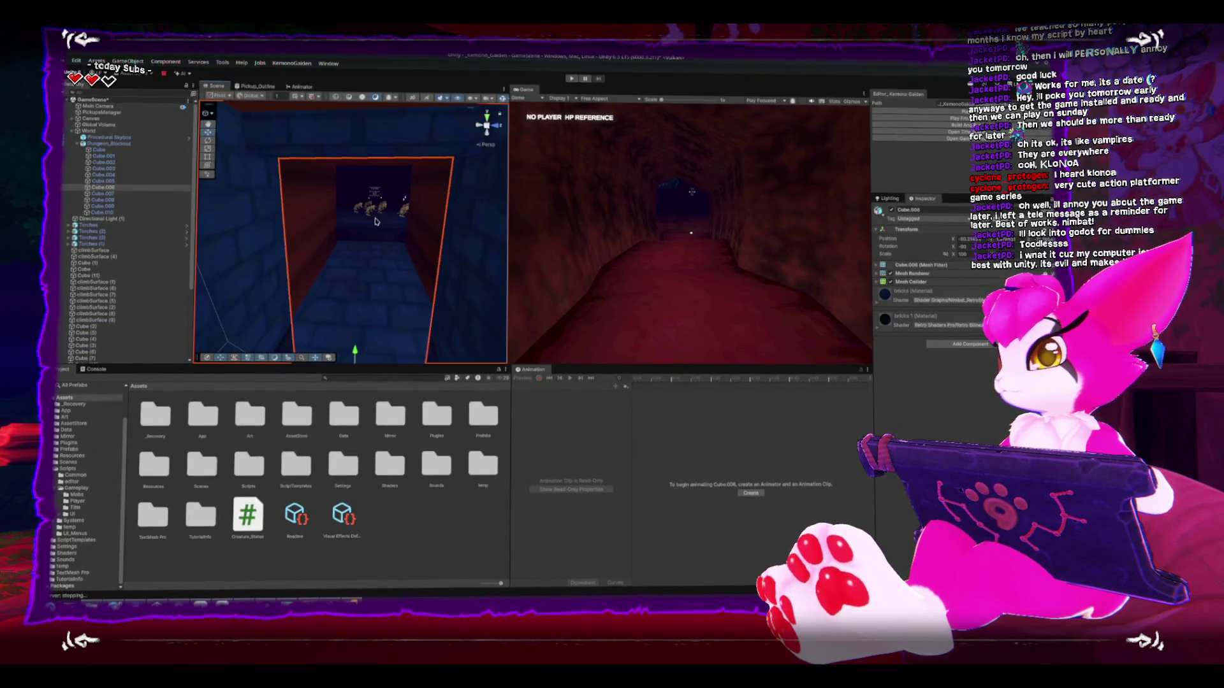
pyautogui.click(369, 209)
pyautogui.press('f')
pyautogui.scroll(3)
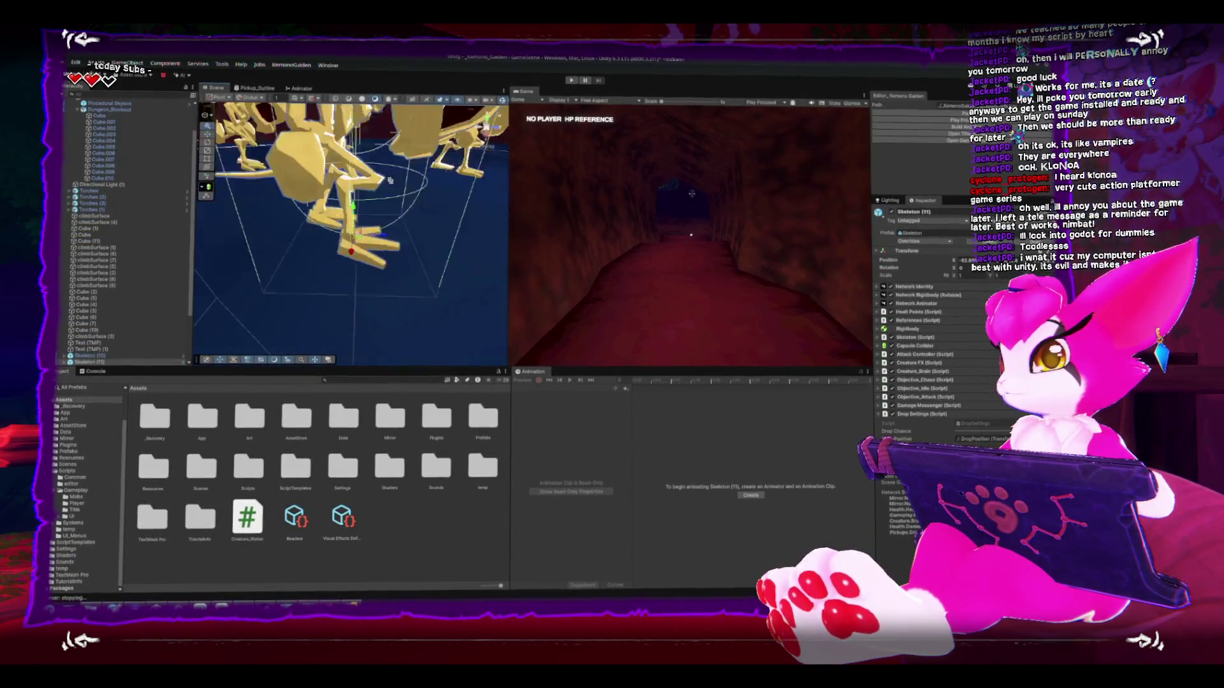
# Step: Make the Scene view panel taller and wider, then maximize the editor window
pyautogui.moveTo(437, 365); pyautogui.dragTo(437, 473)
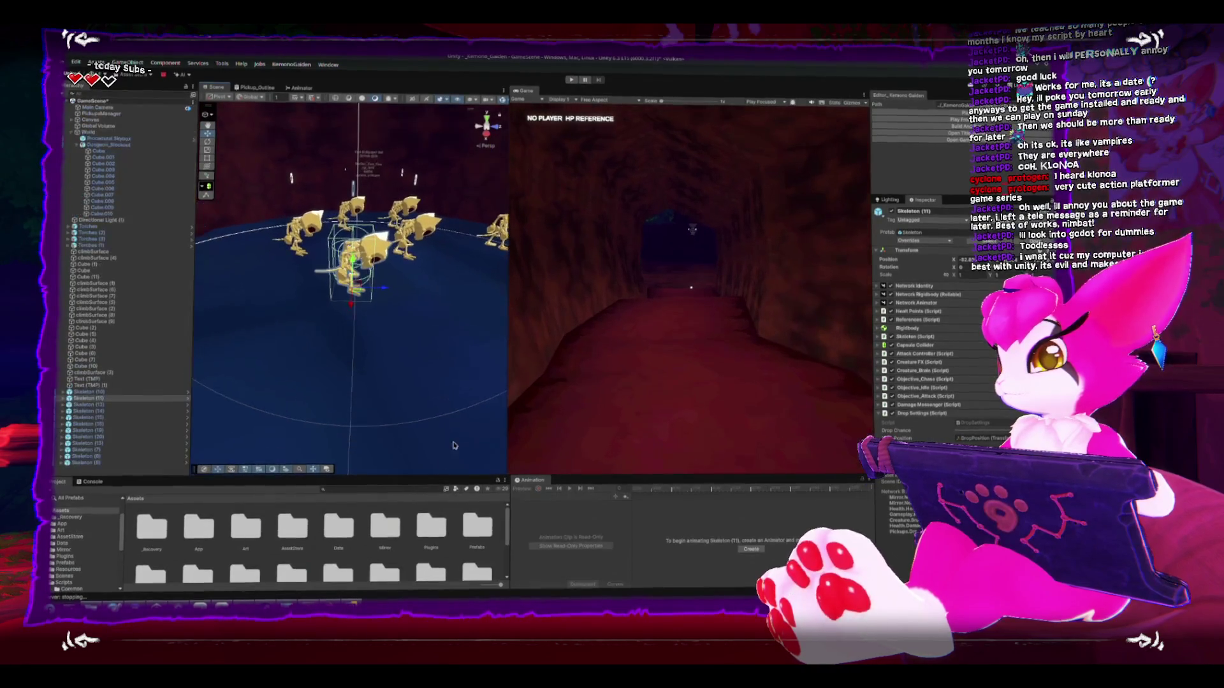
pyautogui.moveTo(510, 344); pyautogui.dragTo(609, 344)
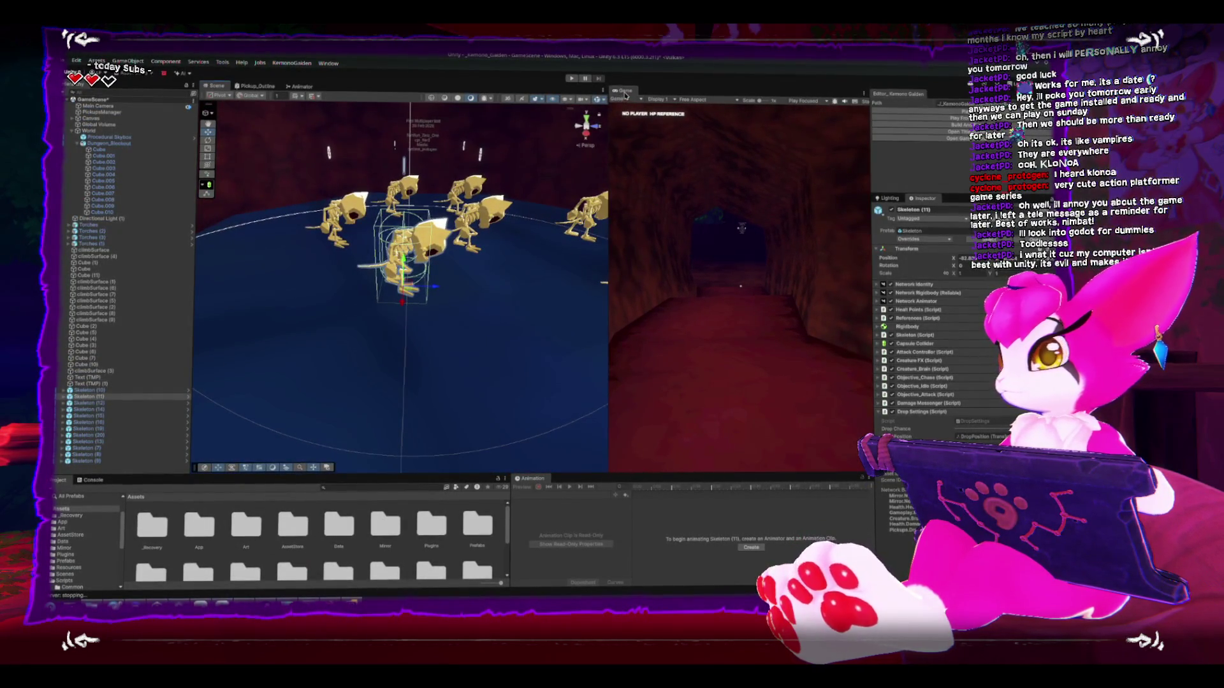
pyautogui.doubleClick(625, 95)
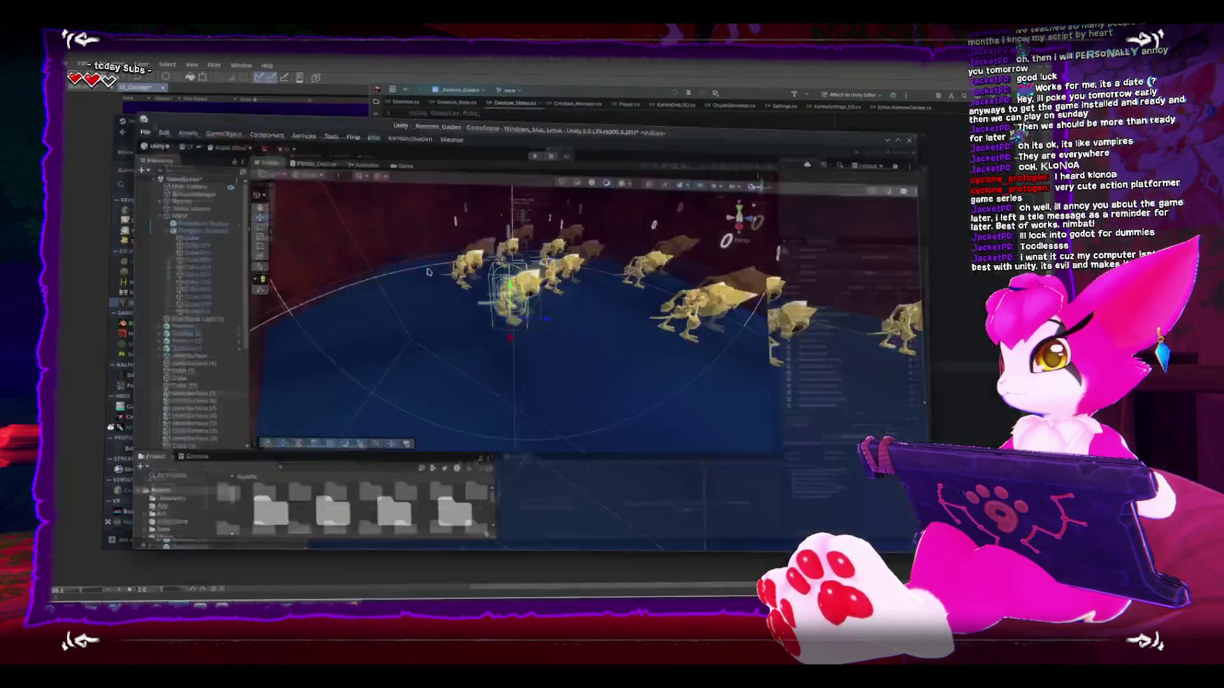
pyautogui.doubleClick(834, 163)
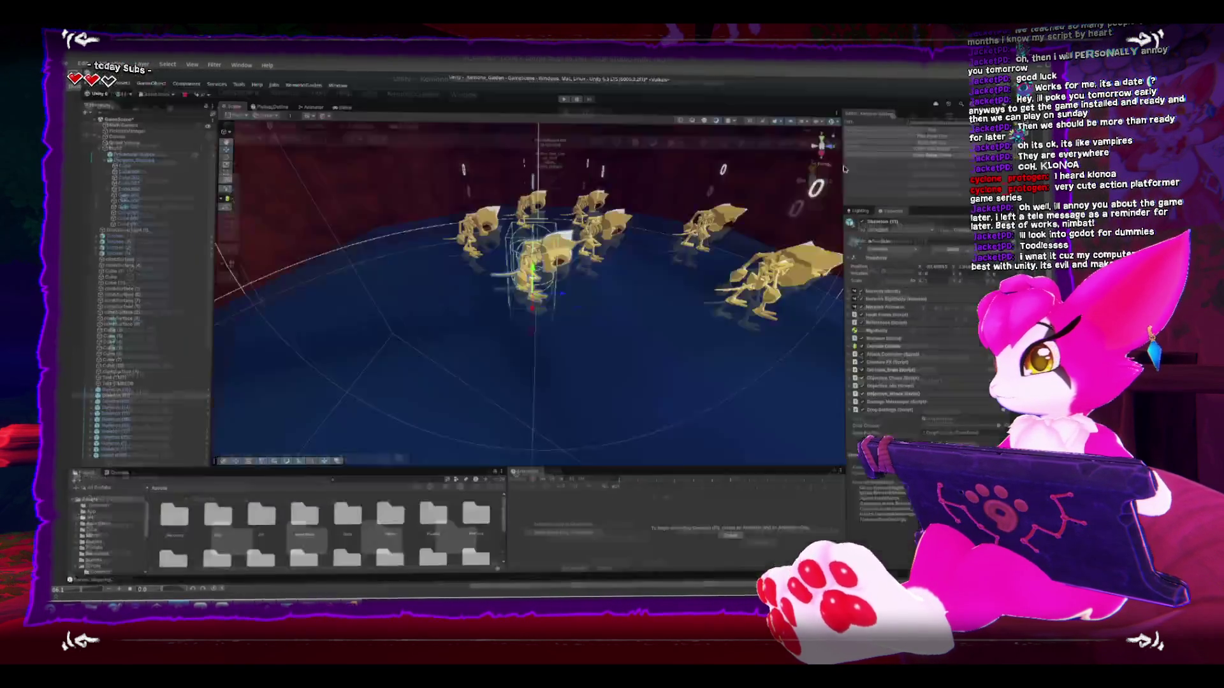
# Step: Look down on the arena floor and select Skeleton (12), its Debugger child and Skeleton (14)
pyautogui.moveTo(565, 270); pyautogui.dragTo(554, 313)
pyautogui.click(610, 374)
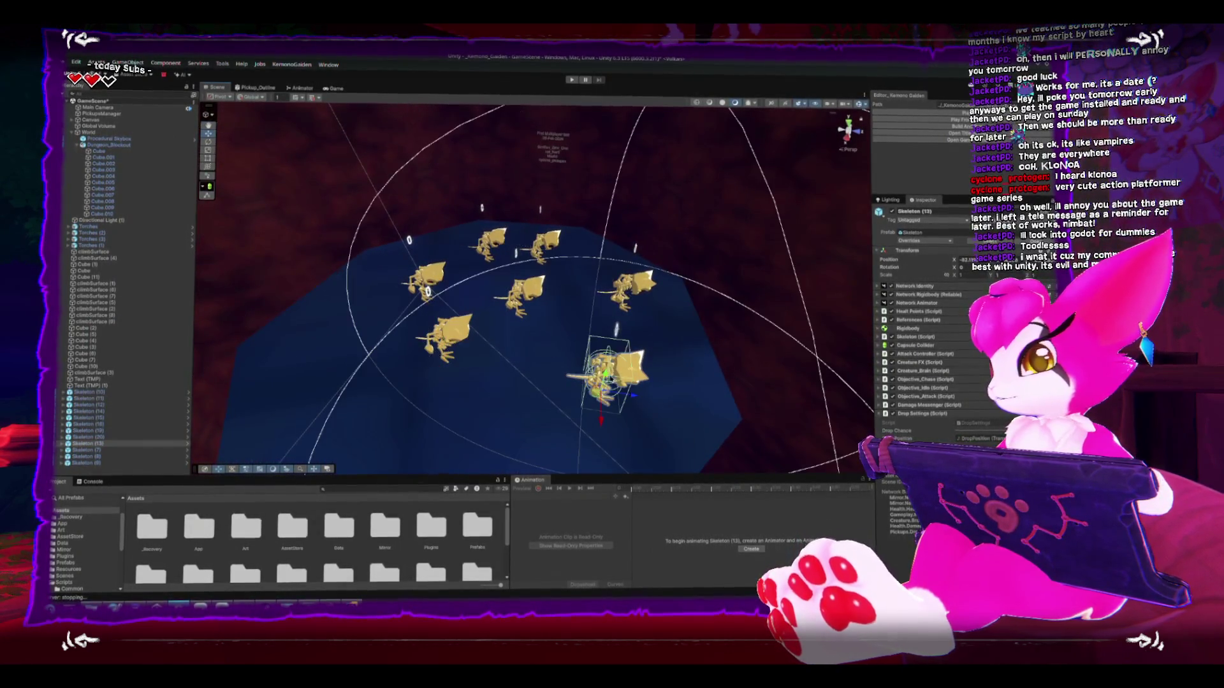
pyautogui.click(521, 290)
pyautogui.click(553, 143)
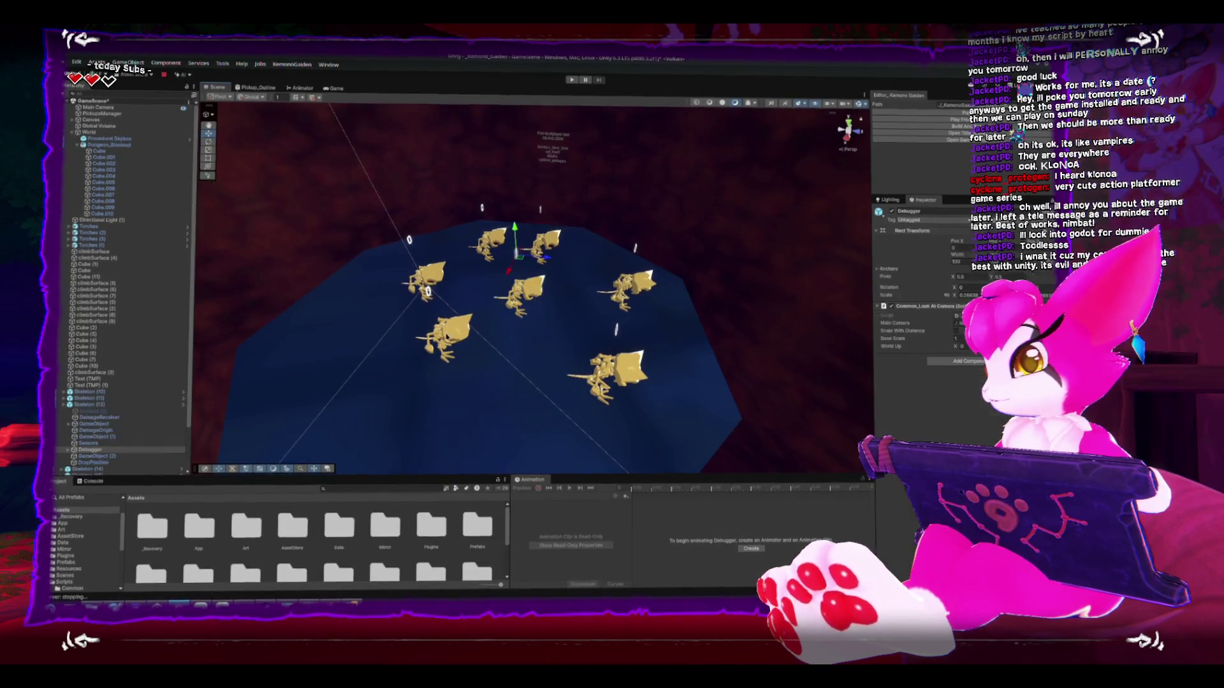
pyautogui.click(102, 419)
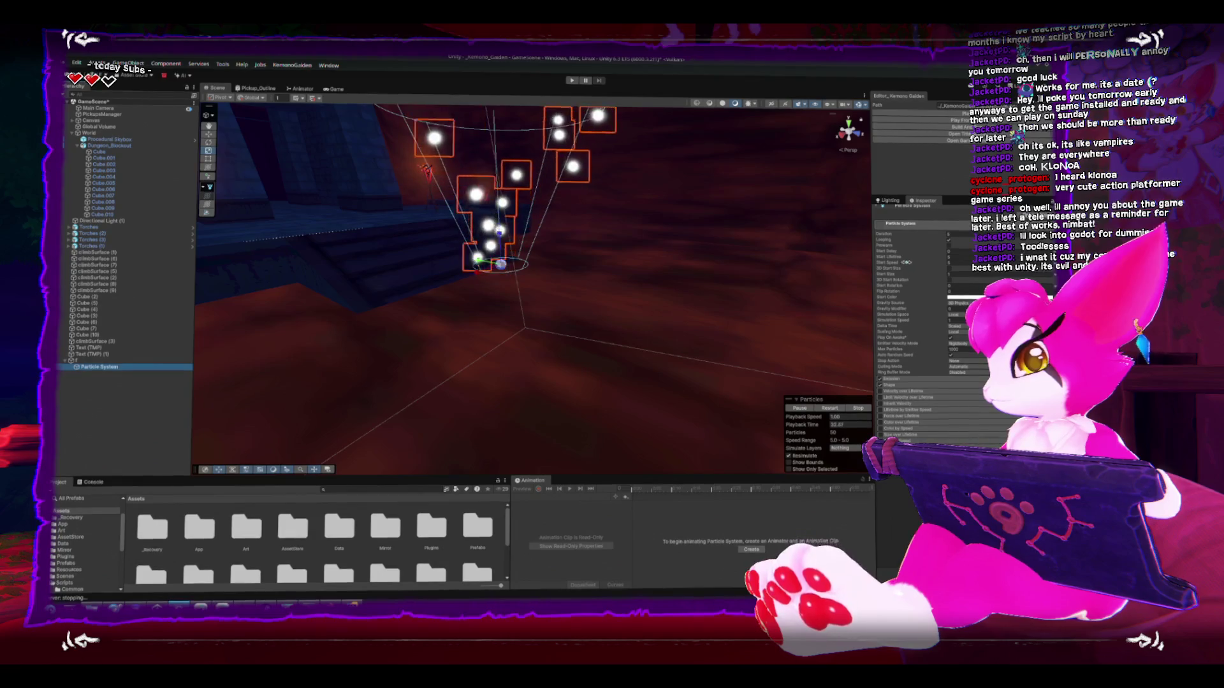
# Step: Lower the particles' start speed to about 0.2 and enable Color over Lifetime
pyautogui.click(899, 262)
pyautogui.moveTo(873, 269); pyautogui.dragTo(842, 281)
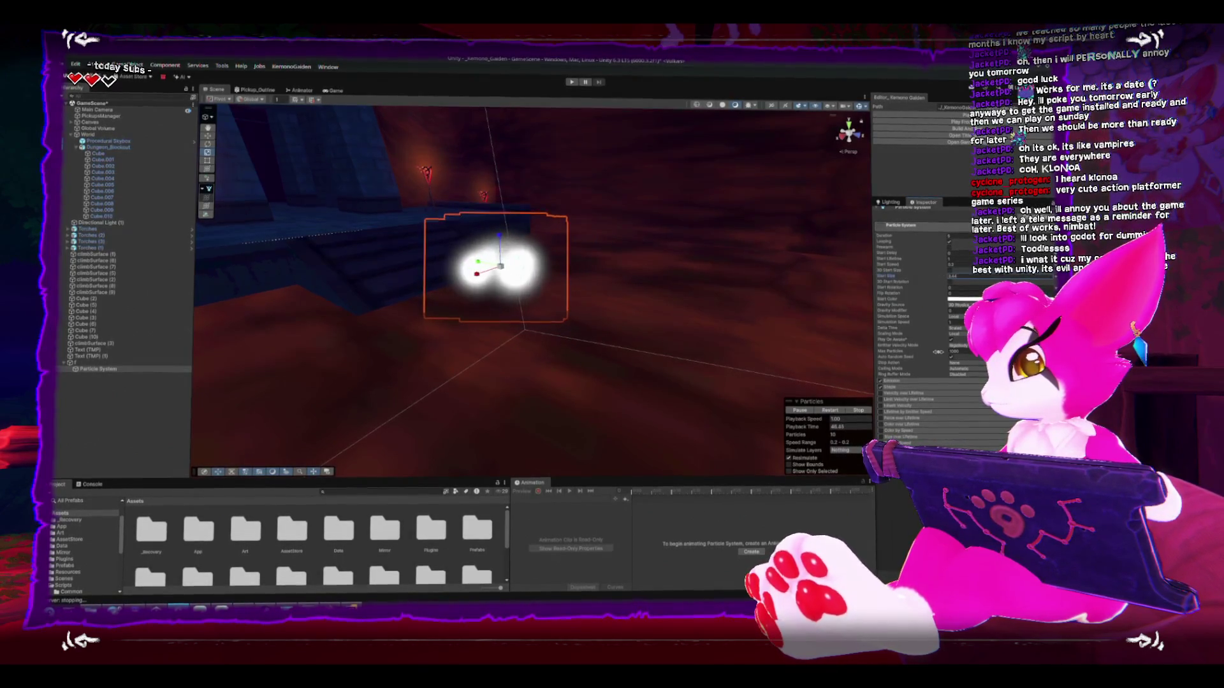
pyautogui.scroll(-3)
pyautogui.click(878, 381)
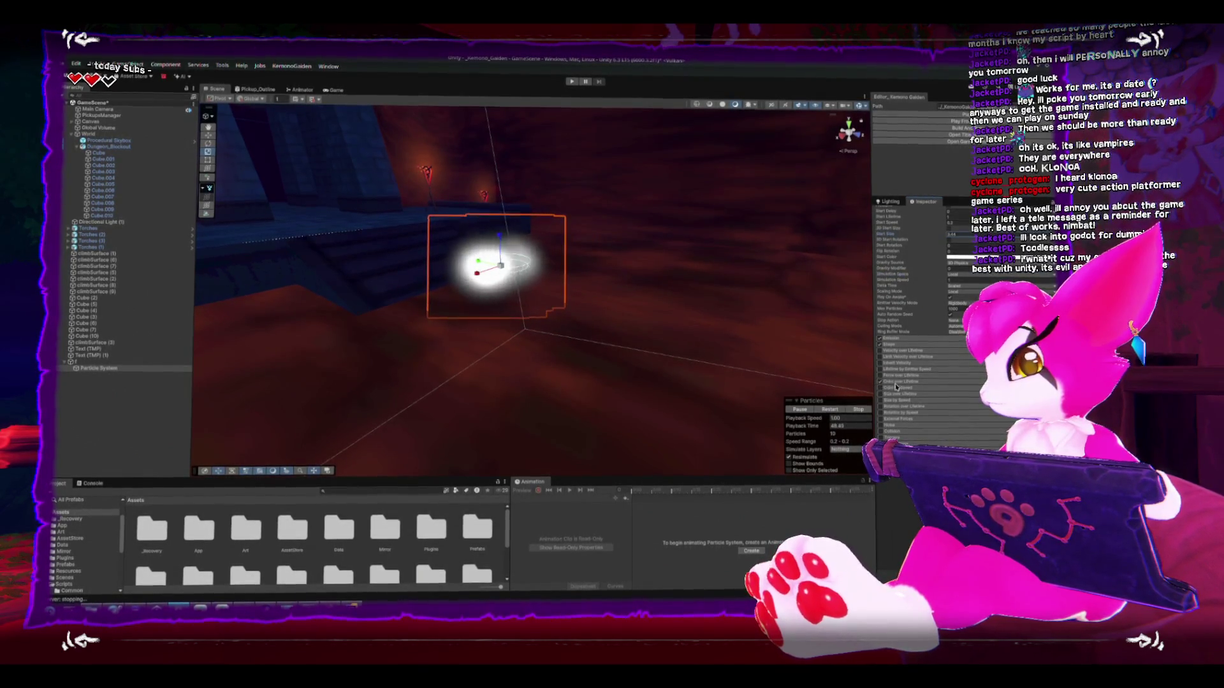
# Step: Make the Color over Lifetime gradient fade to alpha 0 at location 100
pyautogui.click(971, 388)
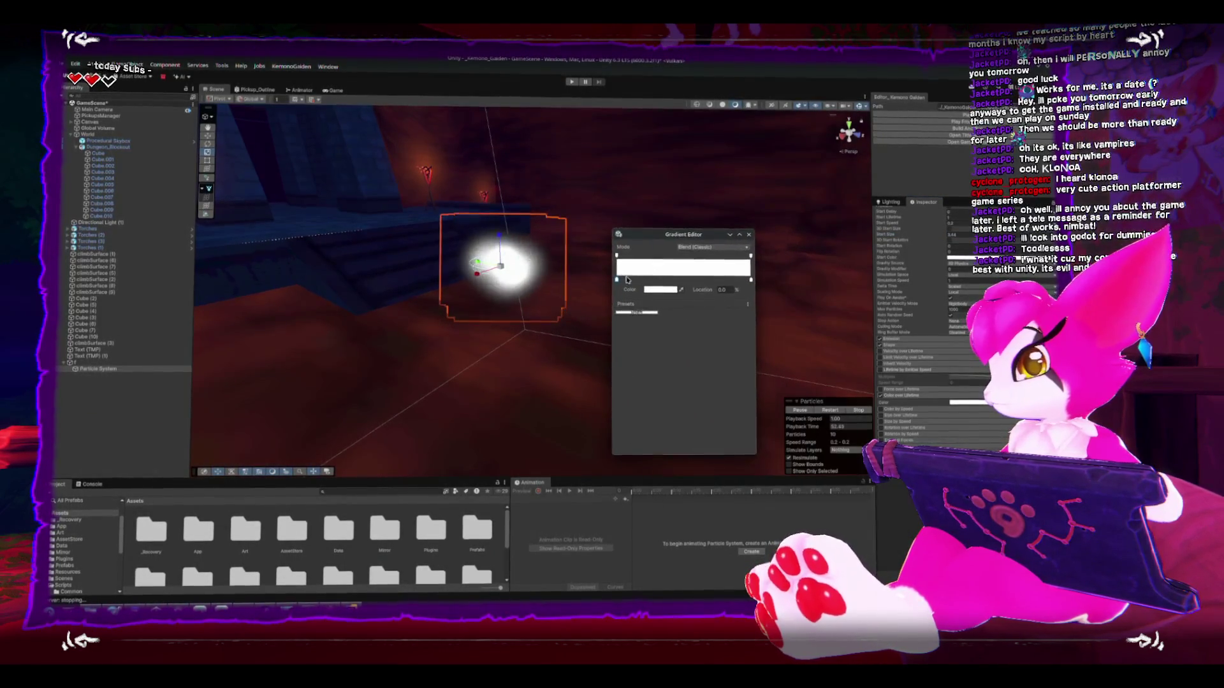
pyautogui.click(617, 254)
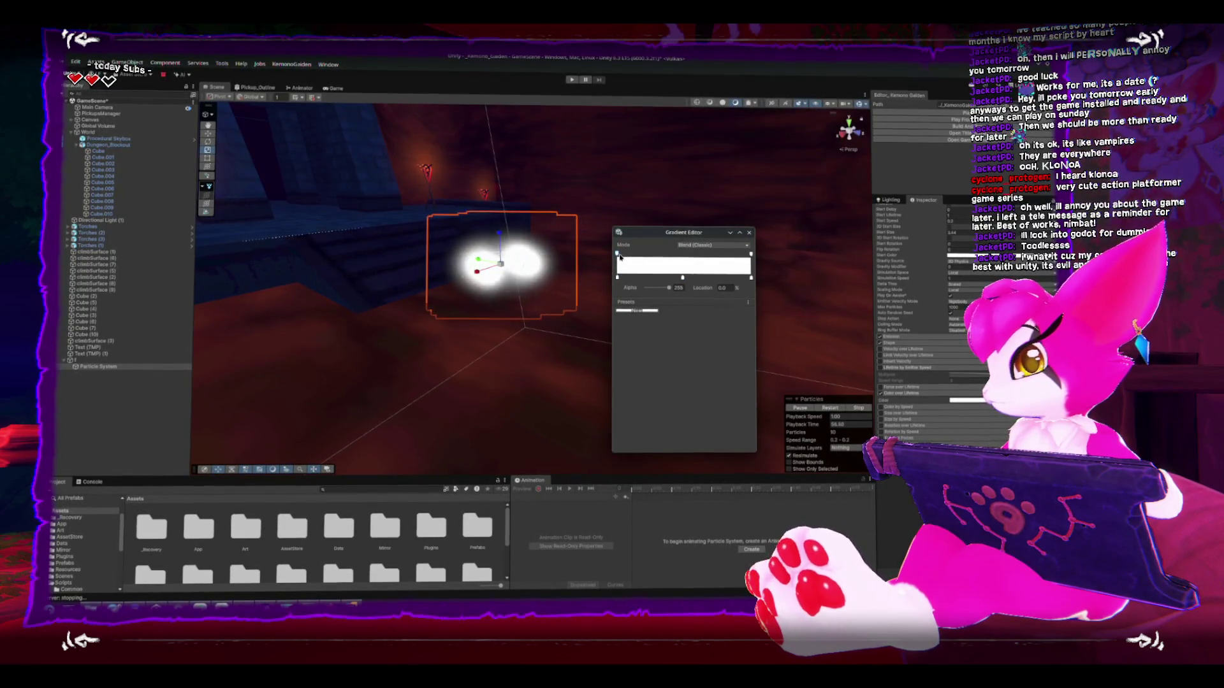
pyautogui.click(681, 255)
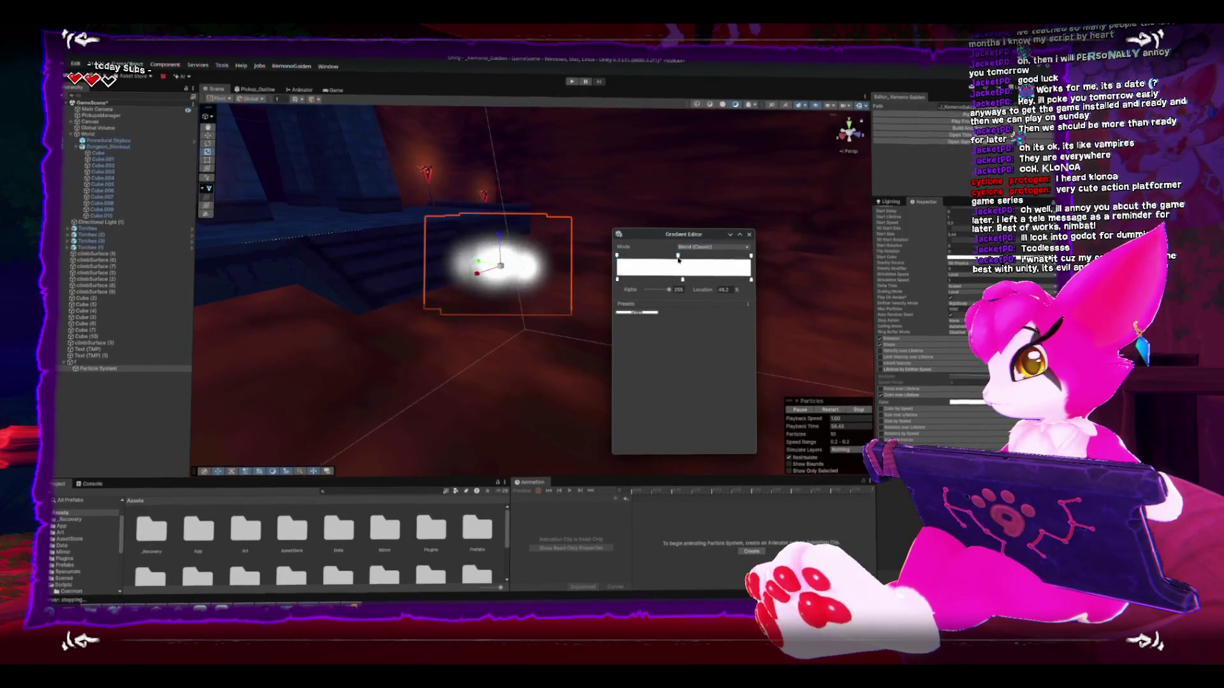
pyautogui.moveTo(665, 291); pyautogui.dragTo(646, 290)
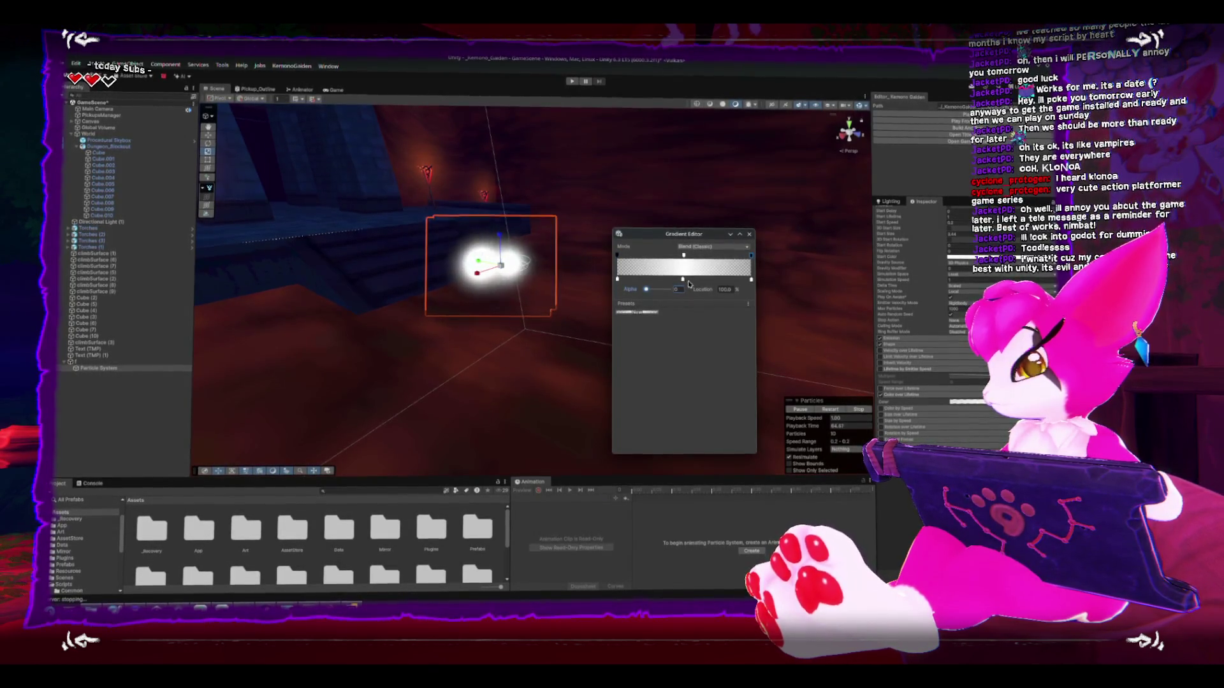
pyautogui.click(749, 233)
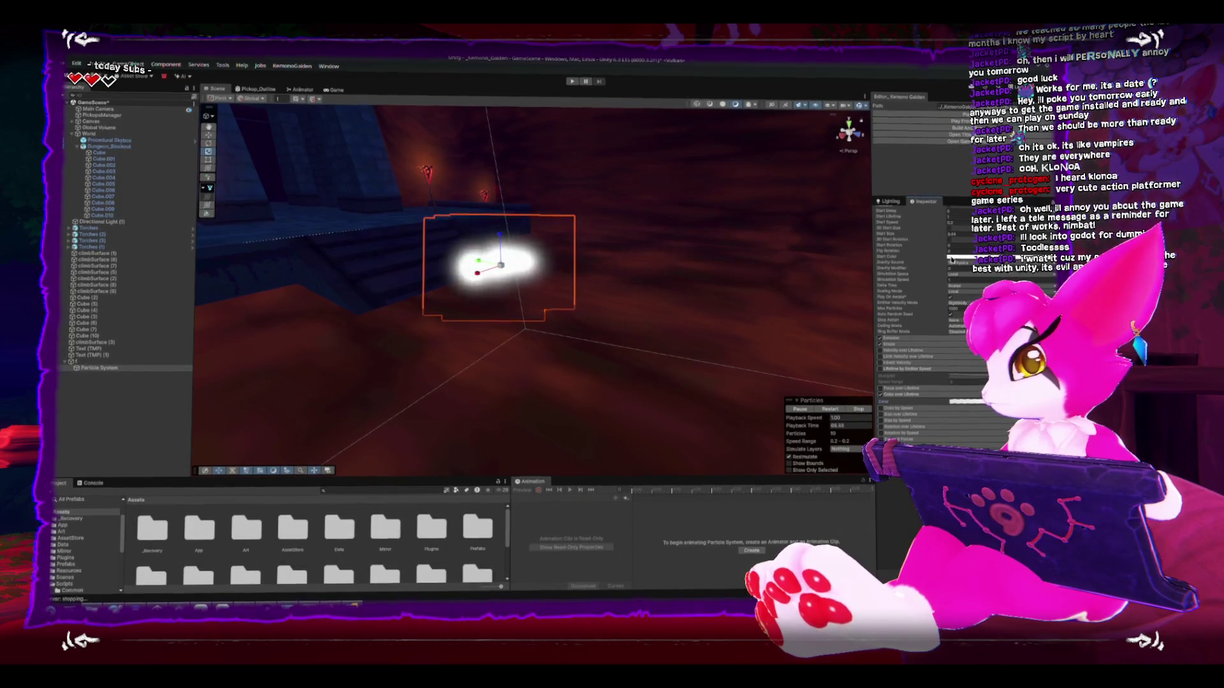
pyautogui.click(951, 258)
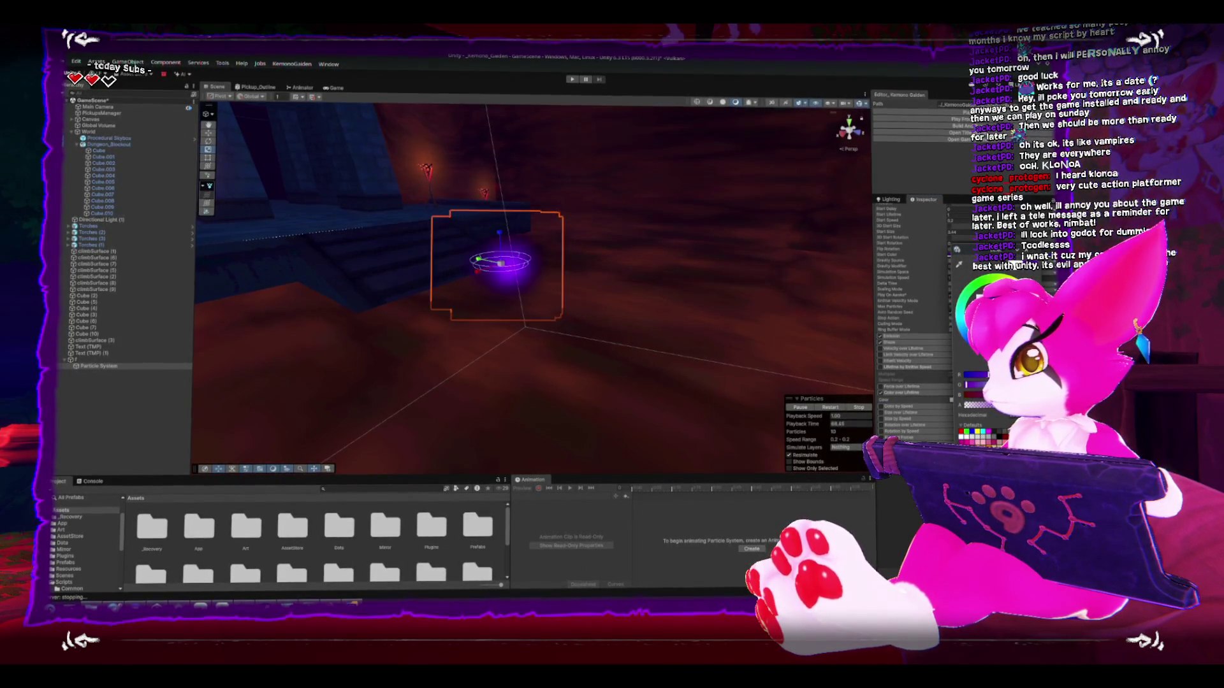
# Step: Set the particle system's emission Shape to Box
pyautogui.moveTo(670, 262); pyautogui.dragTo(720, 255)
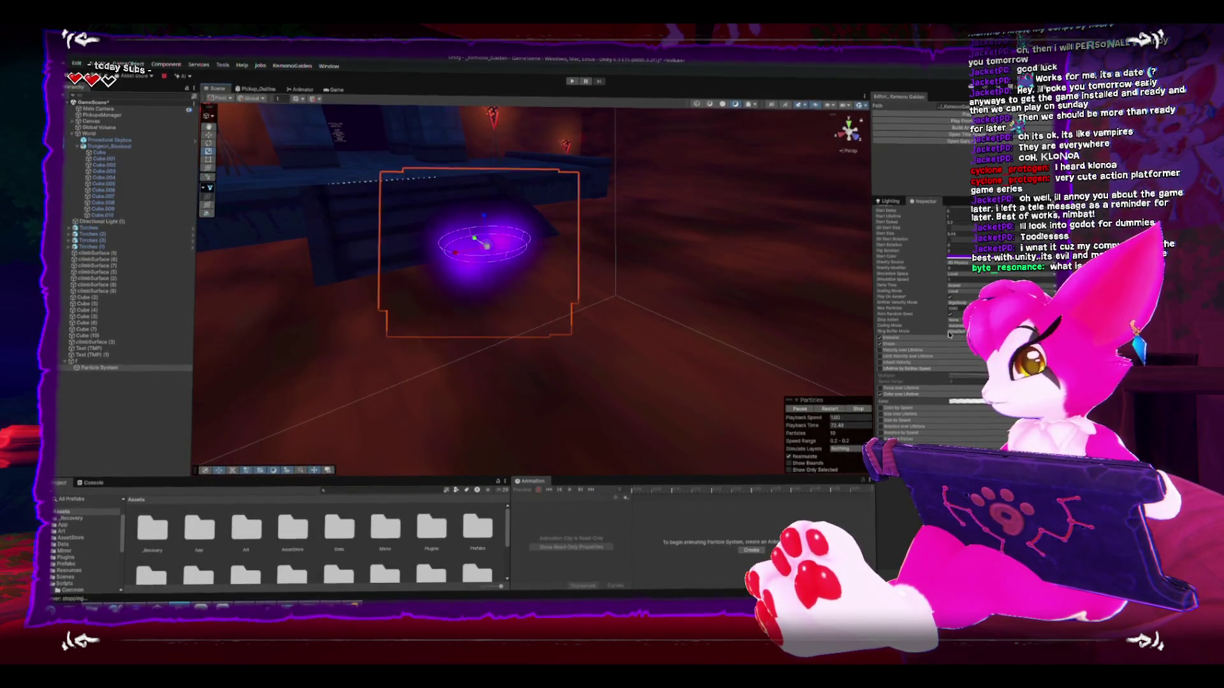
pyautogui.scroll(-3)
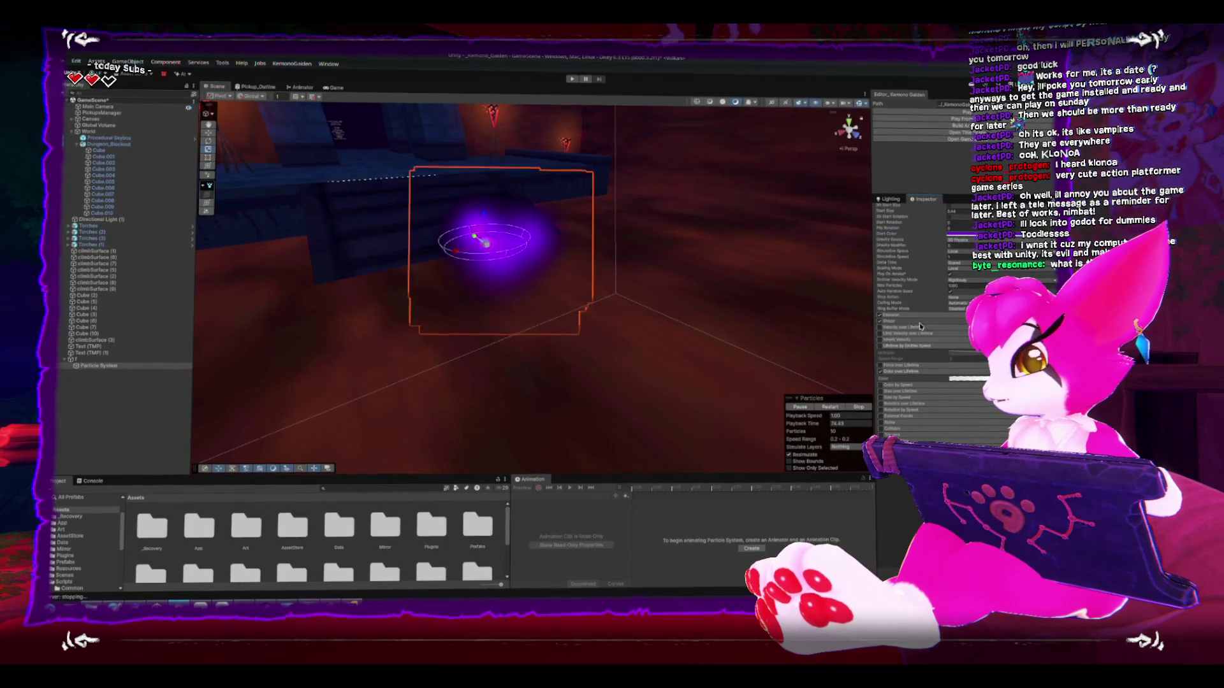
pyautogui.click(891, 321)
pyautogui.click(959, 329)
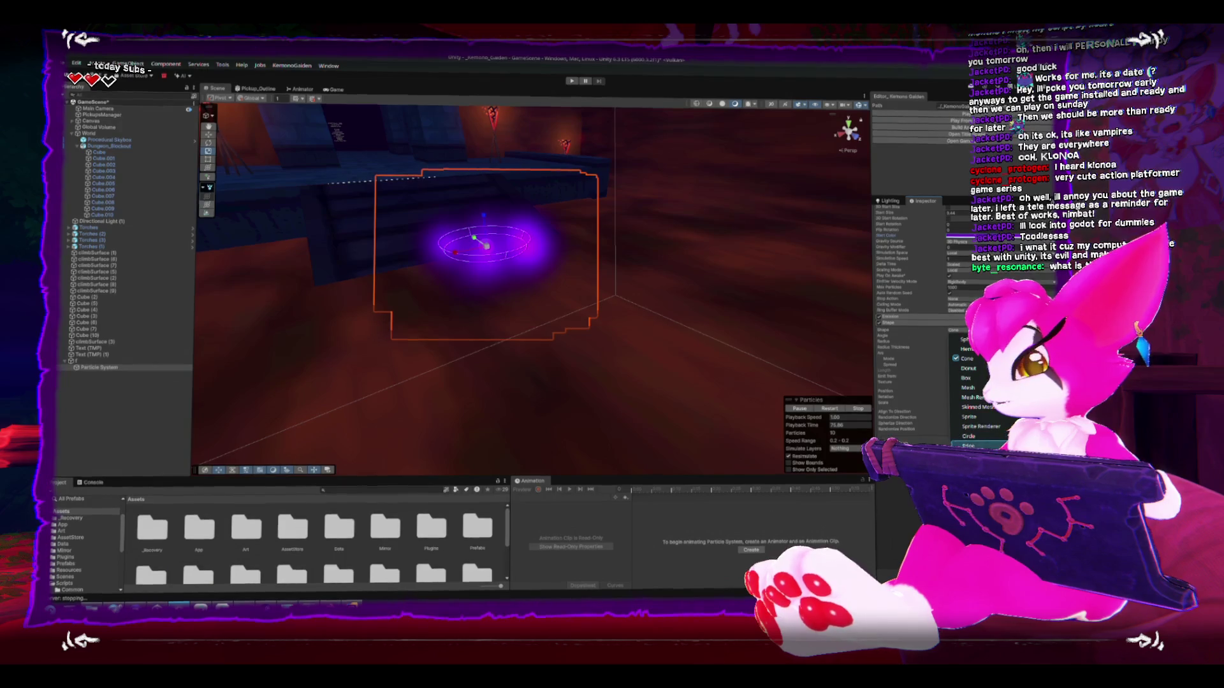
pyautogui.click(965, 378)
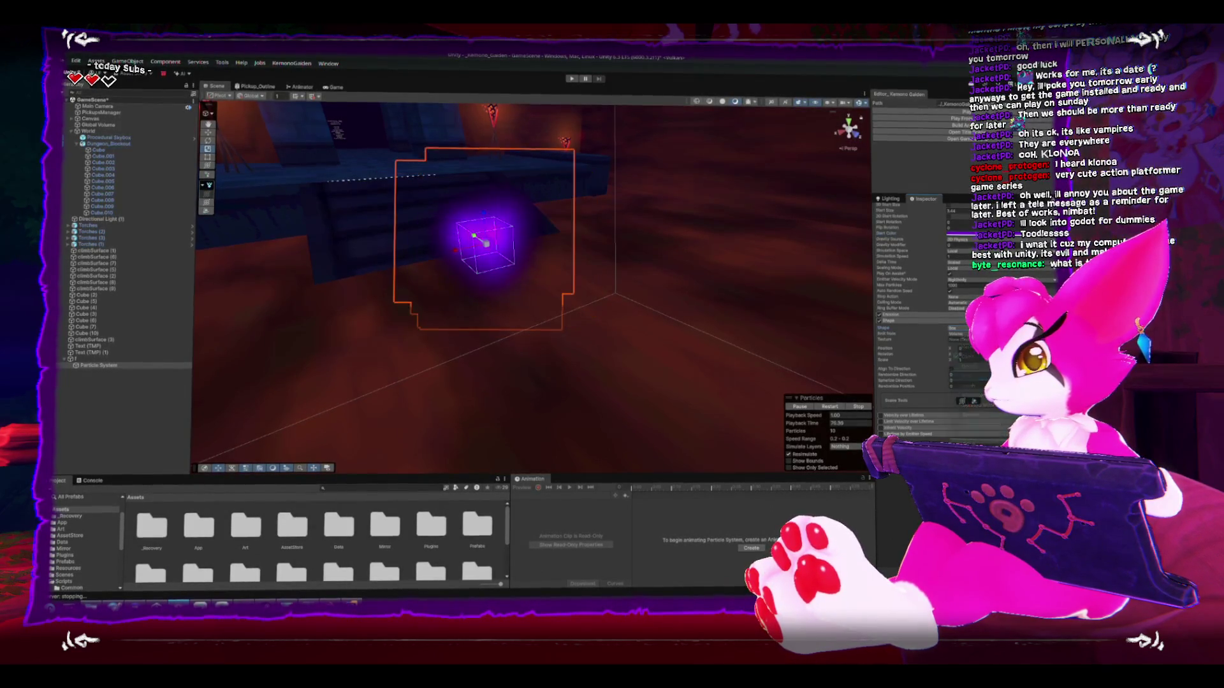
# Step: Rename the particle system's parent object to Spawner and frame it in the Scene view
pyautogui.moveTo(732, 281); pyautogui.dragTo(657, 207)
pyautogui.click(95, 362)
pyautogui.press('F2')
pyautogui.write('r')
pyautogui.press('Return')
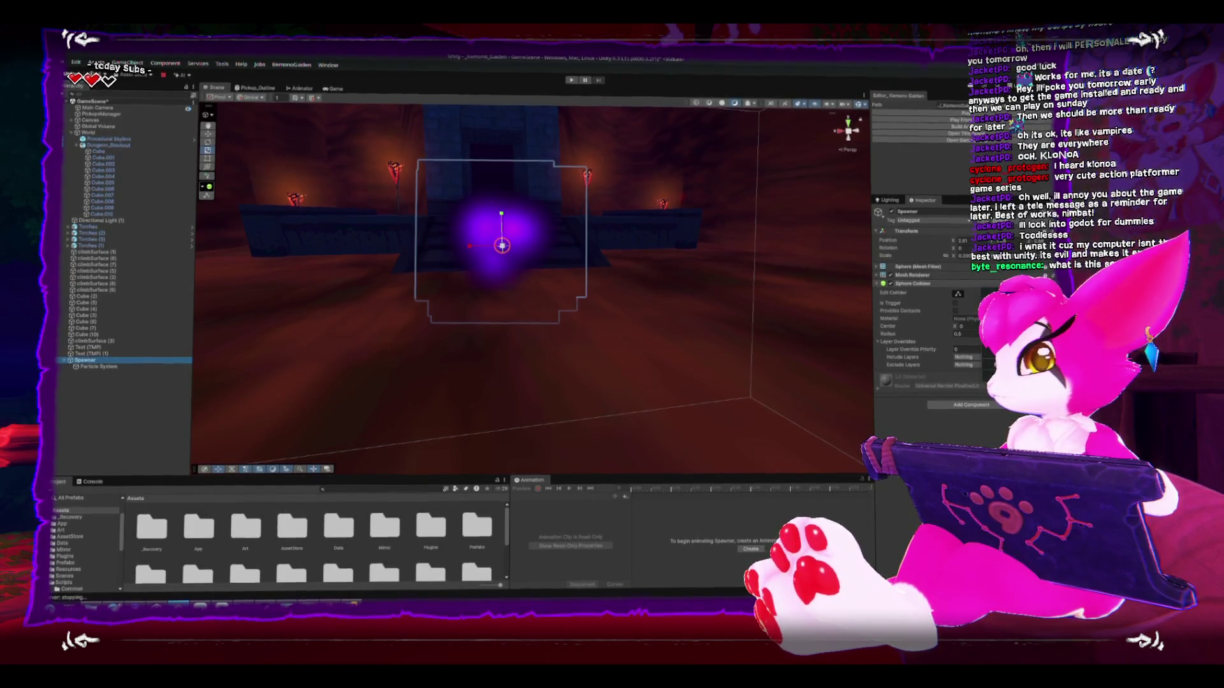
pyautogui.click(99, 399)
pyautogui.doubleClick(85, 359)
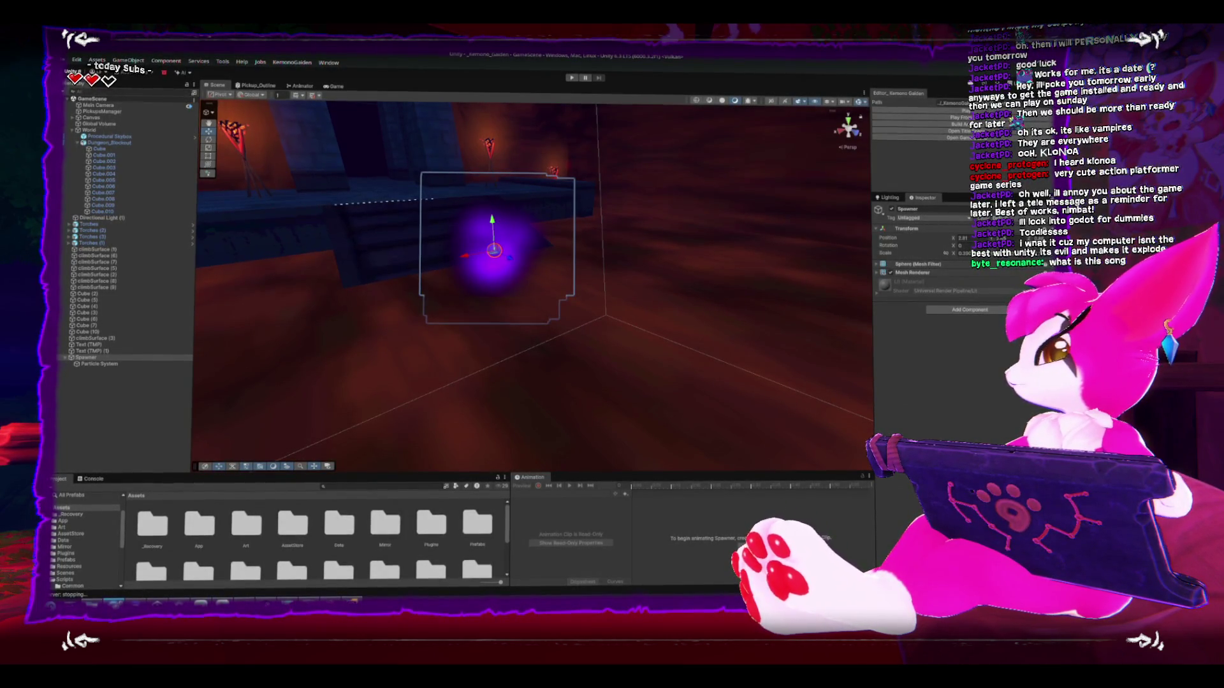
pyautogui.hotkey('alt', 'Tab')
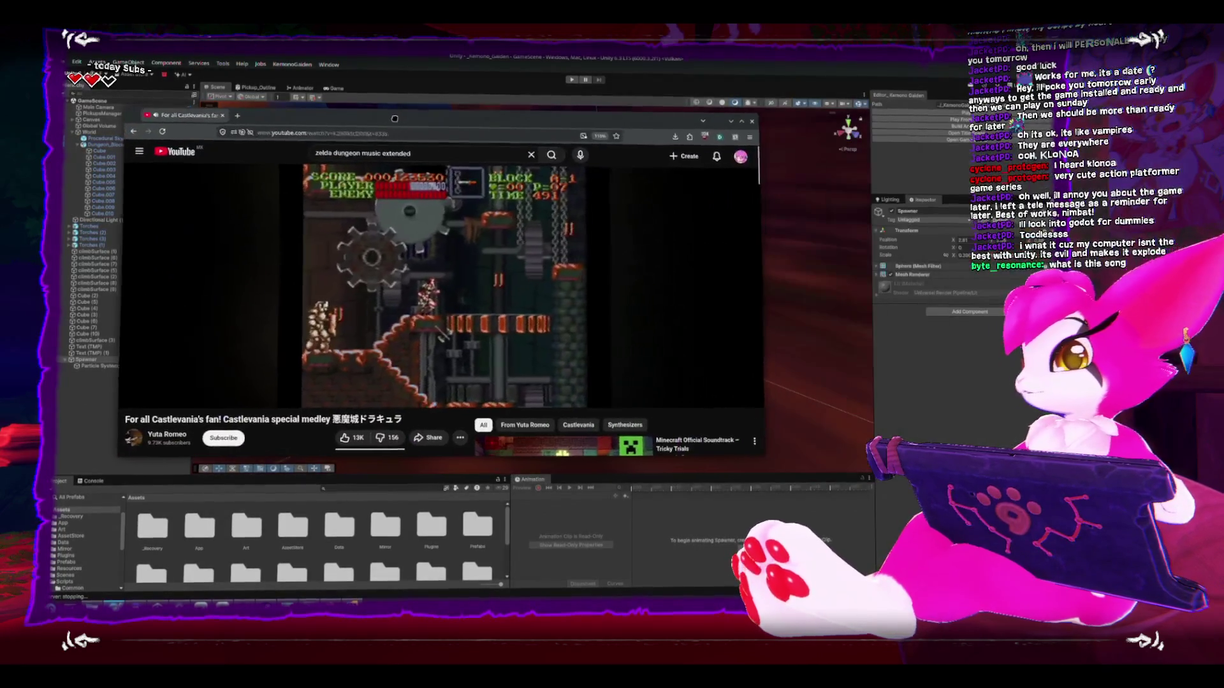
# Step: Jump the Castlevania medley to the Bloody Tears track at 56:39 from the pinned comment
pyautogui.scroll(-3)
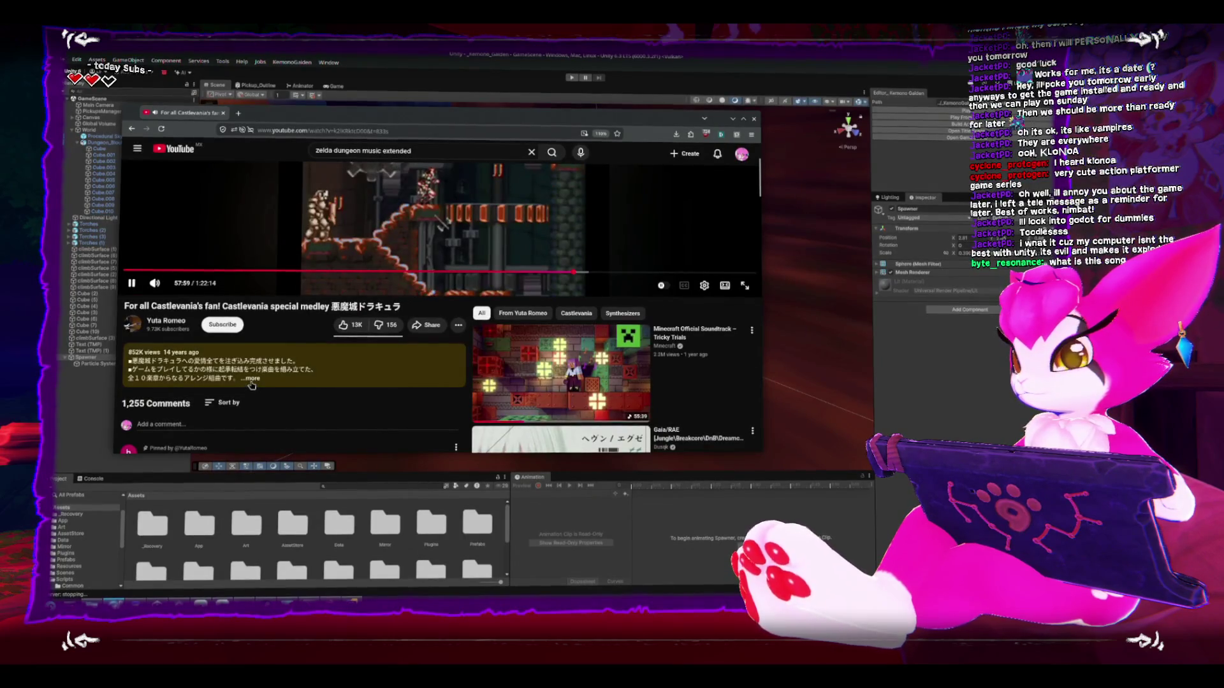
pyautogui.click(252, 385)
pyautogui.scroll(-3)
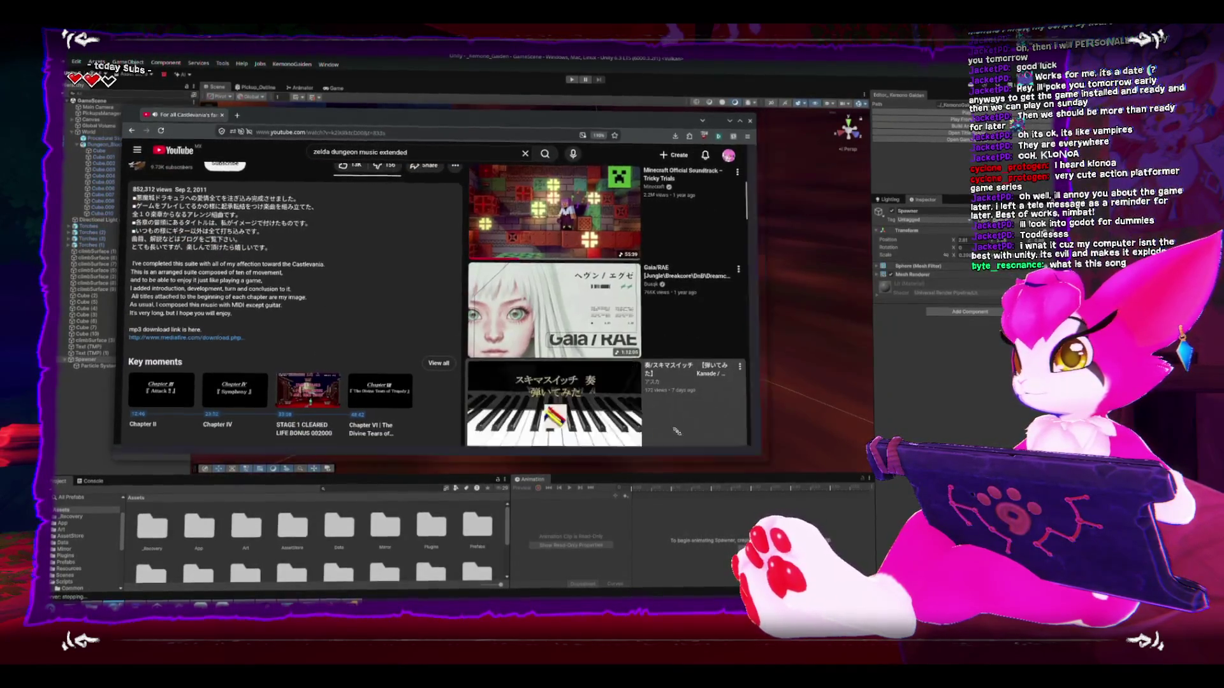
pyautogui.scroll(-3)
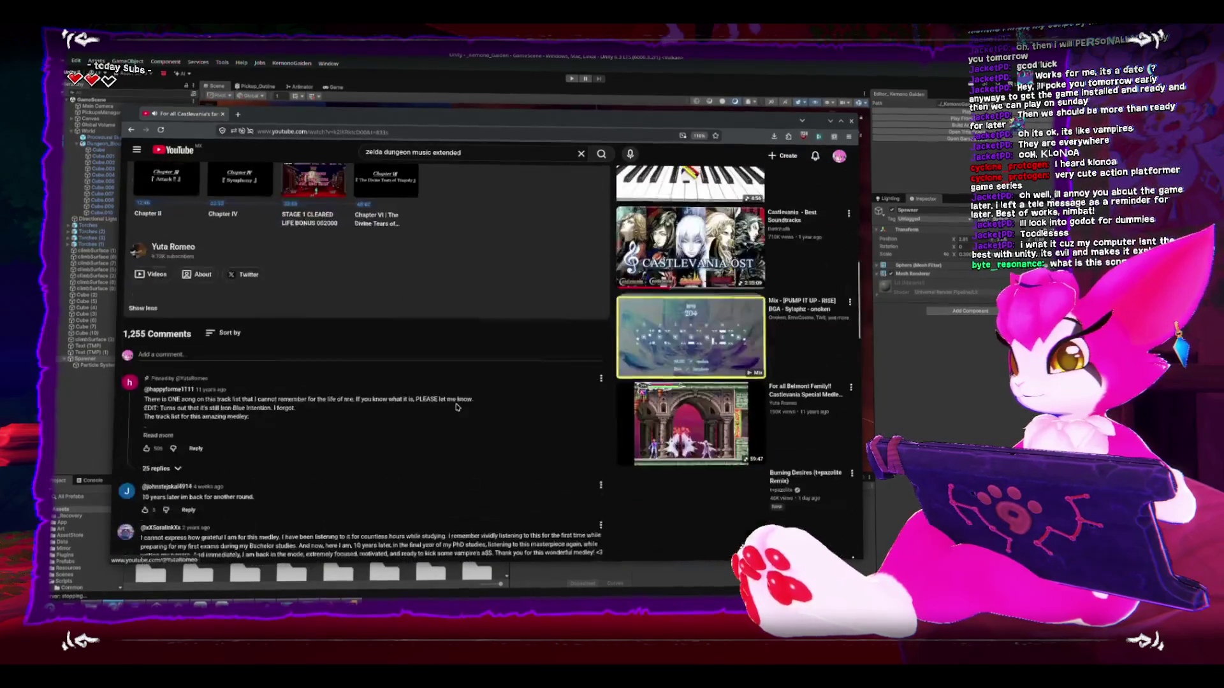
pyautogui.click(325, 397)
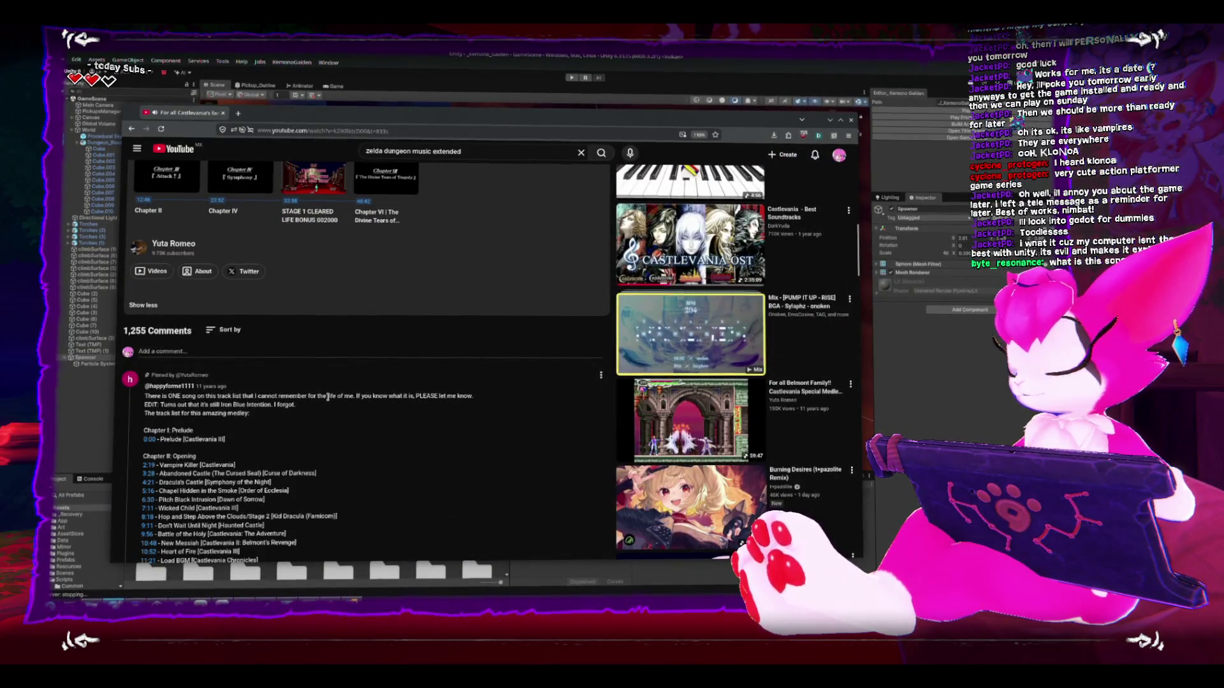
pyautogui.scroll(3)
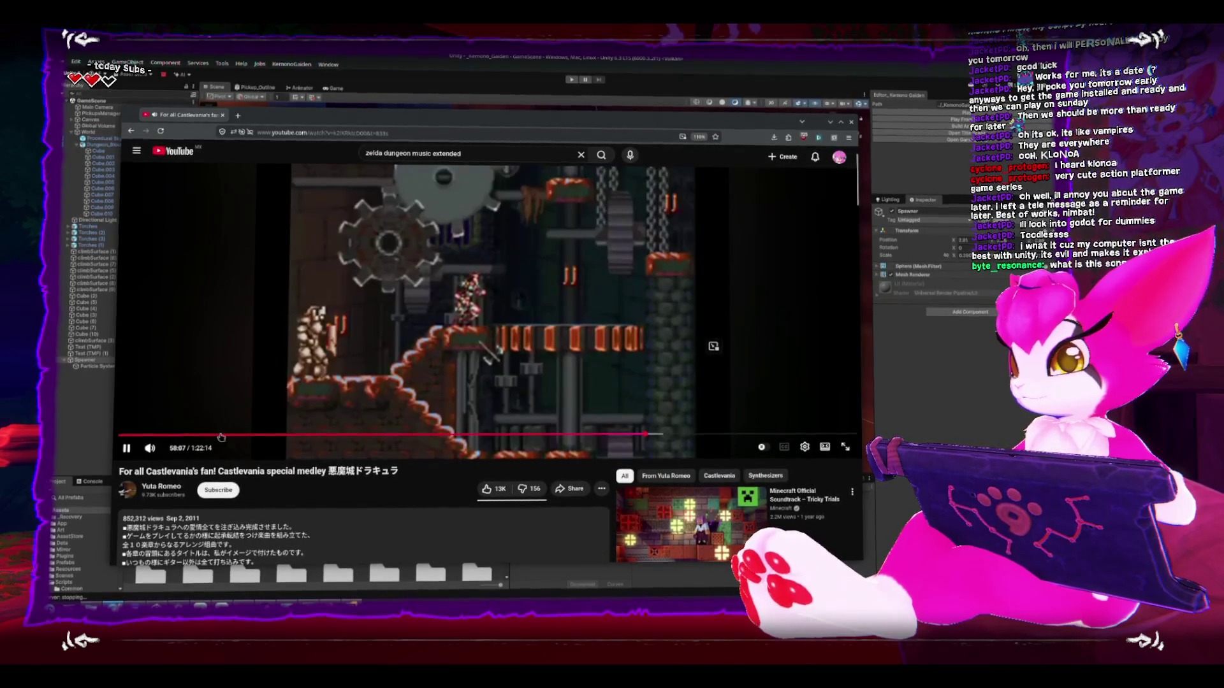
pyautogui.scroll(-3)
pyautogui.scroll(-3)
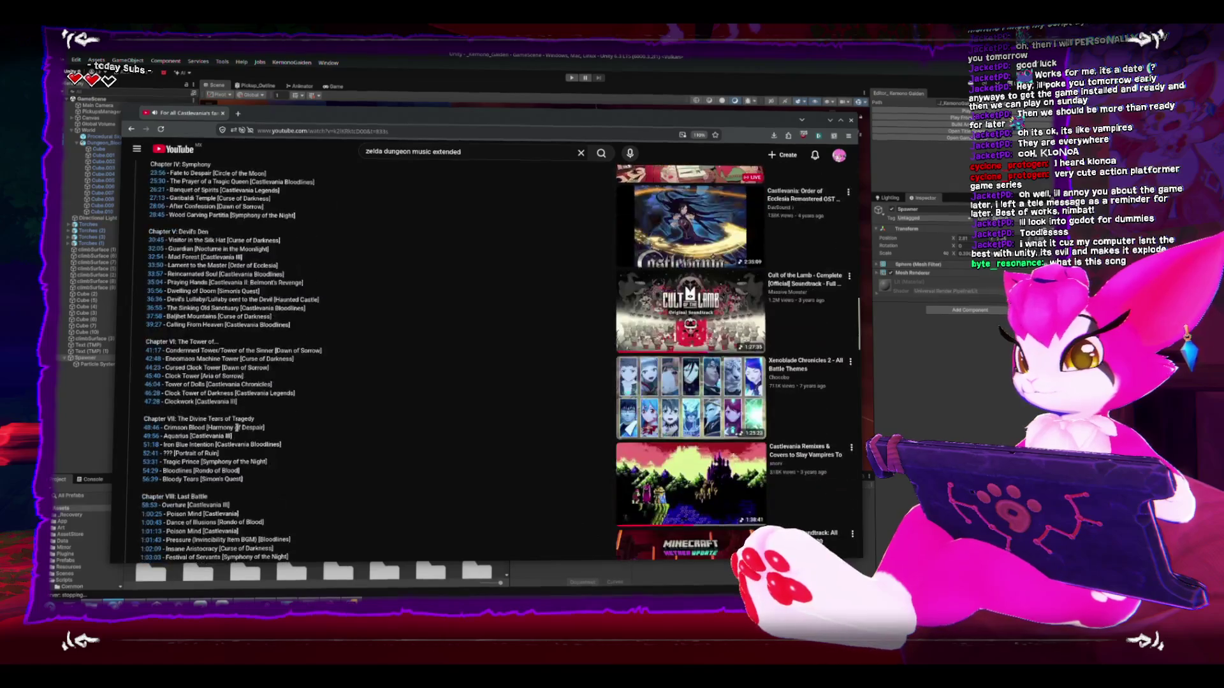
pyautogui.scroll(-3)
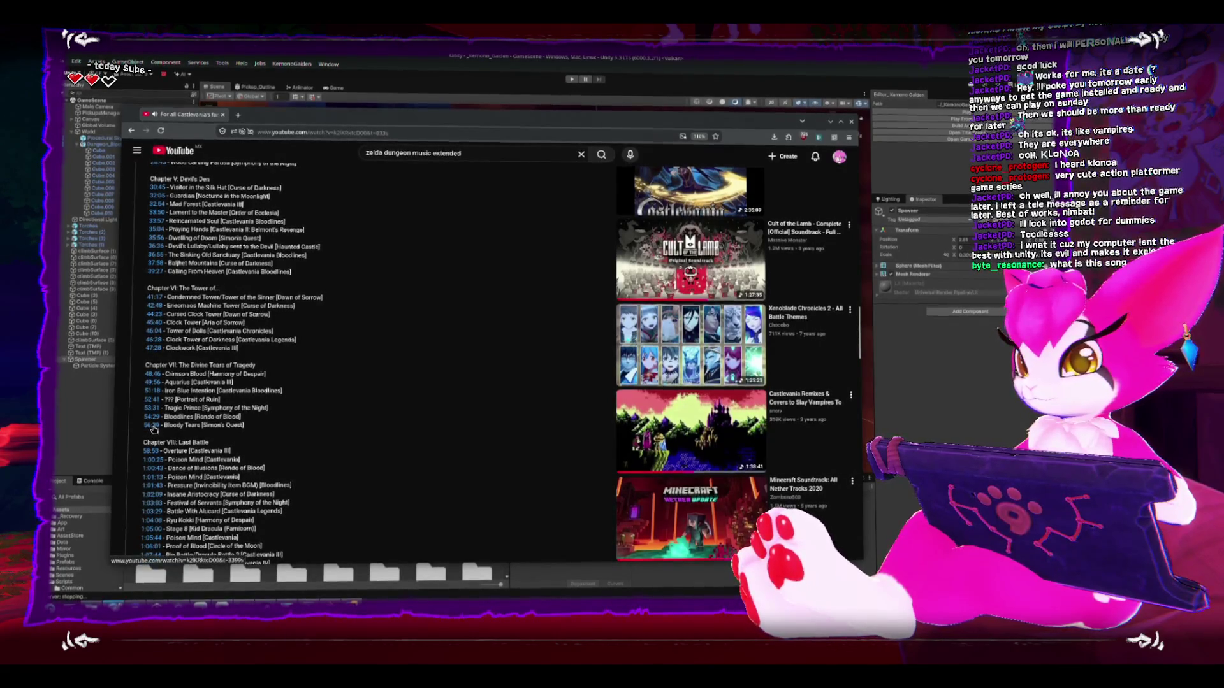
pyautogui.click(155, 425)
# Step: Copy the timestamped video link and return to the Unity scene
pyautogui.rightClick(288, 133)
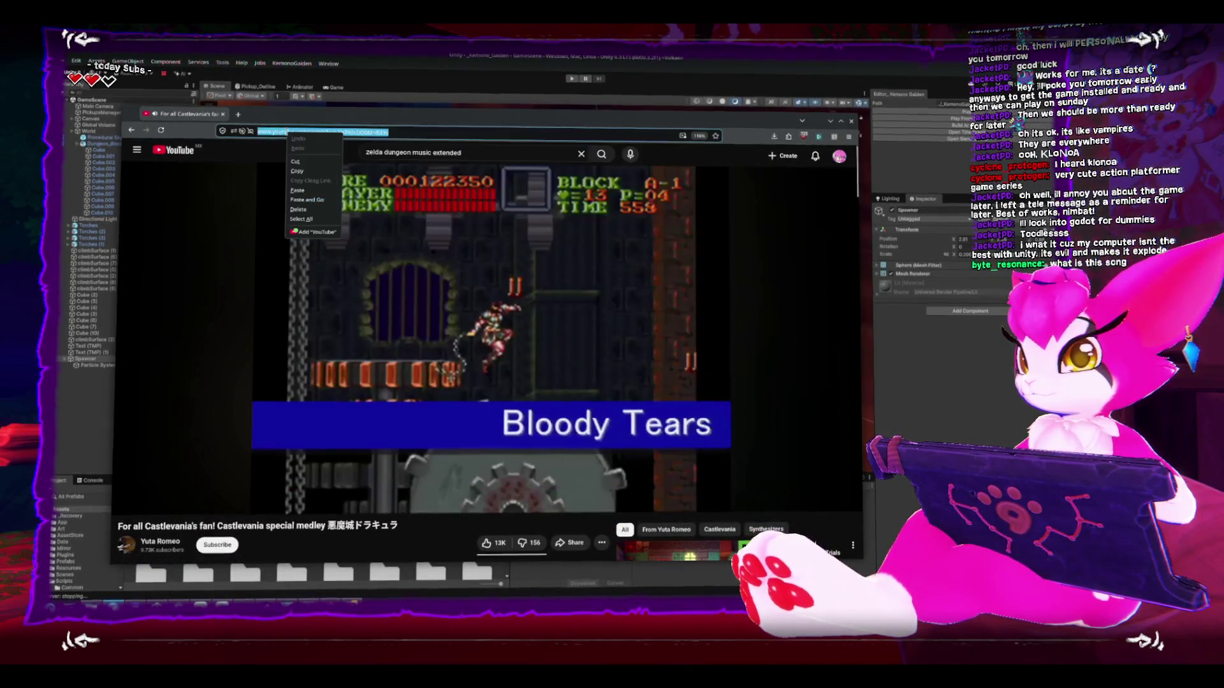
pyautogui.click(314, 172)
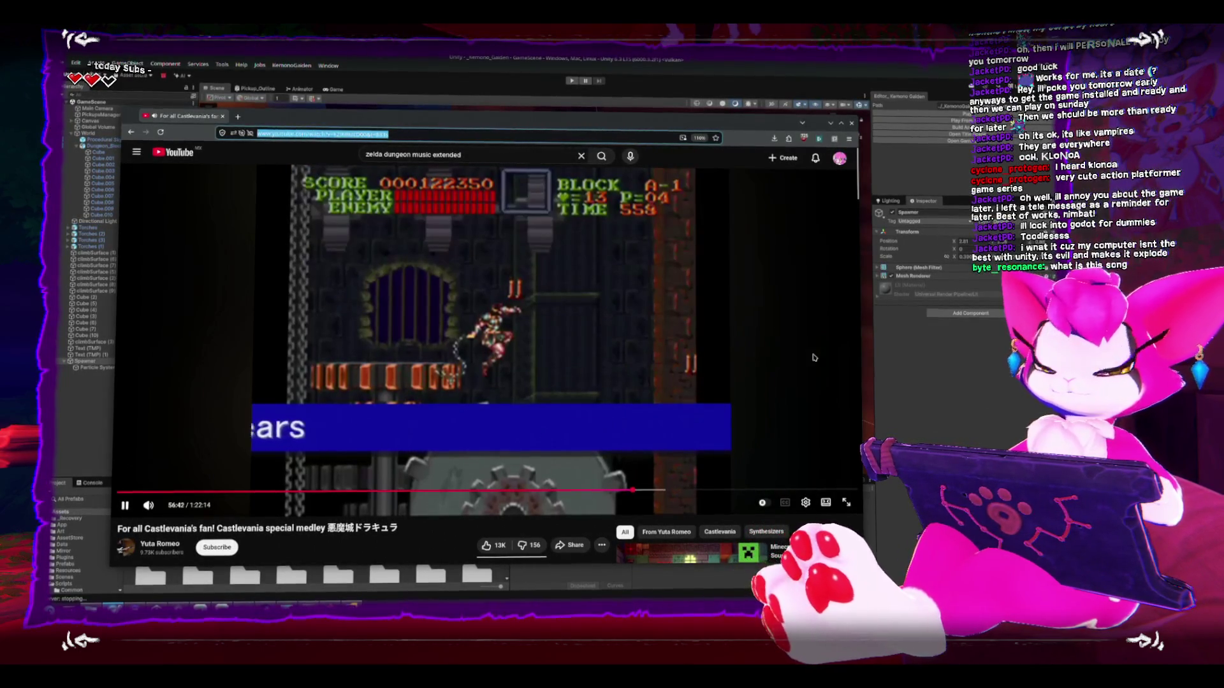
pyautogui.hotkey('alt', 'Tab')
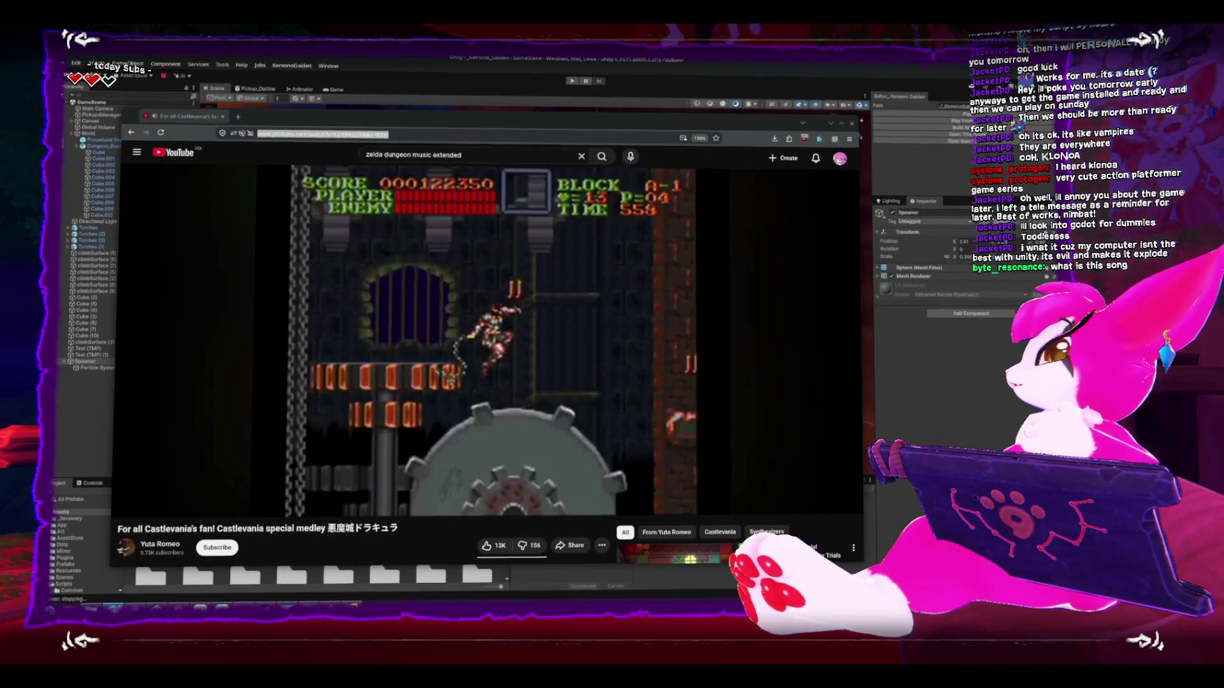
pyautogui.moveTo(192, 511)
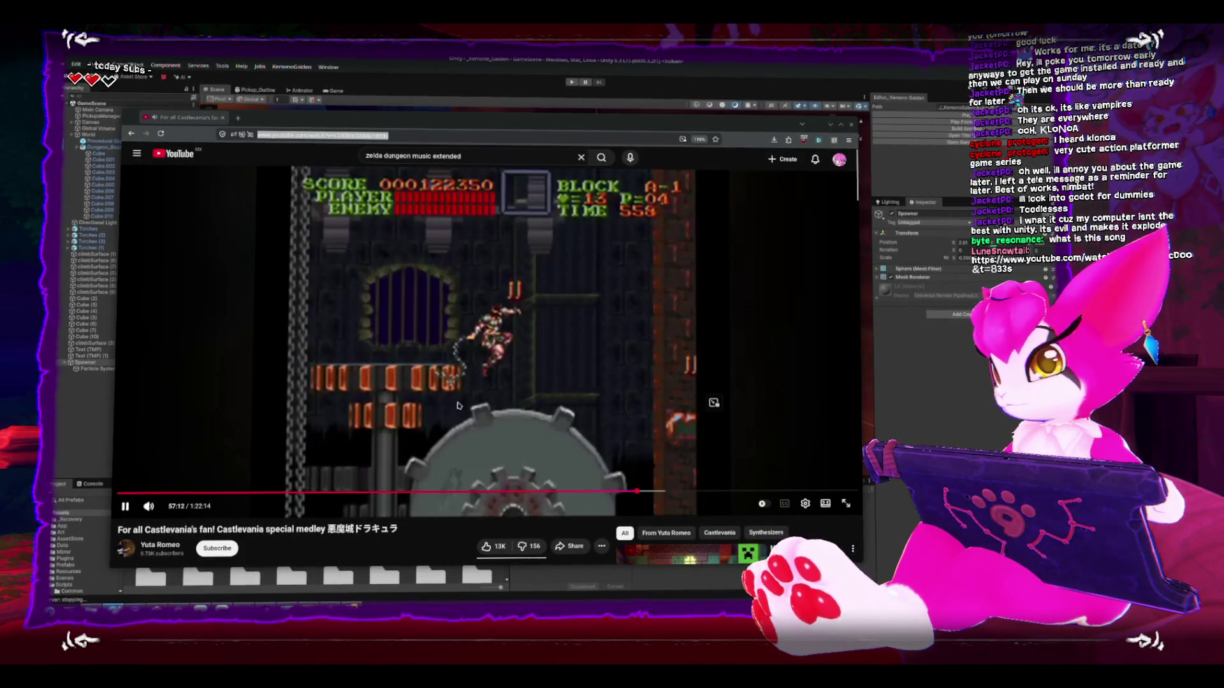
pyautogui.hotkey('alt', 'Tab')
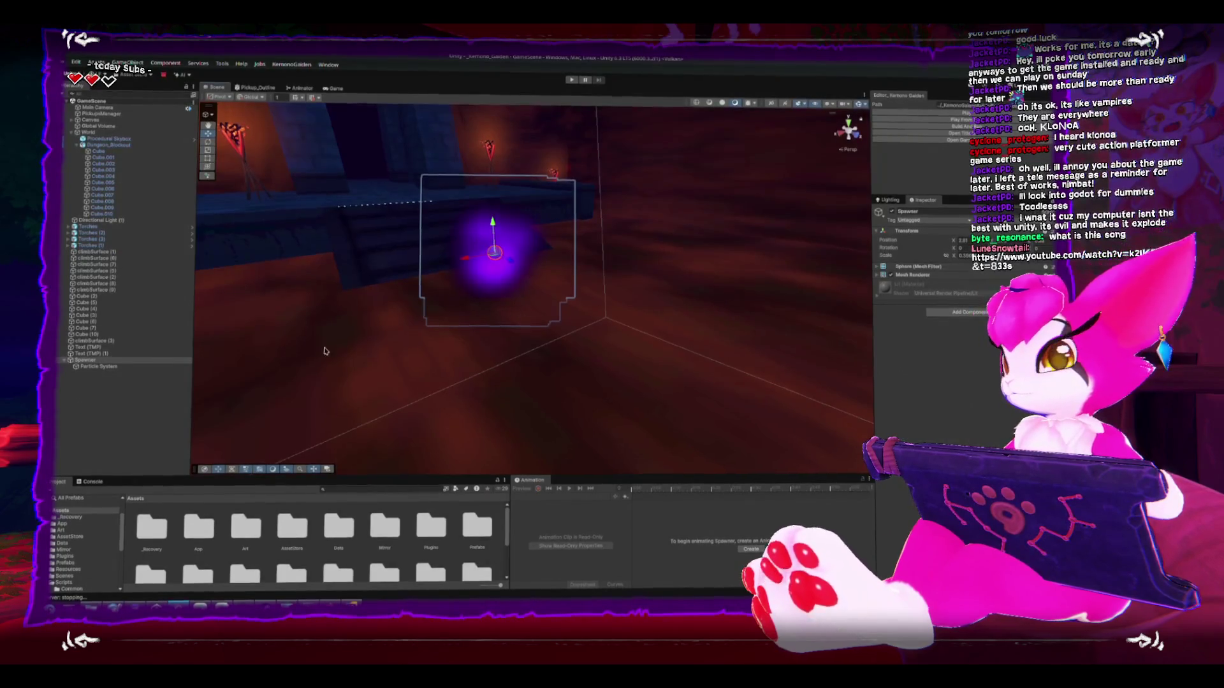